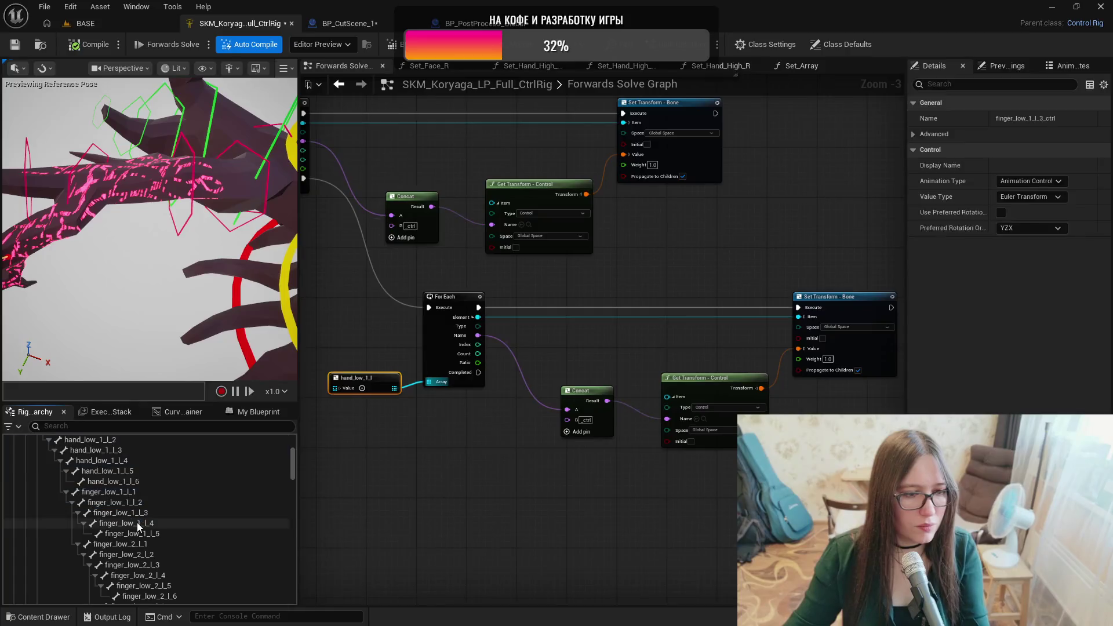
# Select the five controls finger_low_1_l_1_ctrl through finger_low_1_l_5_ctrl together in the Rig Hierarchy.
pyautogui.click(139, 535)
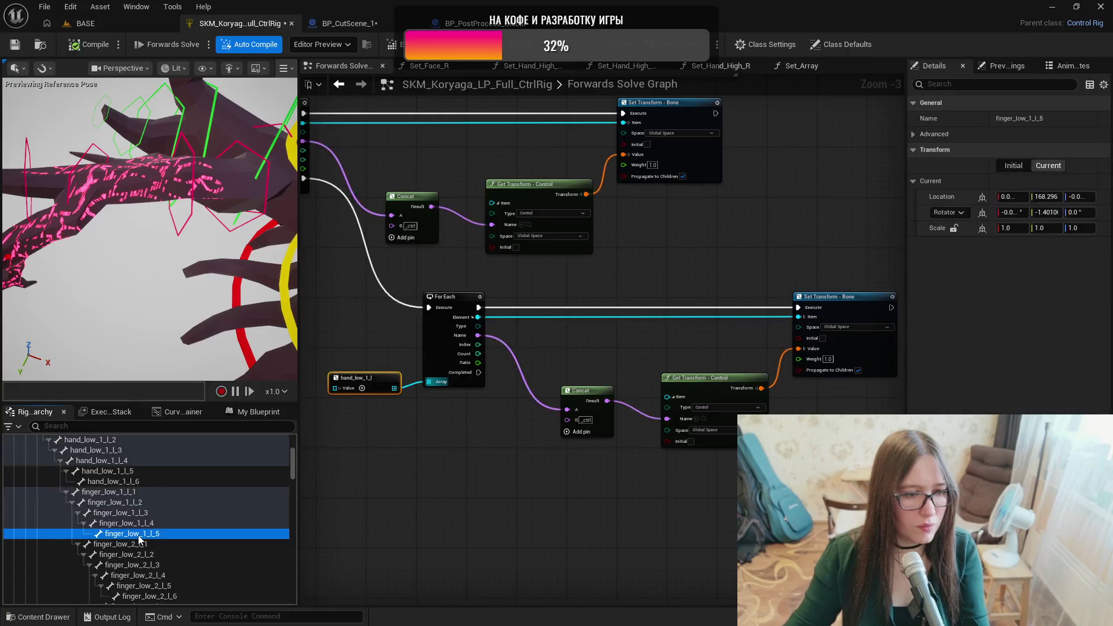
pyautogui.click(138, 533)
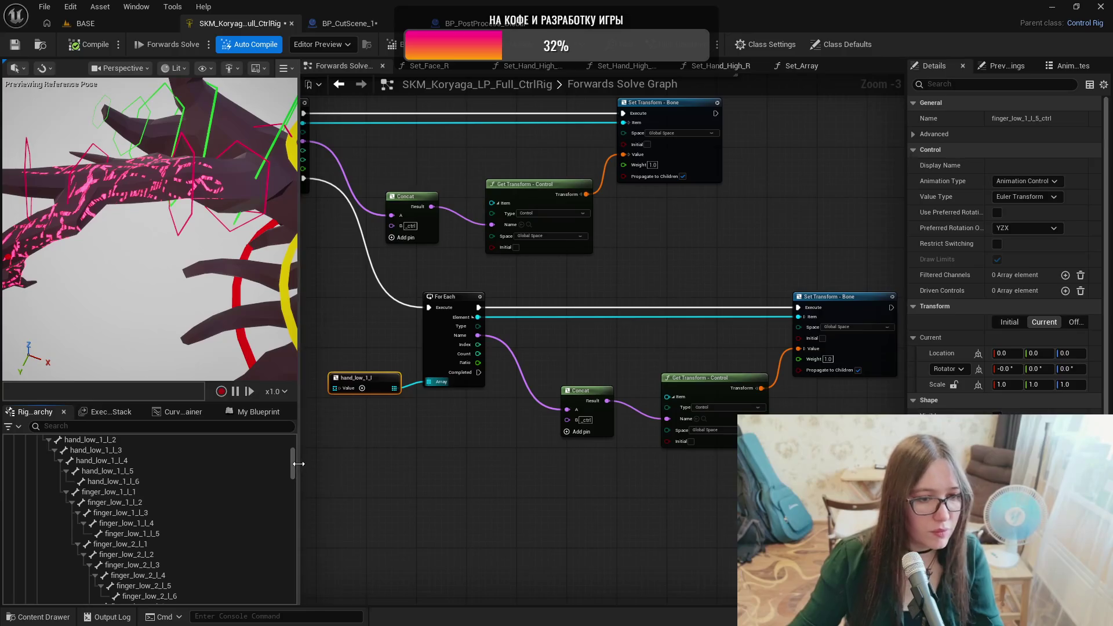
pyautogui.moveTo(291, 475); pyautogui.dragTo(285, 617)
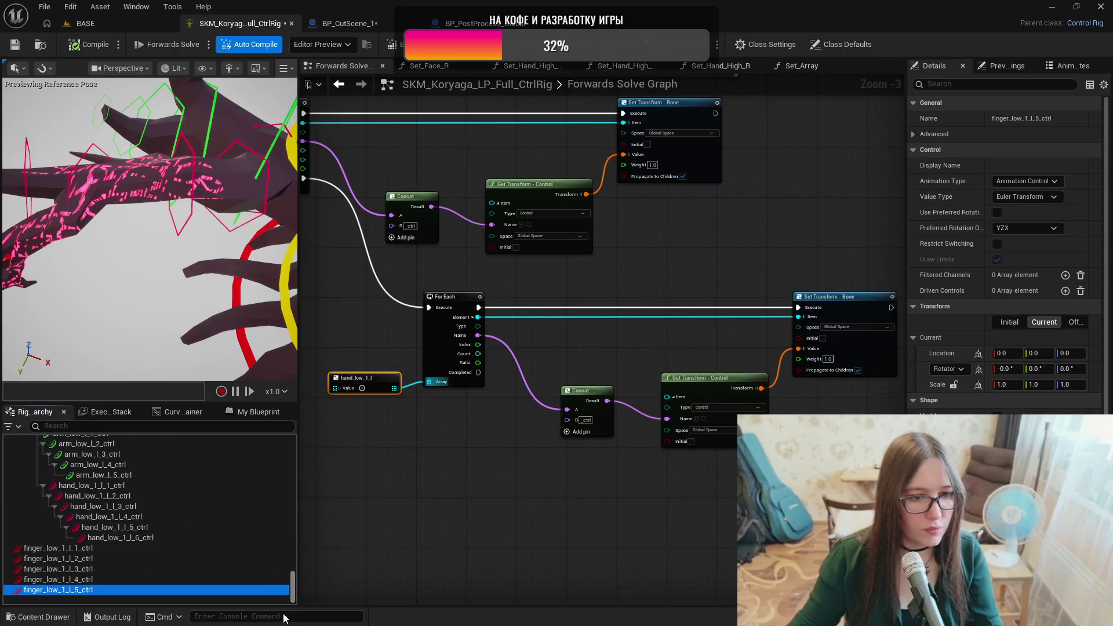
pyautogui.click(37, 548)
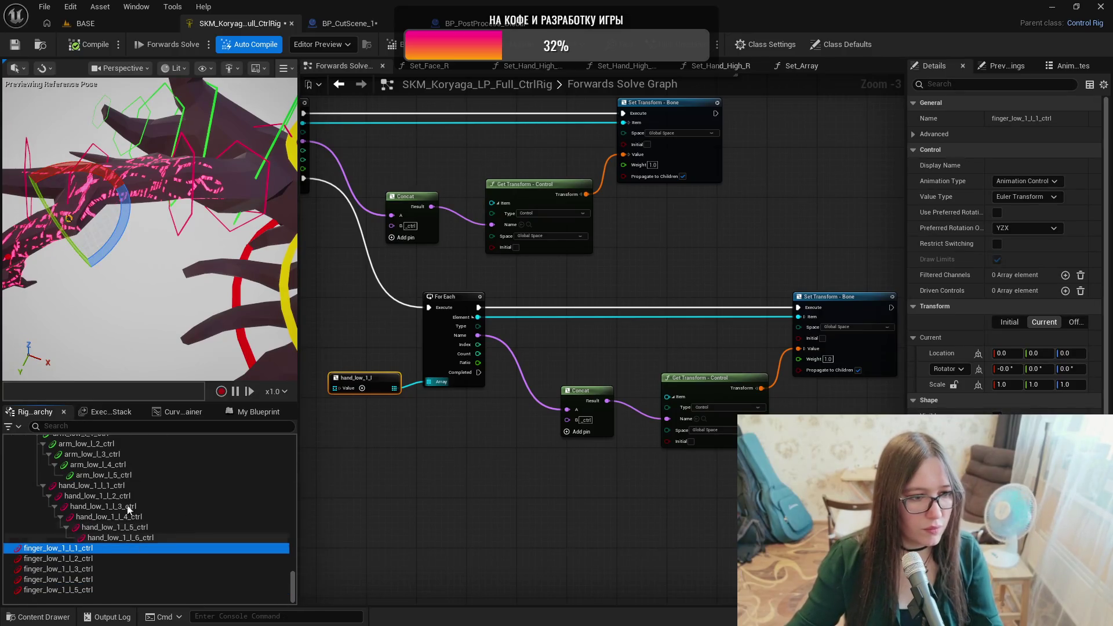
pyautogui.keyDown('shift'); pyautogui.click(120, 588); pyautogui.keyUp('shift')
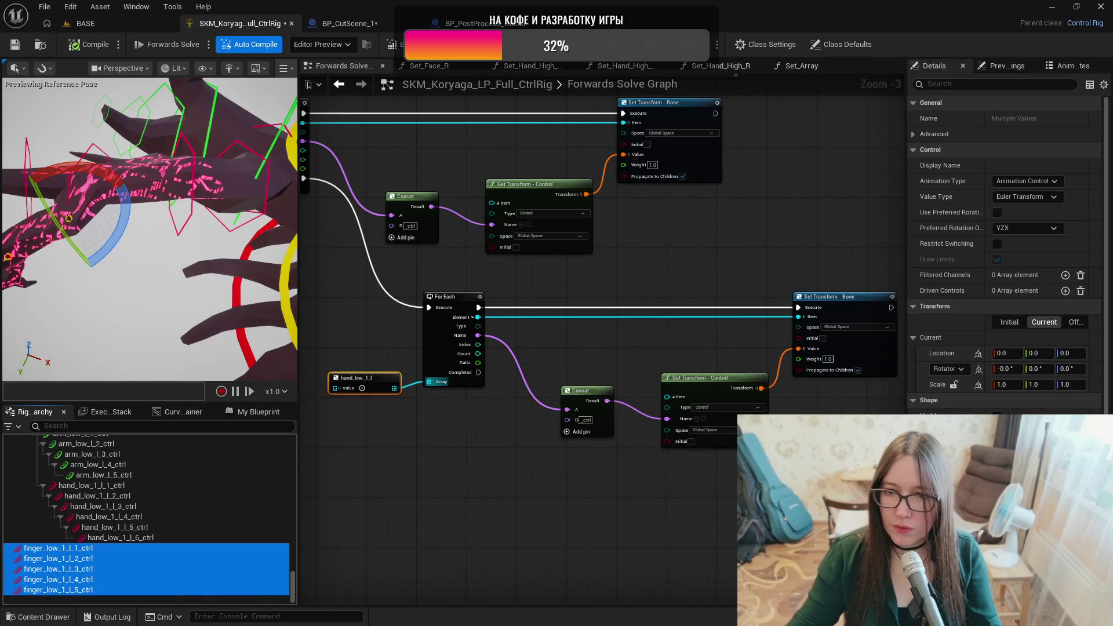
# Give the five finger controls the Hexagon_Thin shape and a purple shape colour.
pyautogui.click(1026, 432)
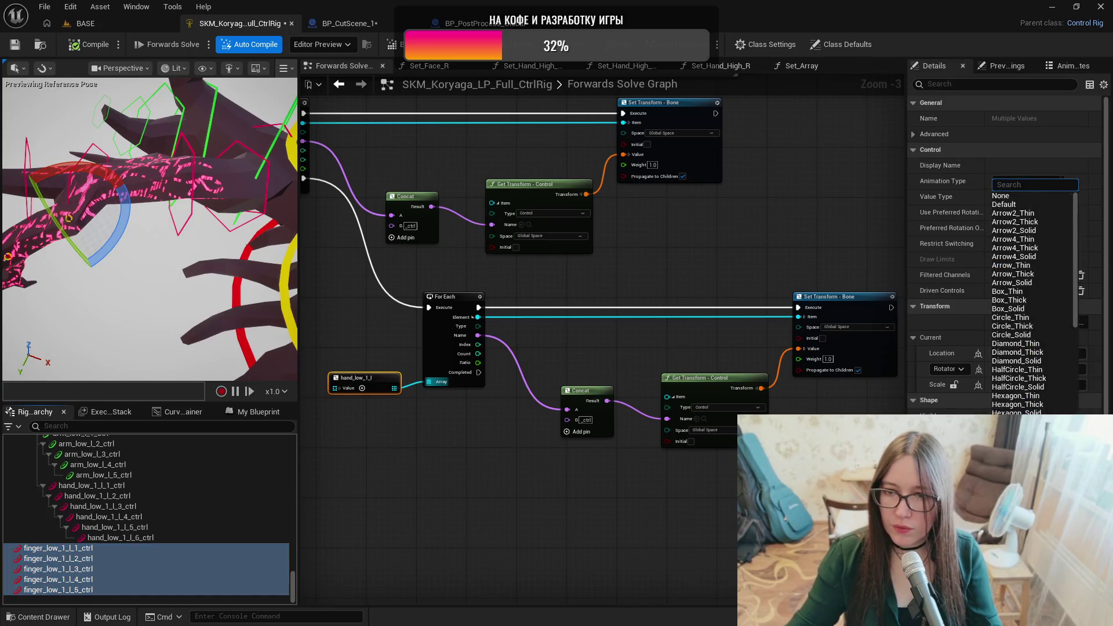
pyautogui.click(1019, 397)
pyautogui.click(1026, 448)
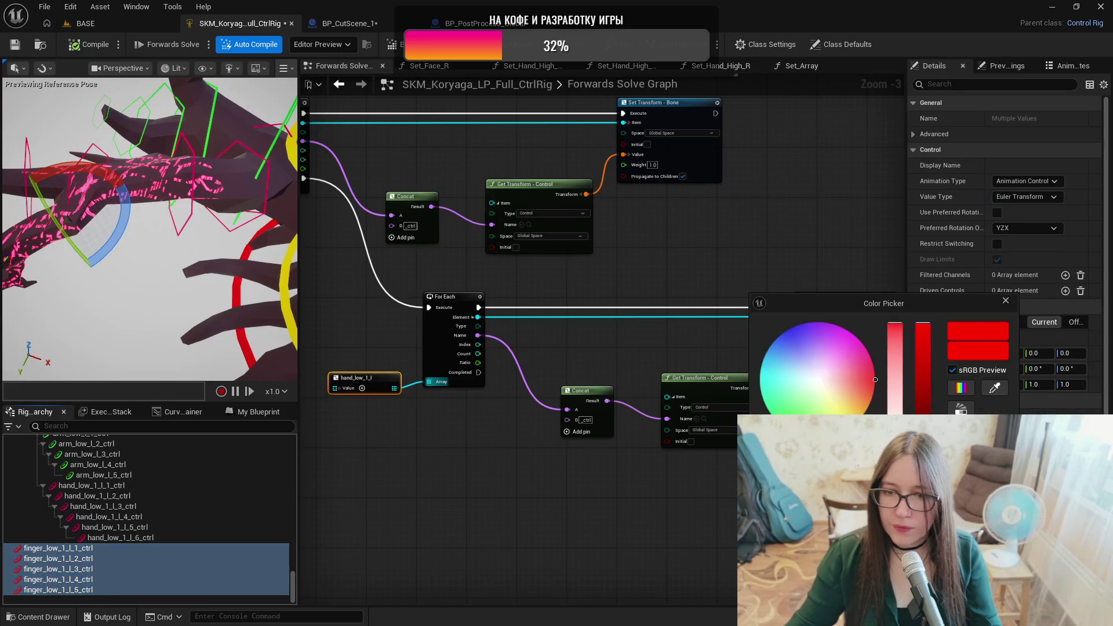
pyautogui.moveTo(876, 380); pyautogui.dragTo(819, 325)
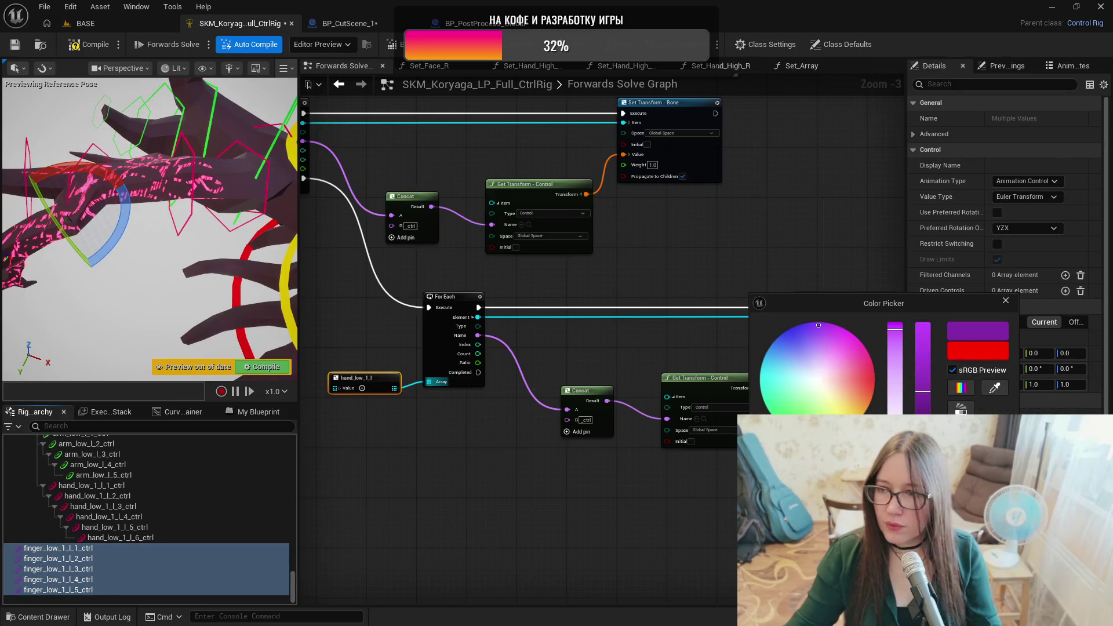
pyautogui.click(630, 483)
pyautogui.moveTo(67, 219); pyautogui.dragTo(144, 187)
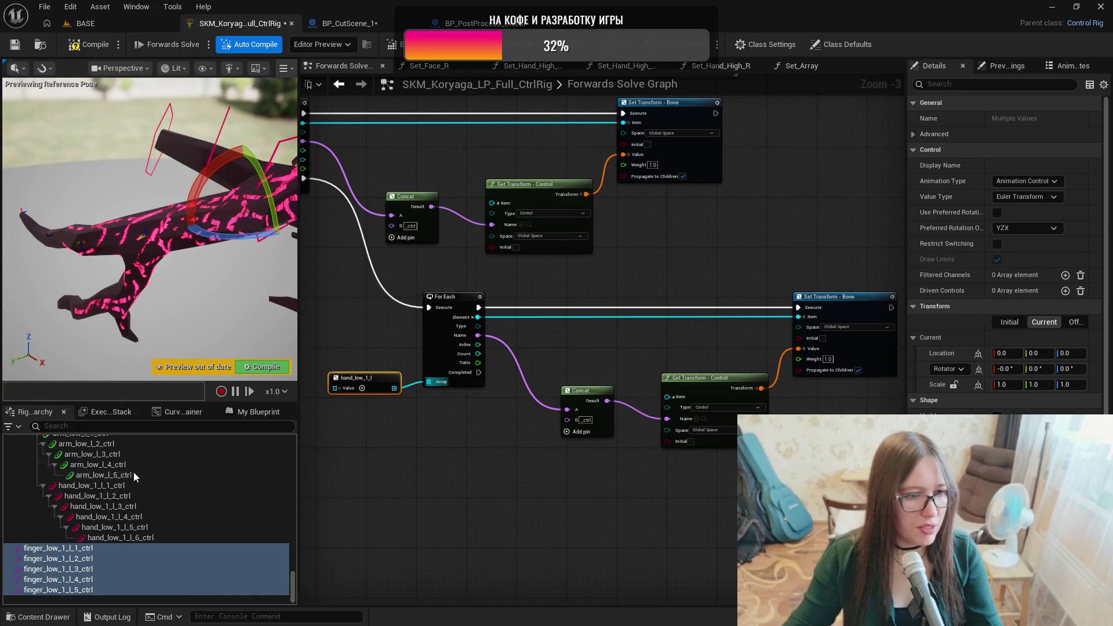
pyautogui.click(164, 548)
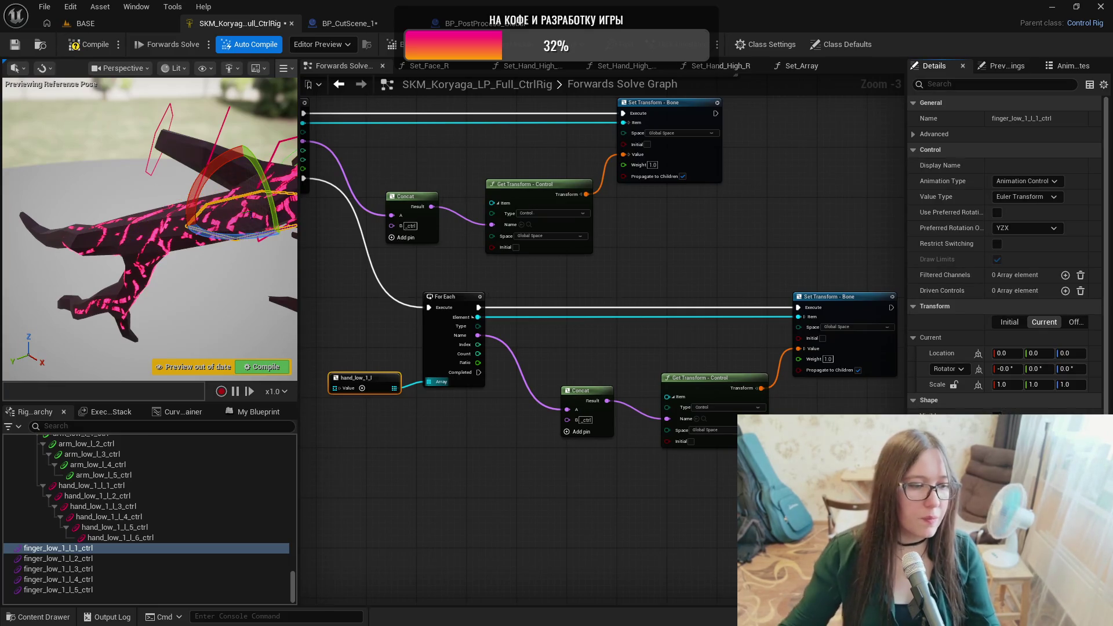
pyautogui.moveTo(148, 306); pyautogui.dragTo(125, 293)
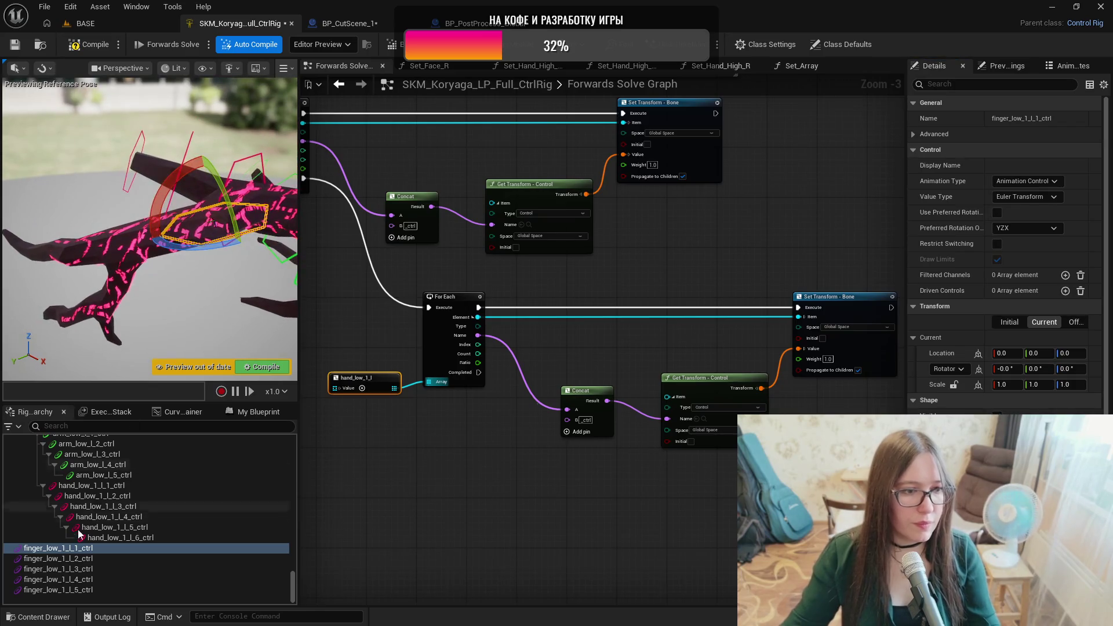
pyautogui.click(73, 557)
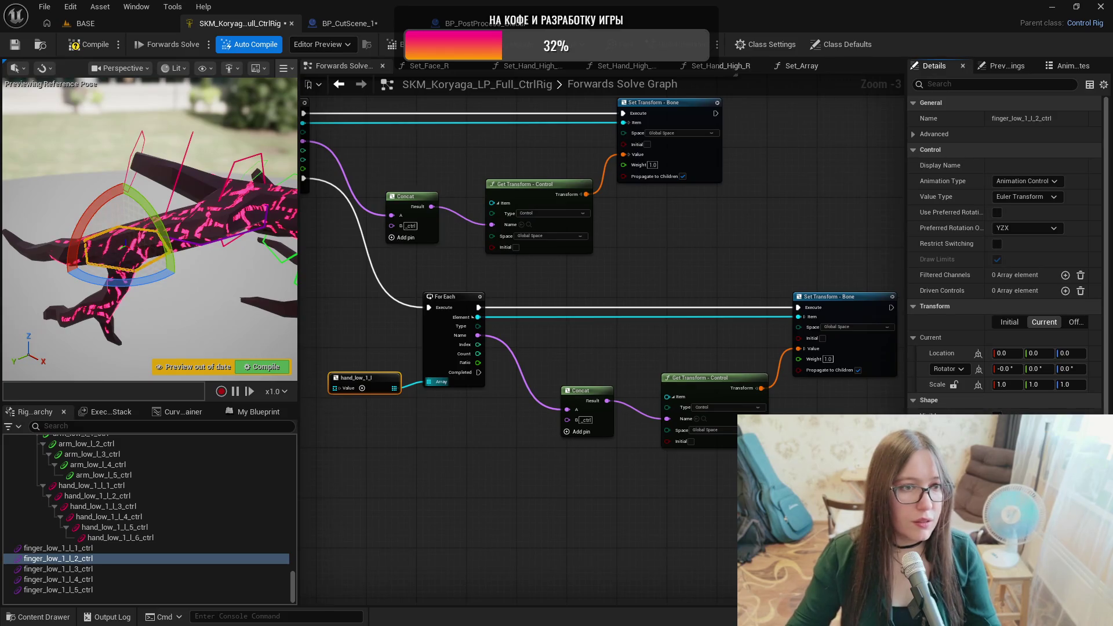
pyautogui.click(159, 570)
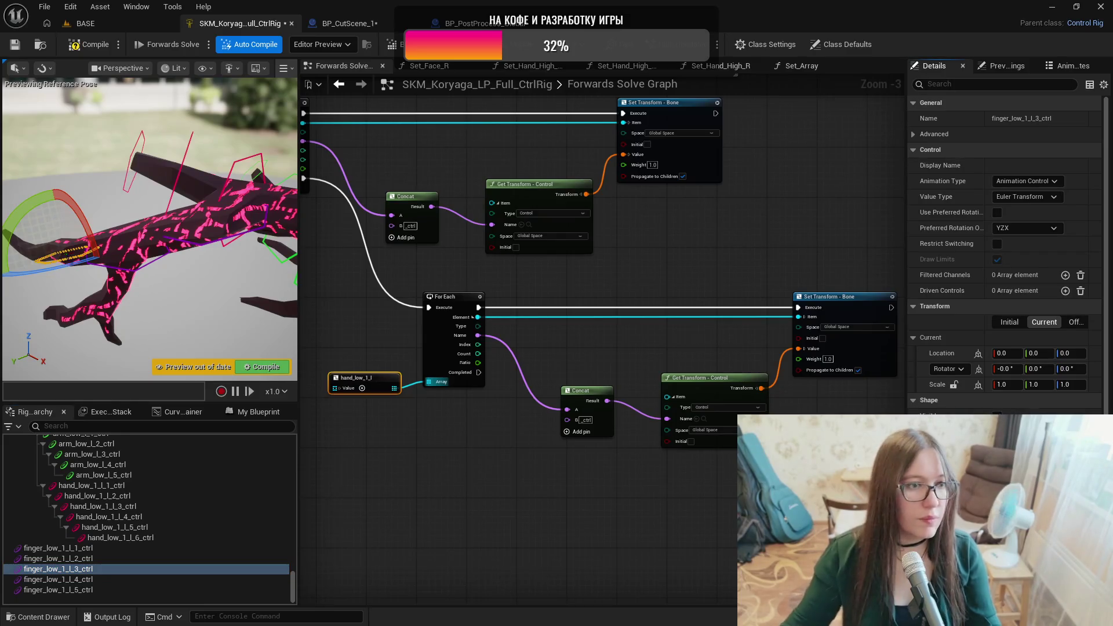
pyautogui.click(126, 579)
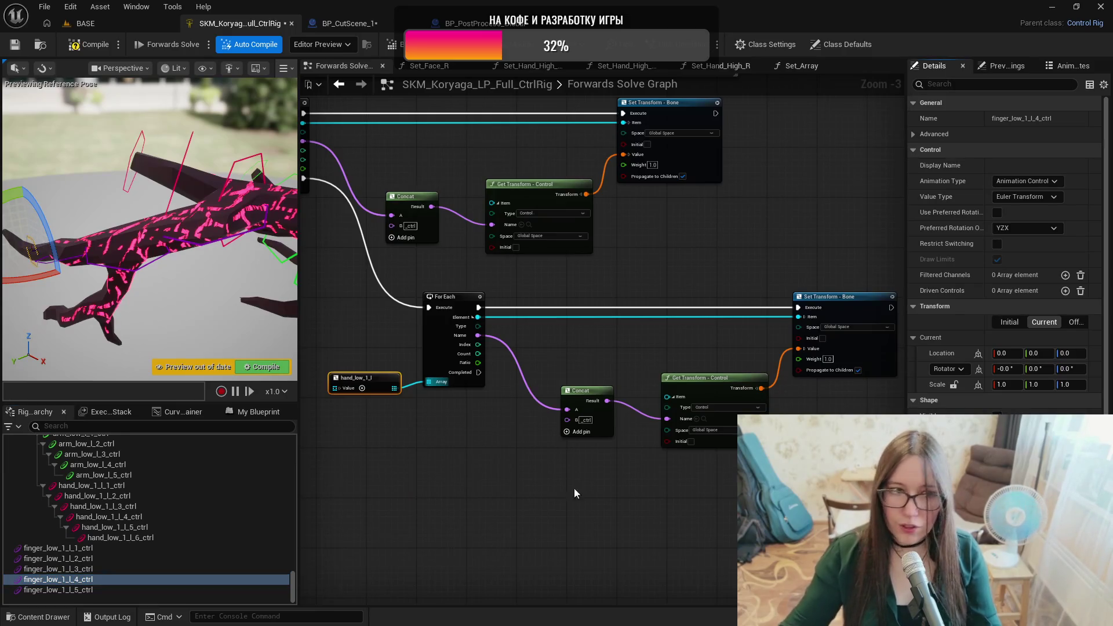
pyautogui.press('f')
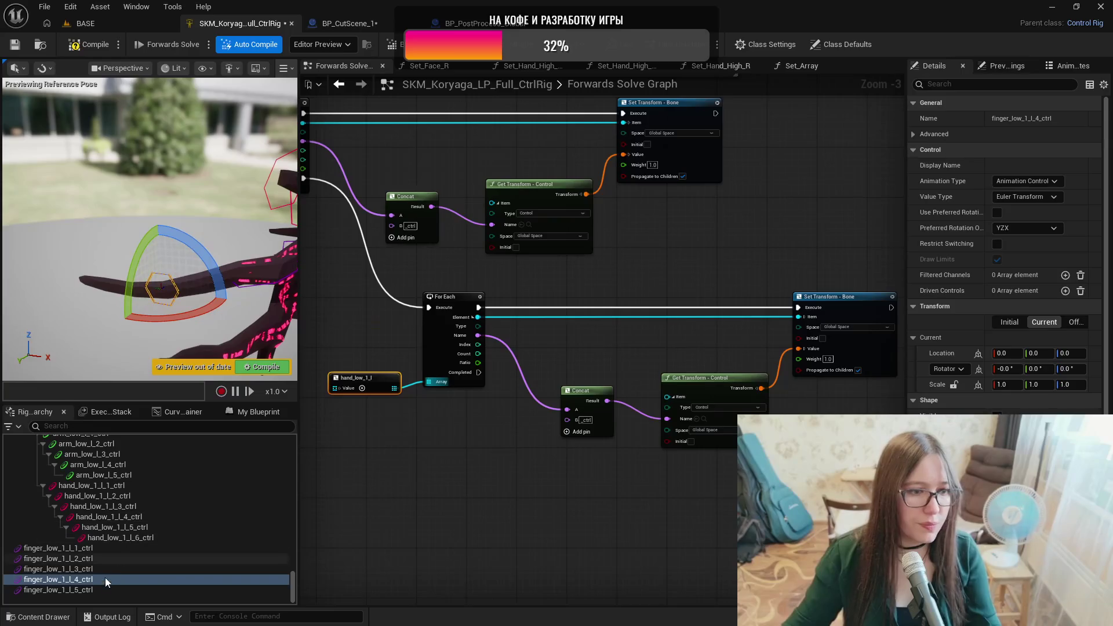
pyautogui.click(108, 589)
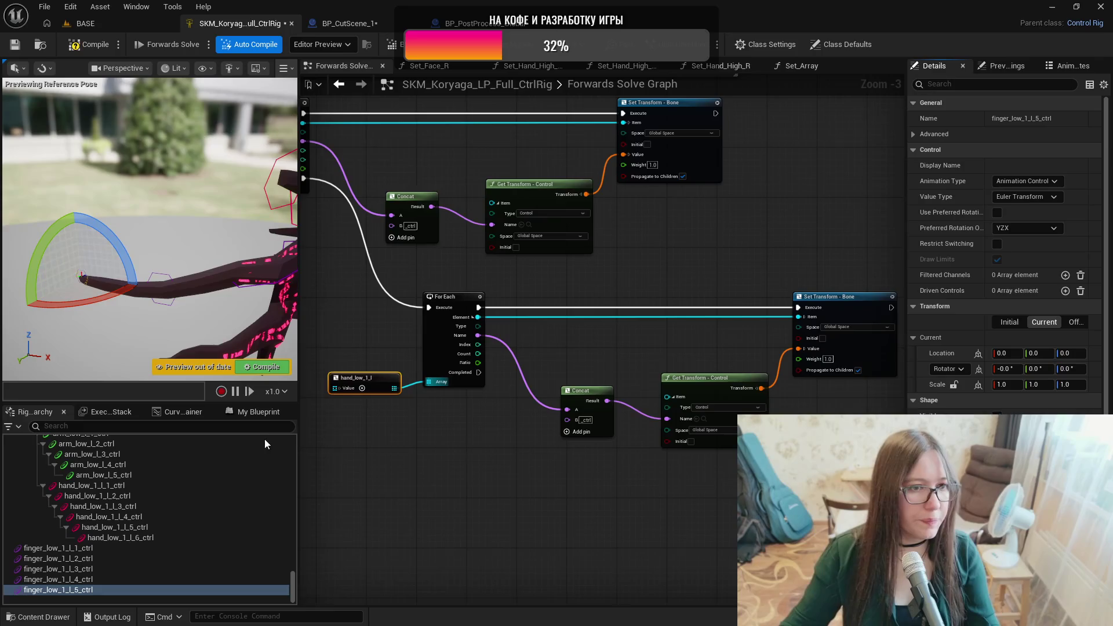
pyautogui.click(70, 552)
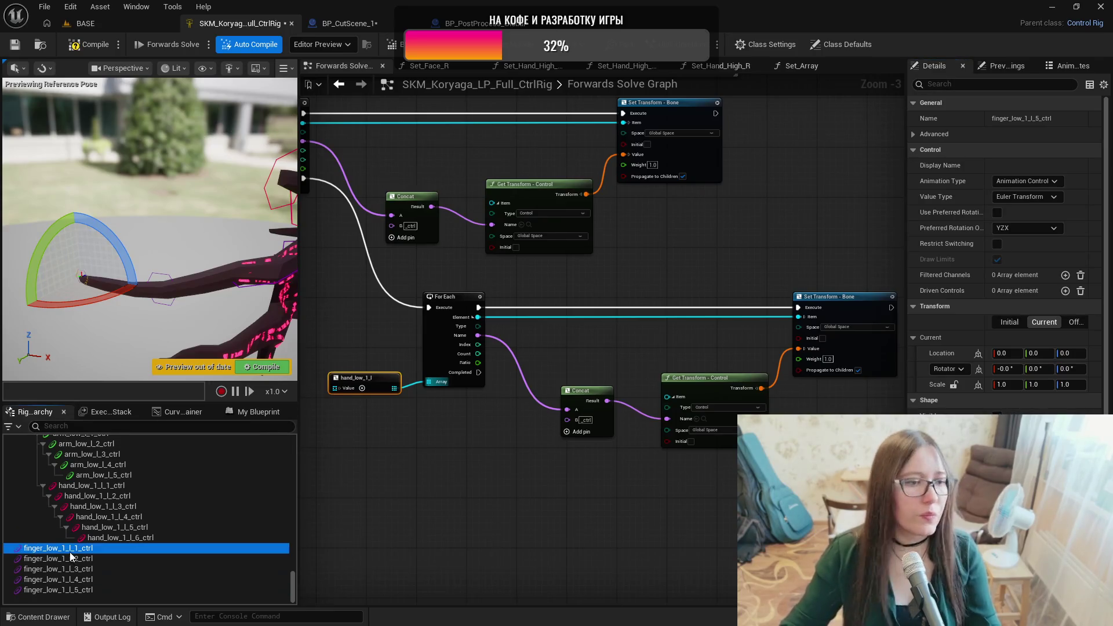
# In shape transform mode, rotate the finger_low_1_l_1 to _5 control shapes 90° around the finger.
pyautogui.hotkey('ctrl', '.')
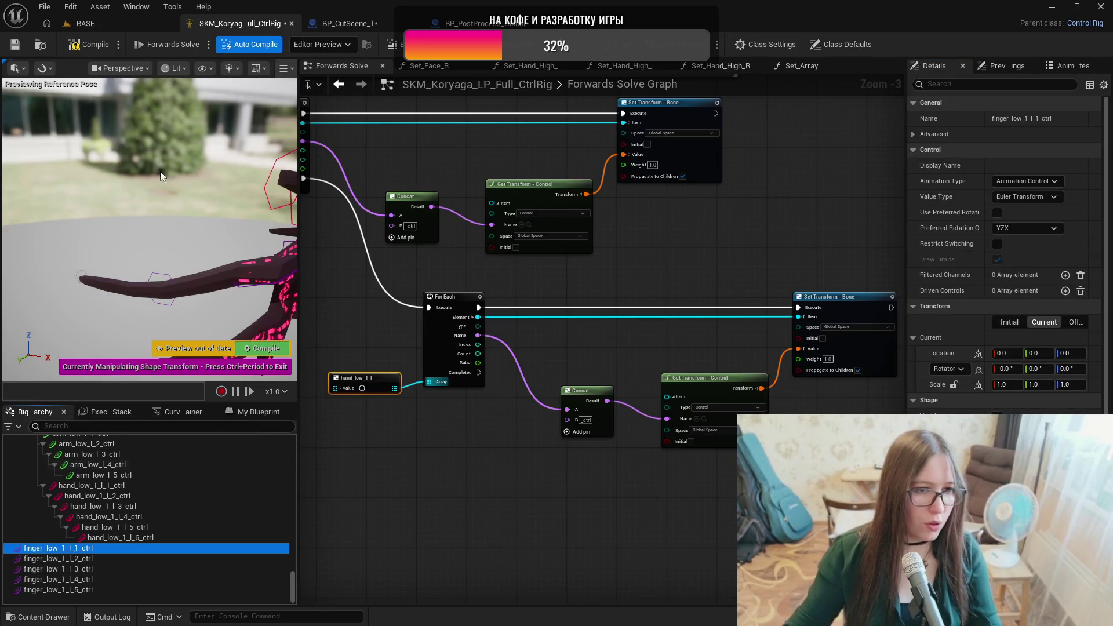
pyautogui.press('f')
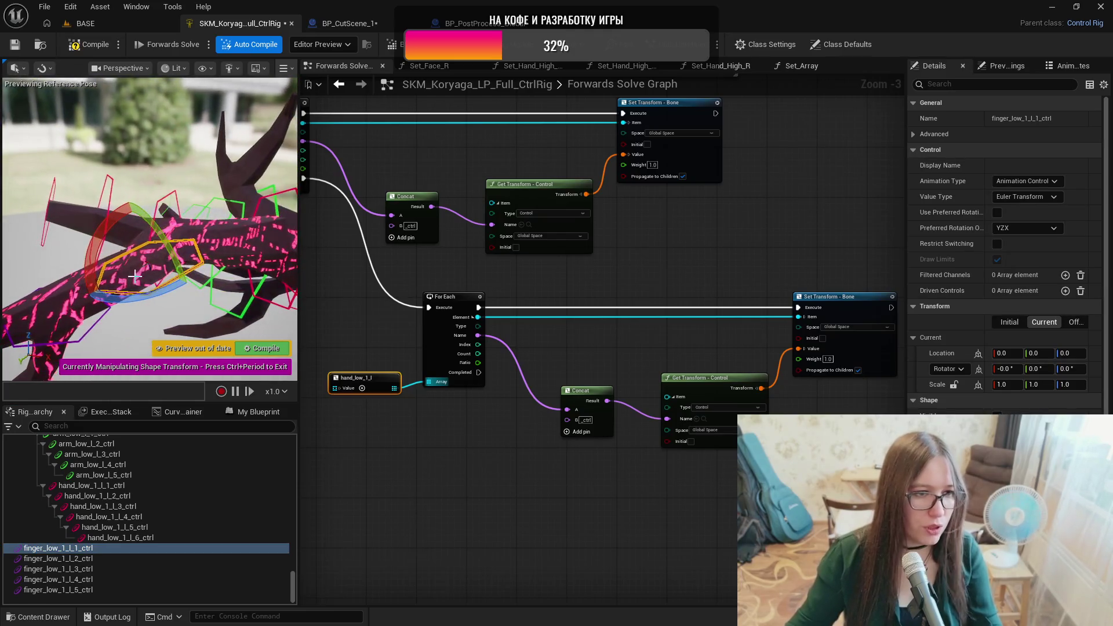
pyautogui.moveTo(166, 320); pyautogui.dragTo(167, 320)
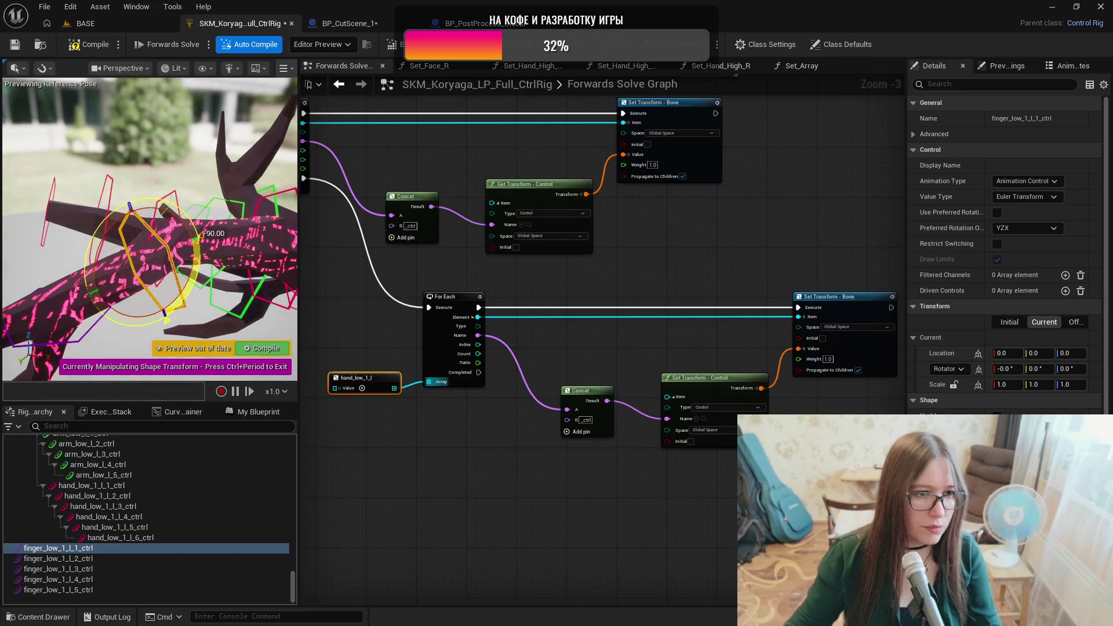
pyautogui.click(95, 558)
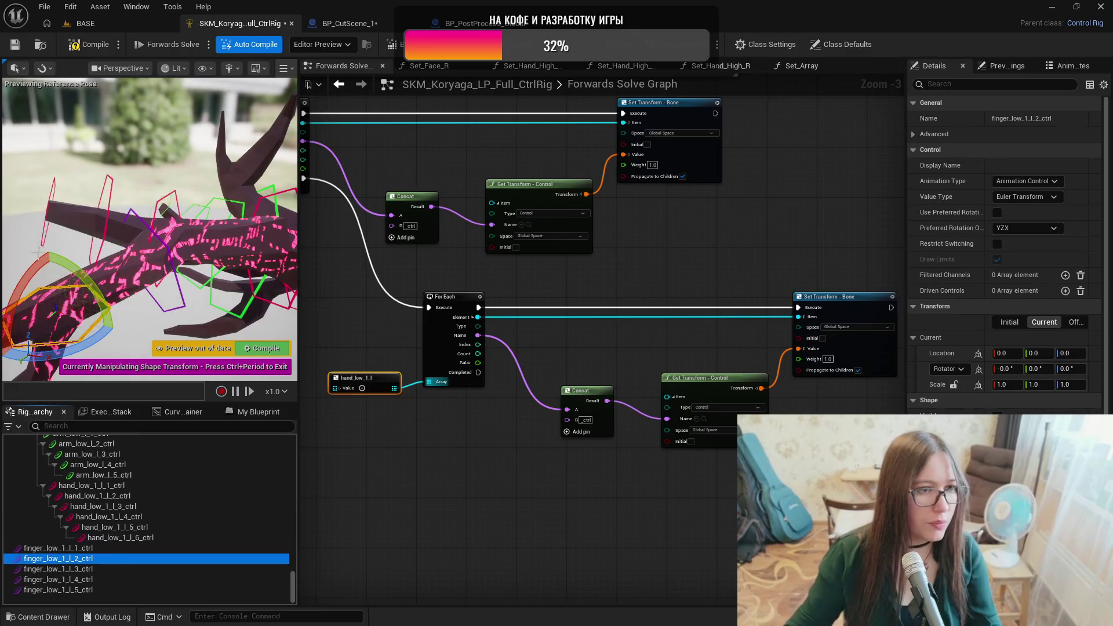
pyautogui.press('f')
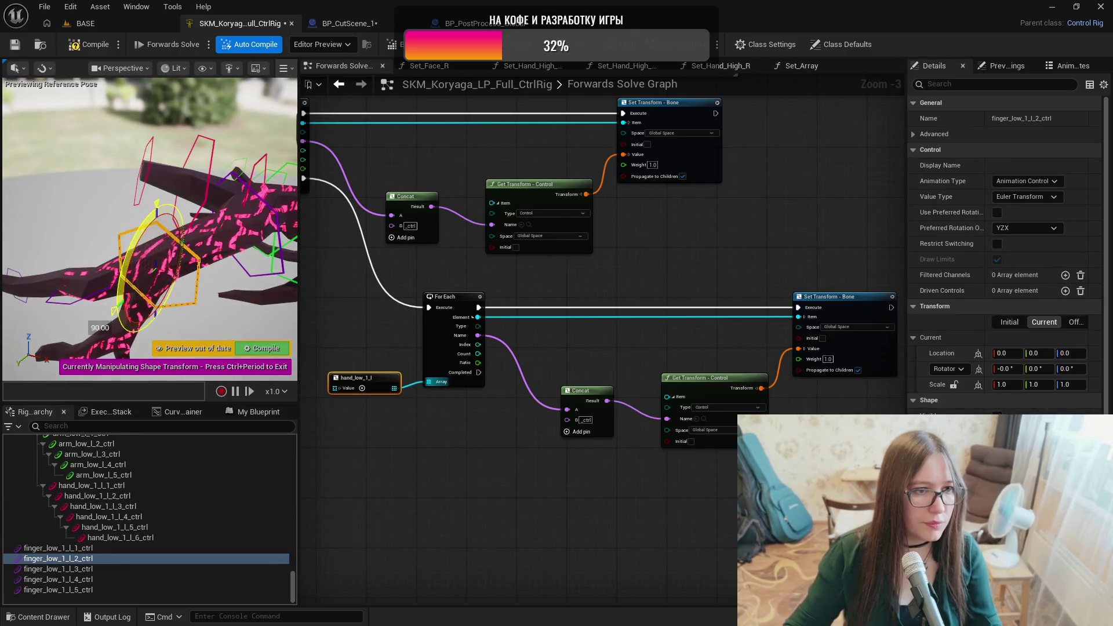
pyautogui.click(61, 570)
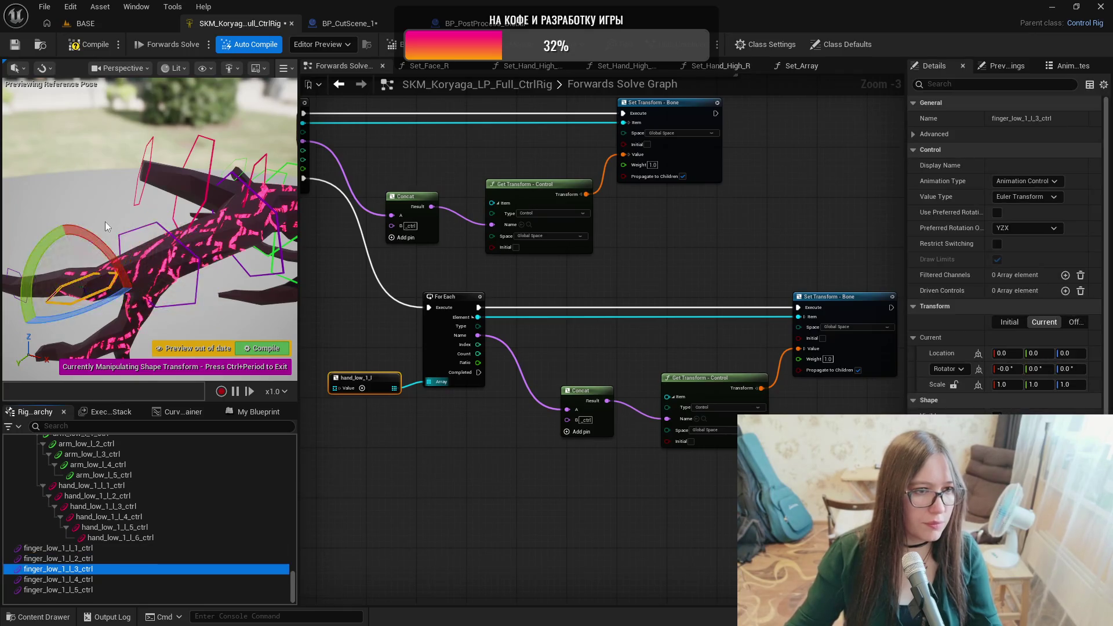
pyautogui.press('f')
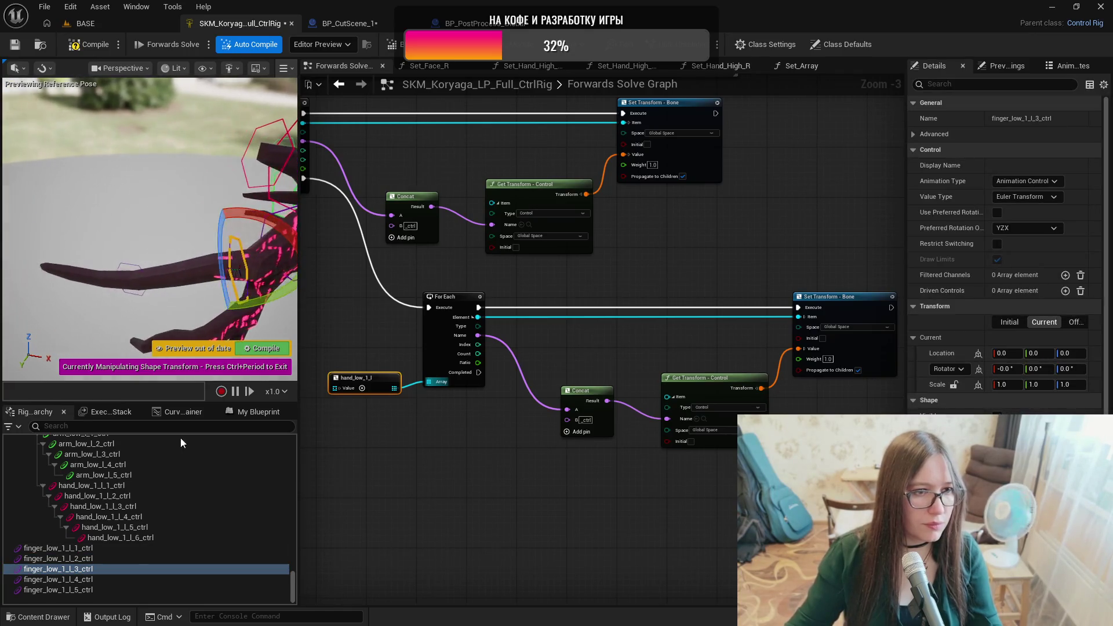
pyautogui.click(58, 579)
pyautogui.moveTo(183, 316); pyautogui.dragTo(145, 327)
pyautogui.click(70, 590)
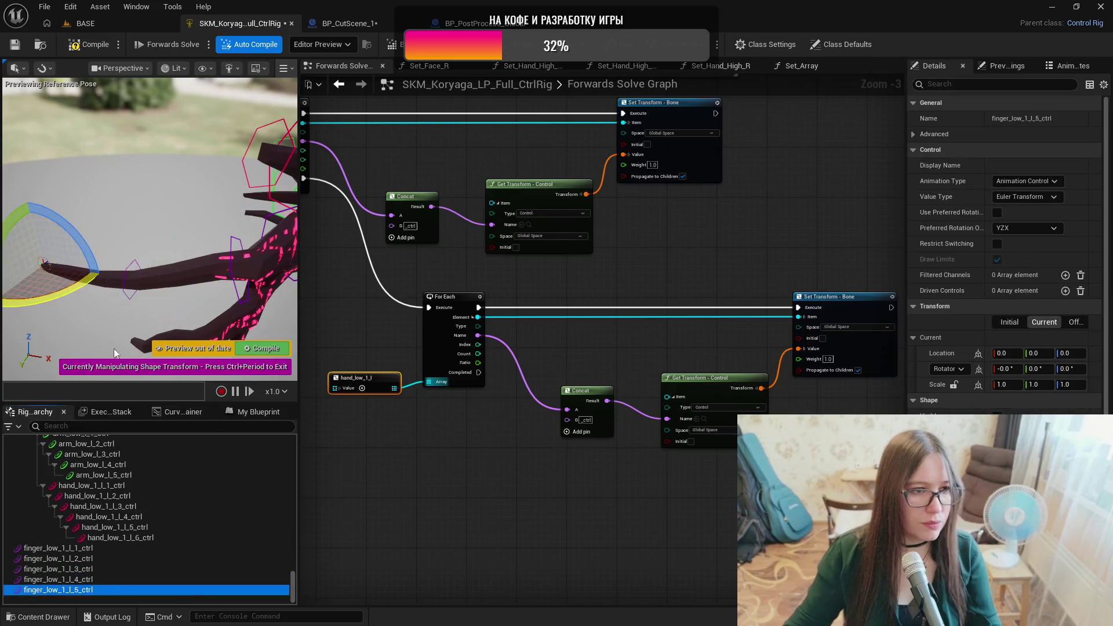
pyautogui.click(123, 545)
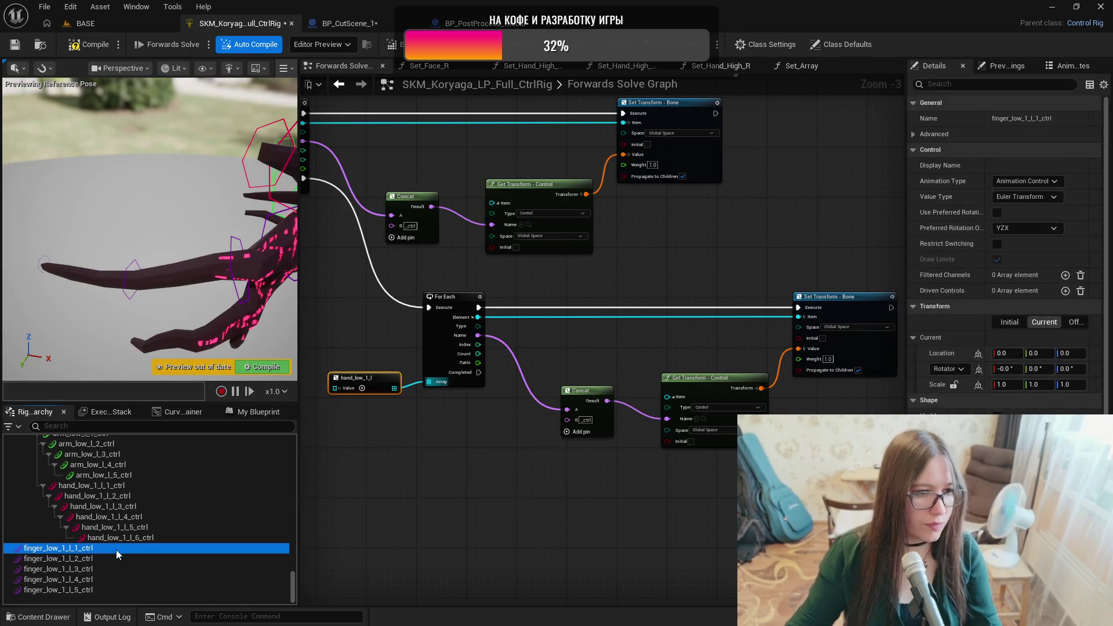
# Parent the five finger_low_1_l controls under hand_low_1_l_3_ctrl.
pyautogui.scroll(5, 291, 510)
pyautogui.scroll(10, 291, 511)
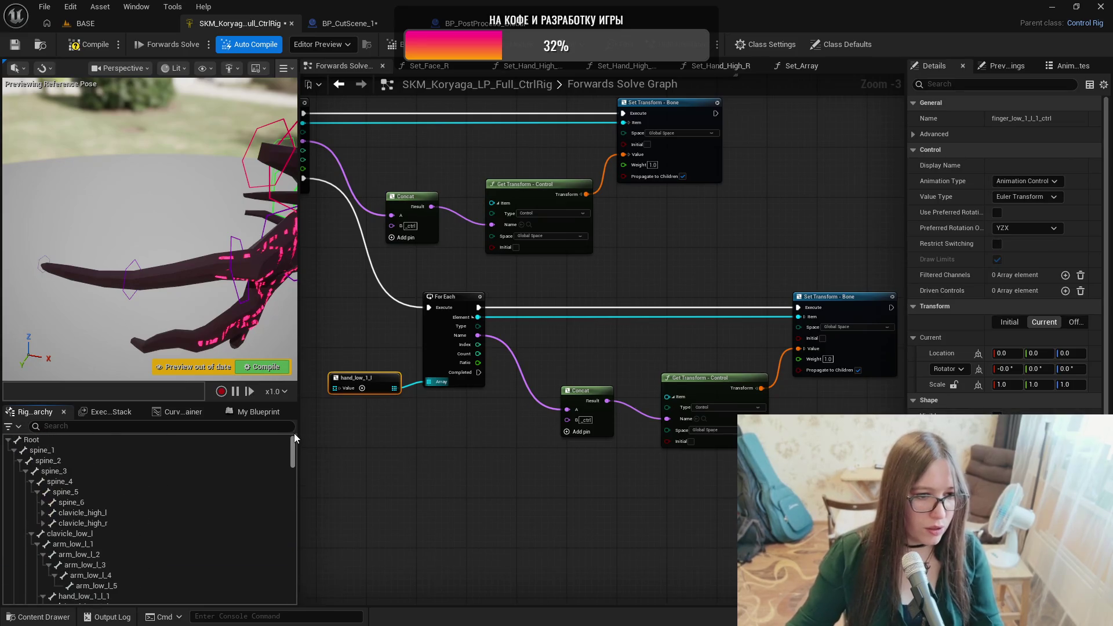
pyautogui.scroll(-5, 297, 461)
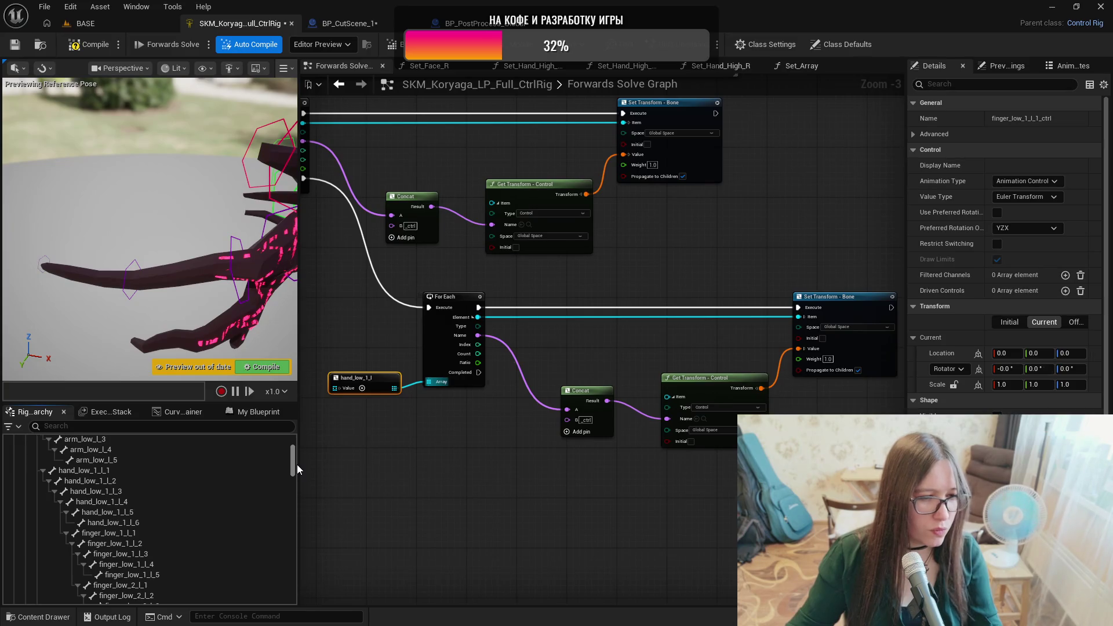
pyautogui.scroll(-10, 297, 468)
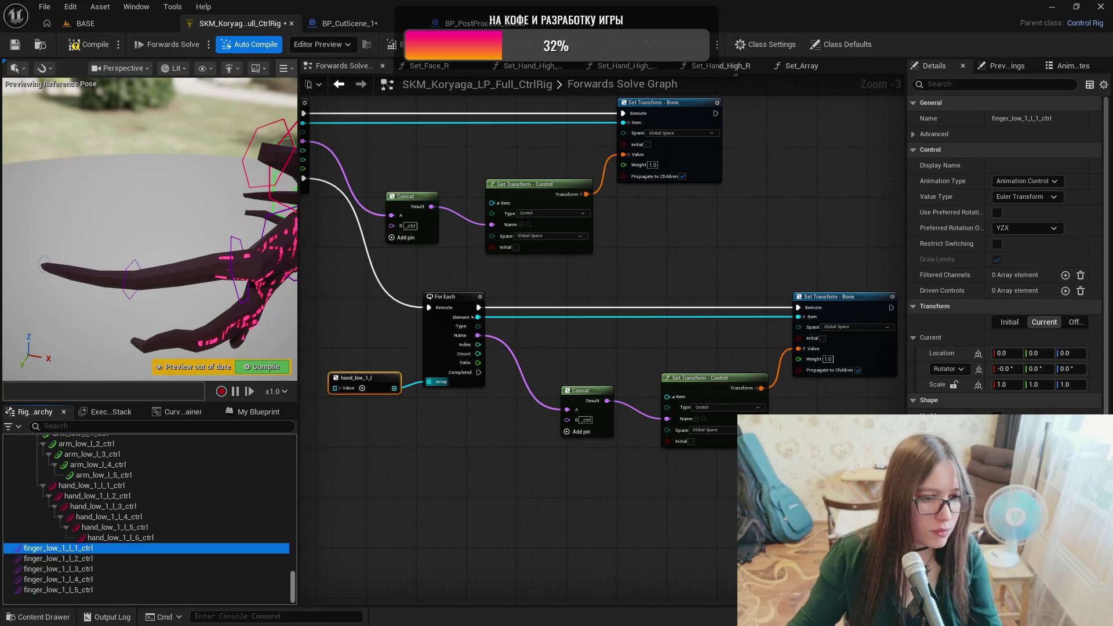
pyautogui.keyDown('shift'); pyautogui.click(75, 589); pyautogui.keyUp('shift')
pyautogui.moveTo(61, 549); pyautogui.dragTo(116, 517)
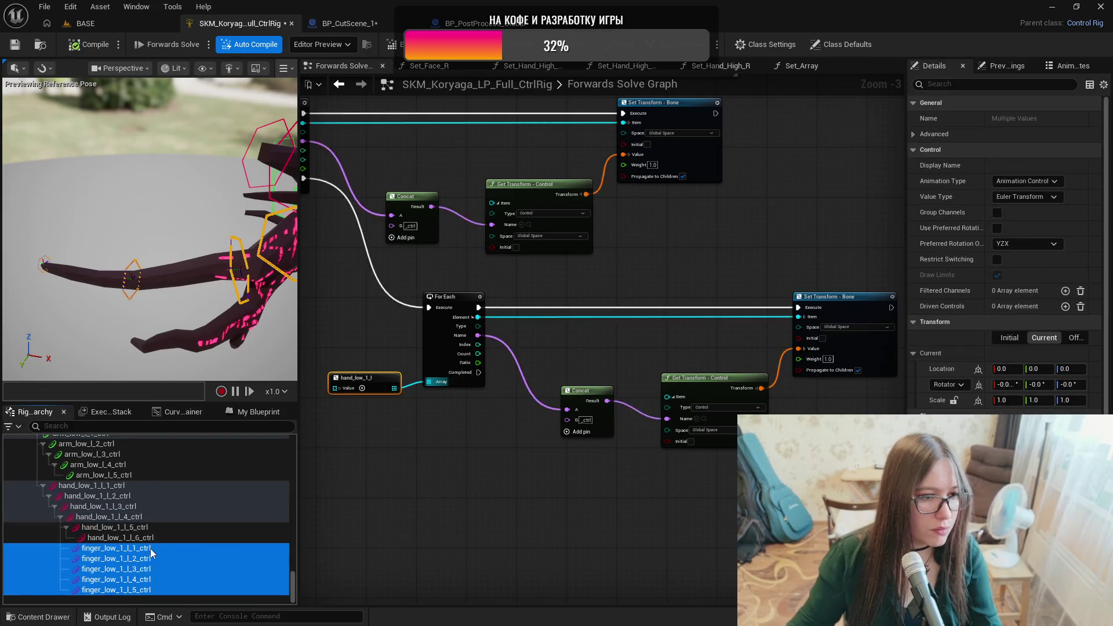
# Nest controls 2–5 under finger_low_1_l_1_ctrl, 3–5 under _2, and 4–5 under _3.
pyautogui.keyDown('ctrl'); pyautogui.click(148, 548); pyautogui.keyUp('ctrl')
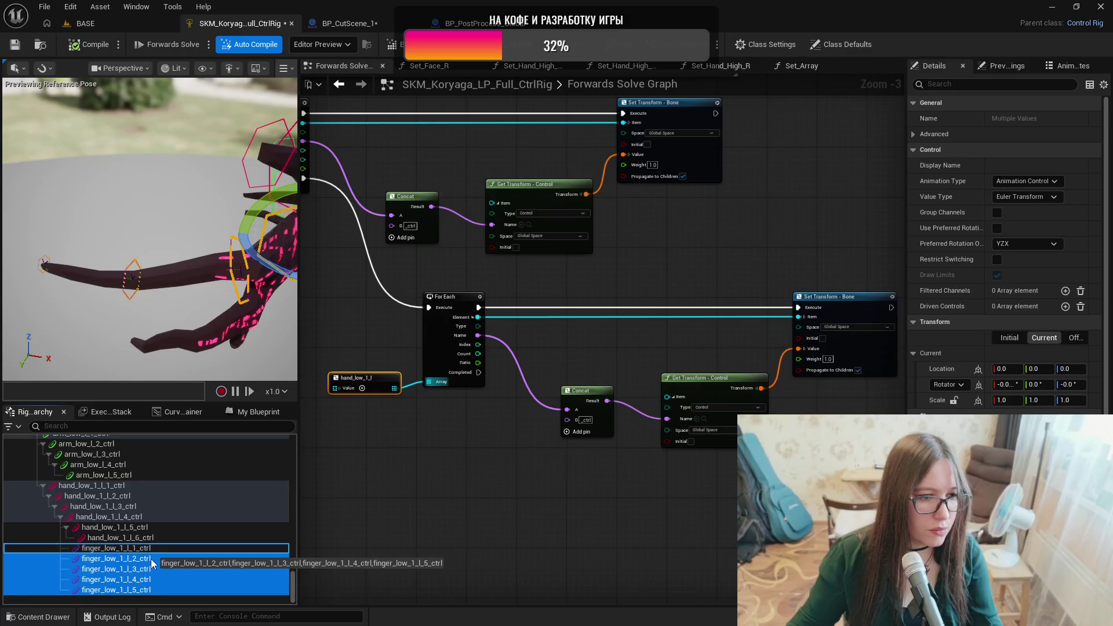
pyautogui.moveTo(153, 561)
pyautogui.mouseDown()
pyautogui.moveTo(128, 548)
pyautogui.moveTo(189, 590)
pyautogui.moveTo(187, 579)
pyautogui.mouseUp()
pyautogui.keyDown('ctrl'); pyautogui.click(152, 560); pyautogui.keyUp('ctrl')
pyautogui.keyDown('ctrl'); pyautogui.click(156, 570); pyautogui.keyUp('ctrl')
pyautogui.doubleClick(190, 591)
pyautogui.moveTo(293, 586); pyautogui.dragTo(297, 437)
pyautogui.scroll(-3, 99, 539)
pyautogui.scroll(-2, 121, 519)
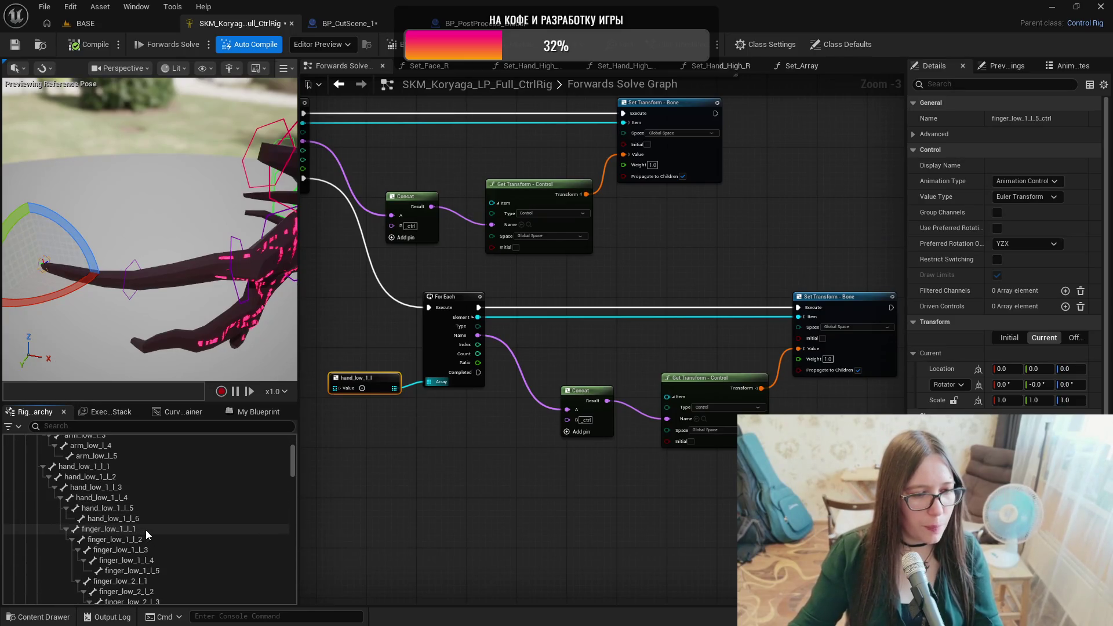
pyautogui.click(142, 530)
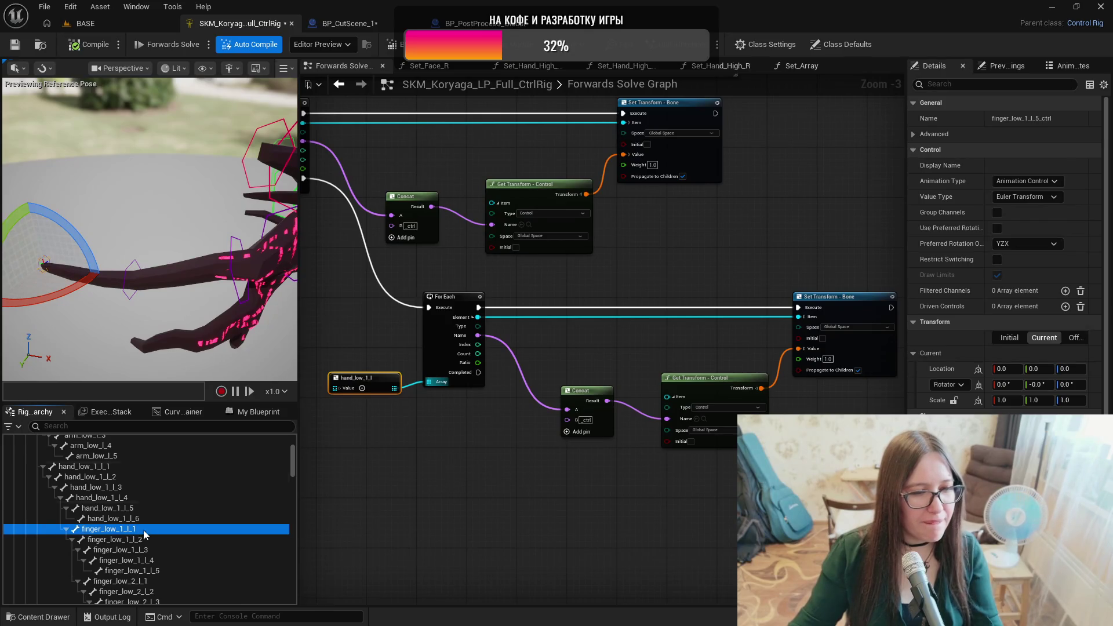
# Create an item array node named finger_low_1_l from bones finger_low_1_l_1 through finger_low_1_l_5.
pyautogui.keyDown('shift'); pyautogui.click(161, 571); pyautogui.keyUp('shift')
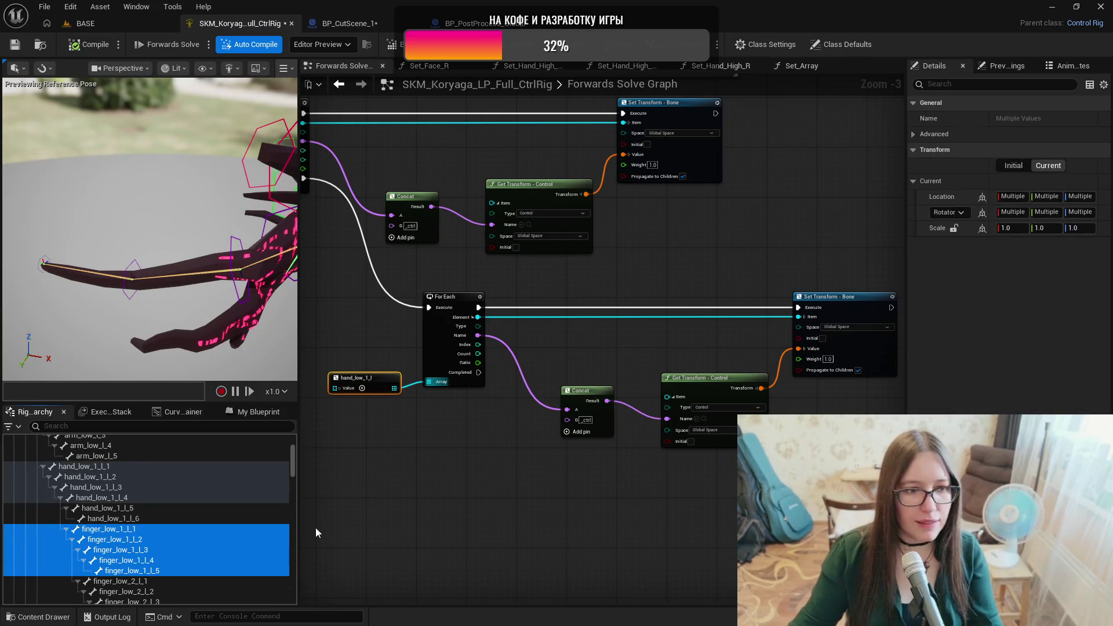
pyautogui.moveTo(127, 532)
pyautogui.mouseDown()
pyautogui.moveTo(488, 564)
pyautogui.moveTo(456, 548)
pyautogui.mouseUp()
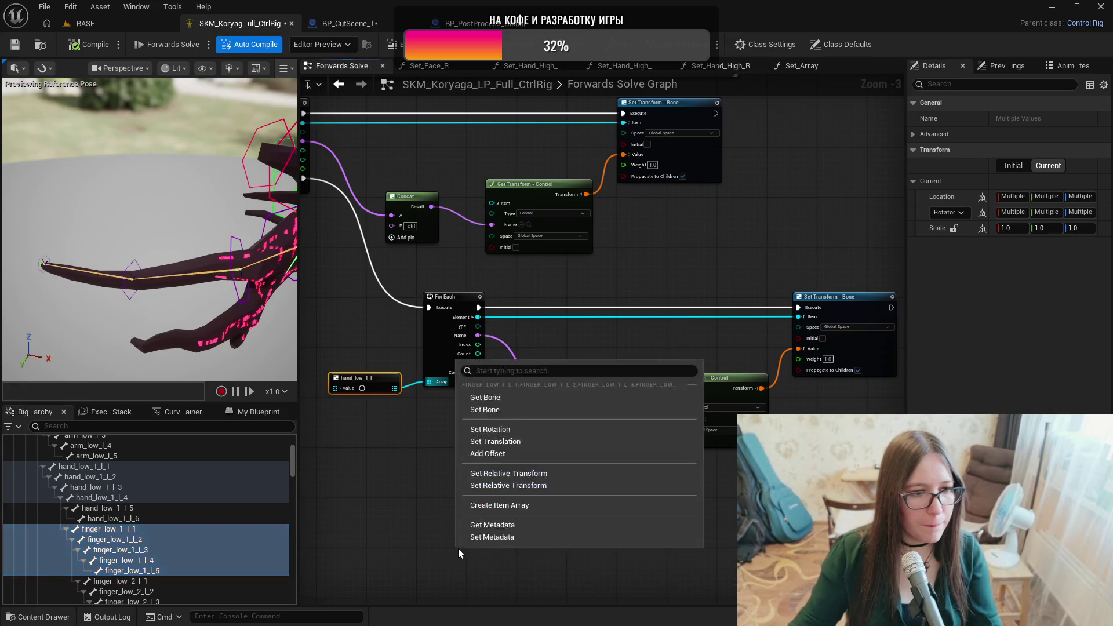
pyautogui.click(492, 506)
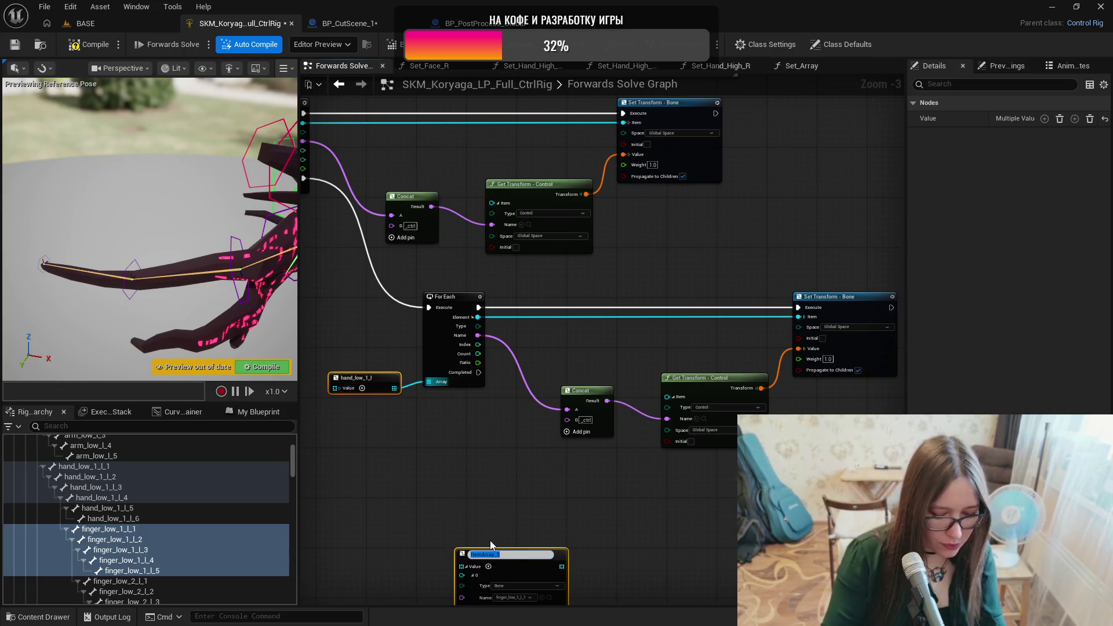
pyautogui.write('finger_')
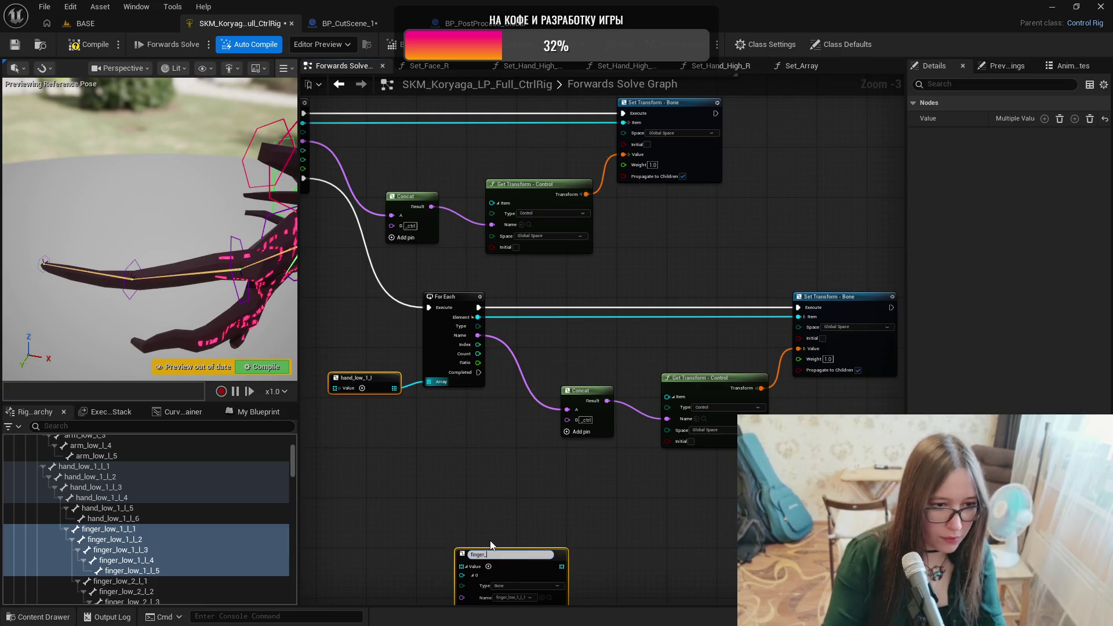
pyautogui.write('low_1_l')
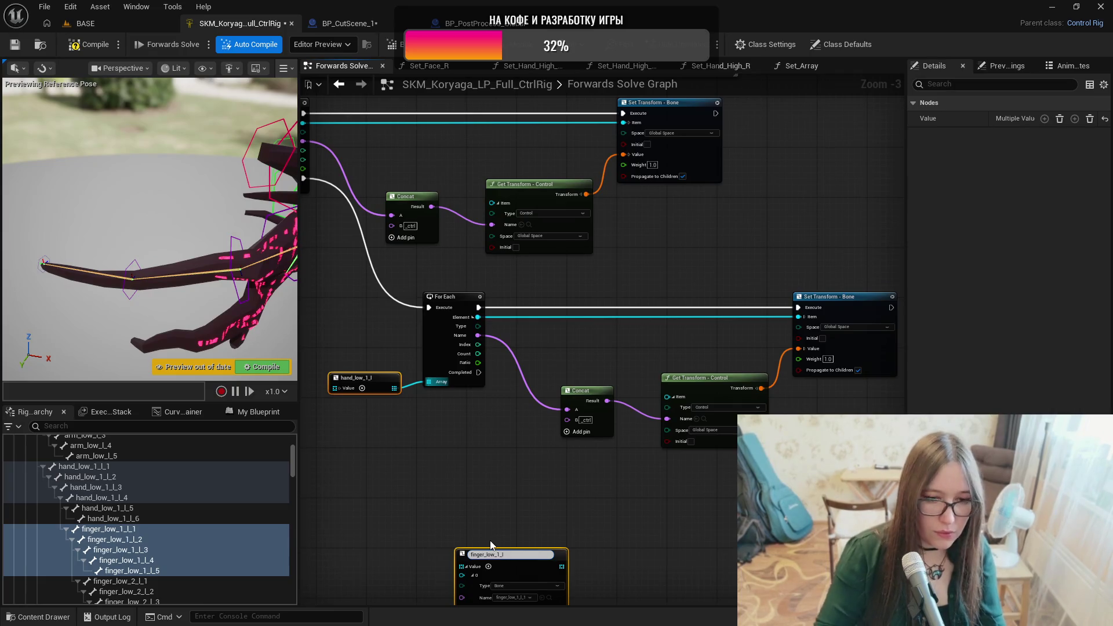
pyautogui.press('Return')
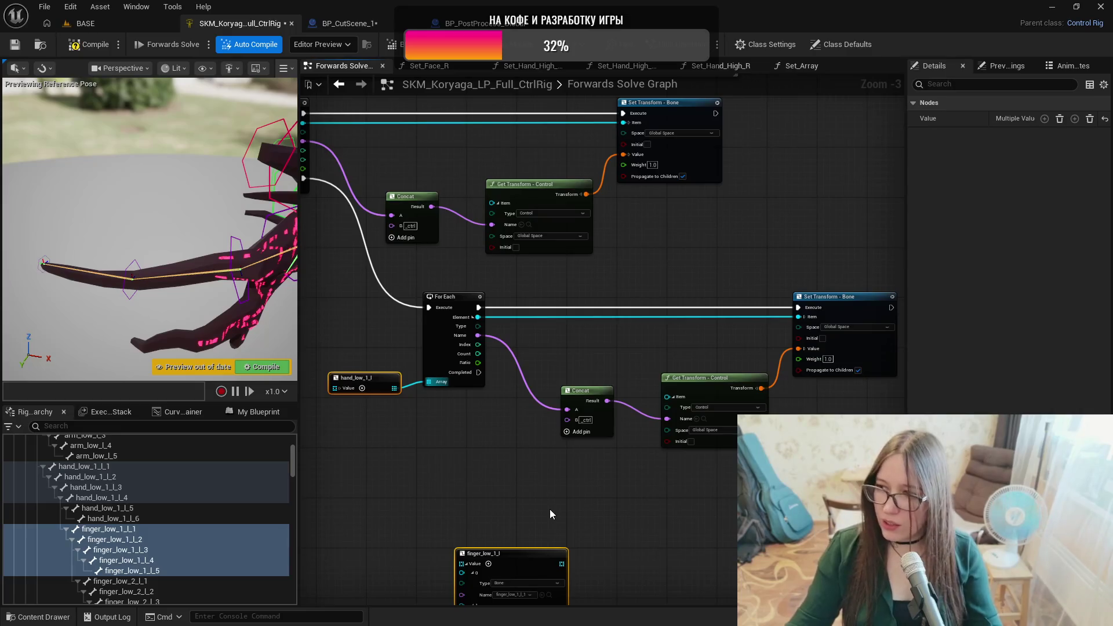
pyautogui.moveTo(545, 510); pyautogui.dragTo(509, 414)
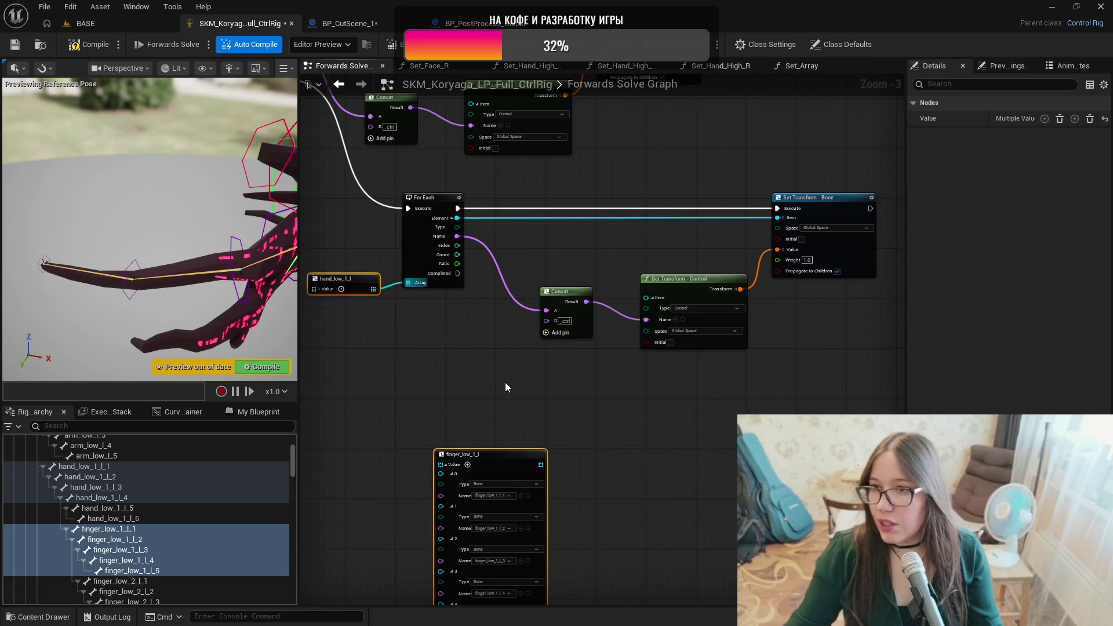
pyautogui.moveTo(470, 409)
pyautogui.mouseDown()
pyautogui.moveTo(430, 293)
pyautogui.moveTo(472, 306)
pyautogui.mouseUp()
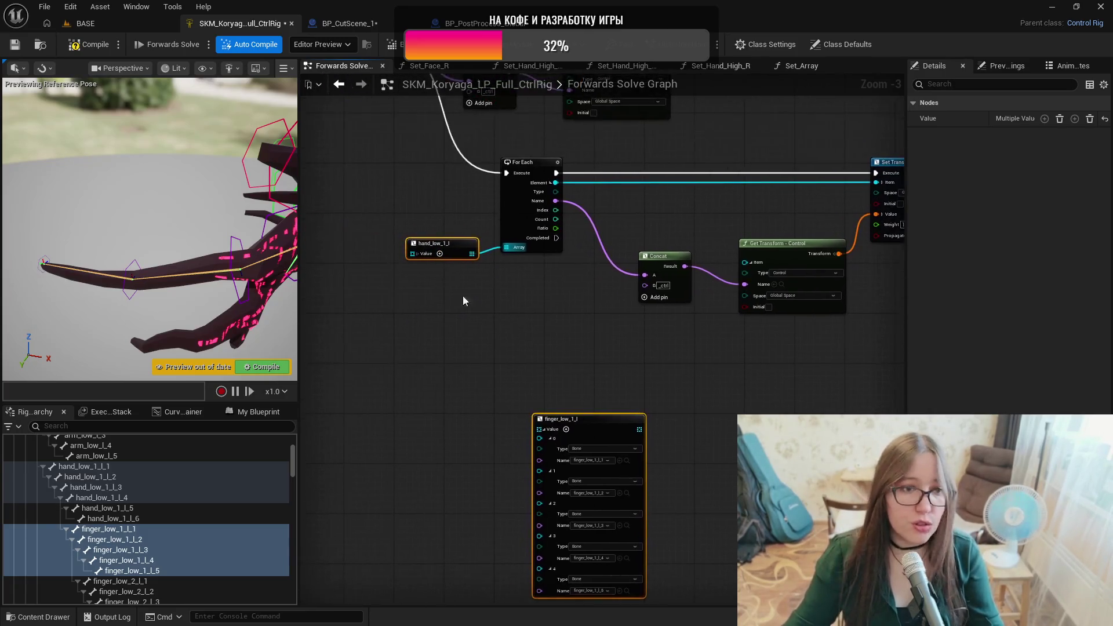
pyautogui.click(415, 255)
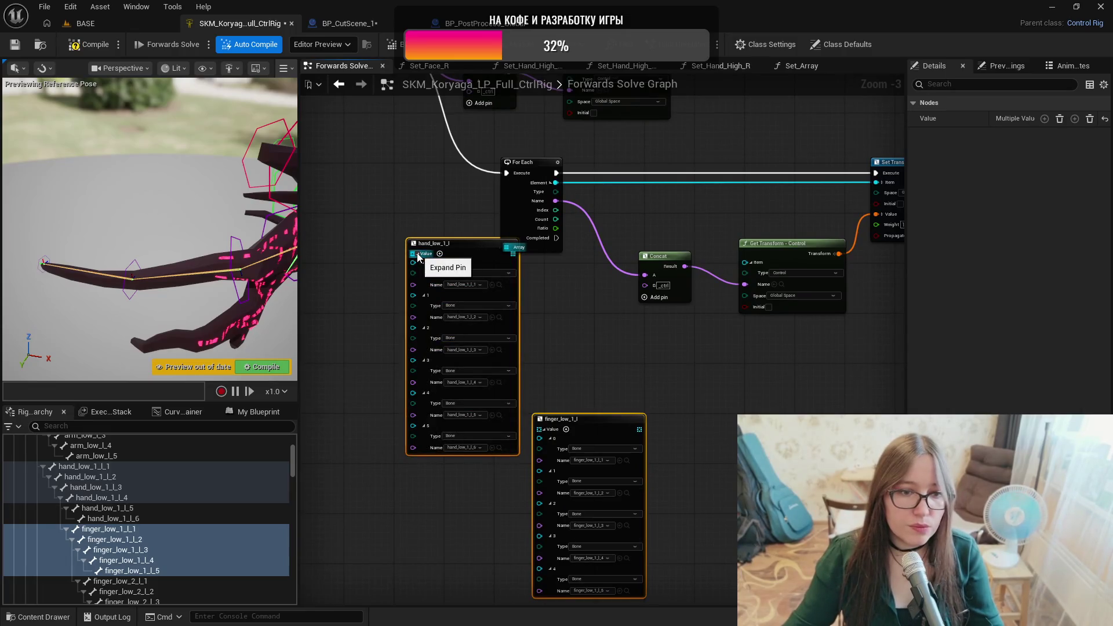
# Collapse the hand_low_1_l and finger_low_1_l array pins and select the hand For Each chain.
pyautogui.click(417, 256)
pyautogui.click(417, 256)
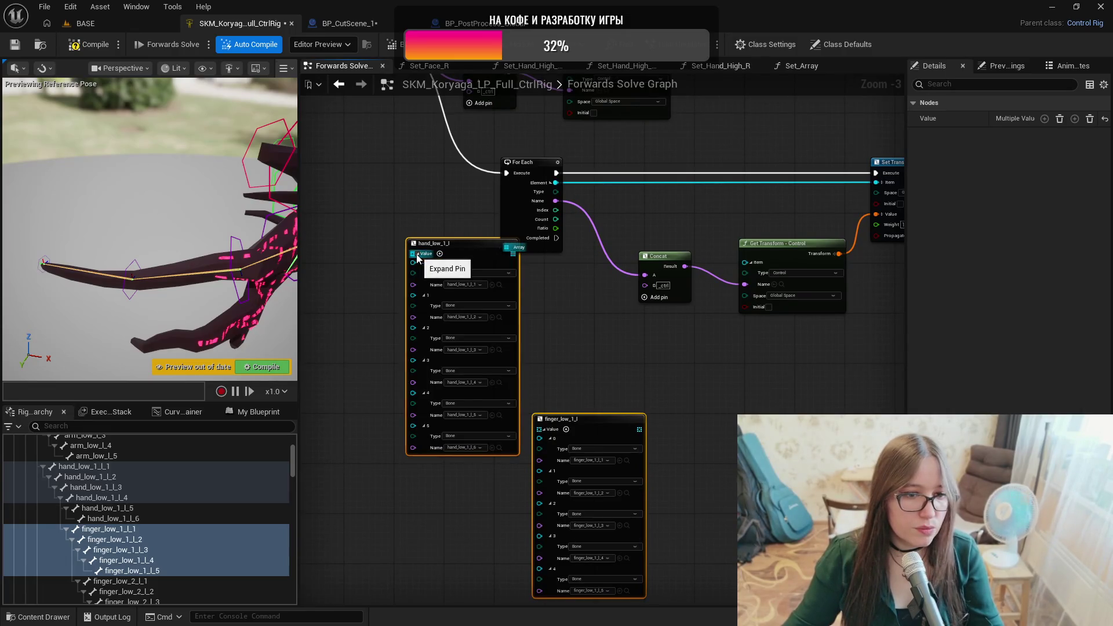
pyautogui.click(417, 255)
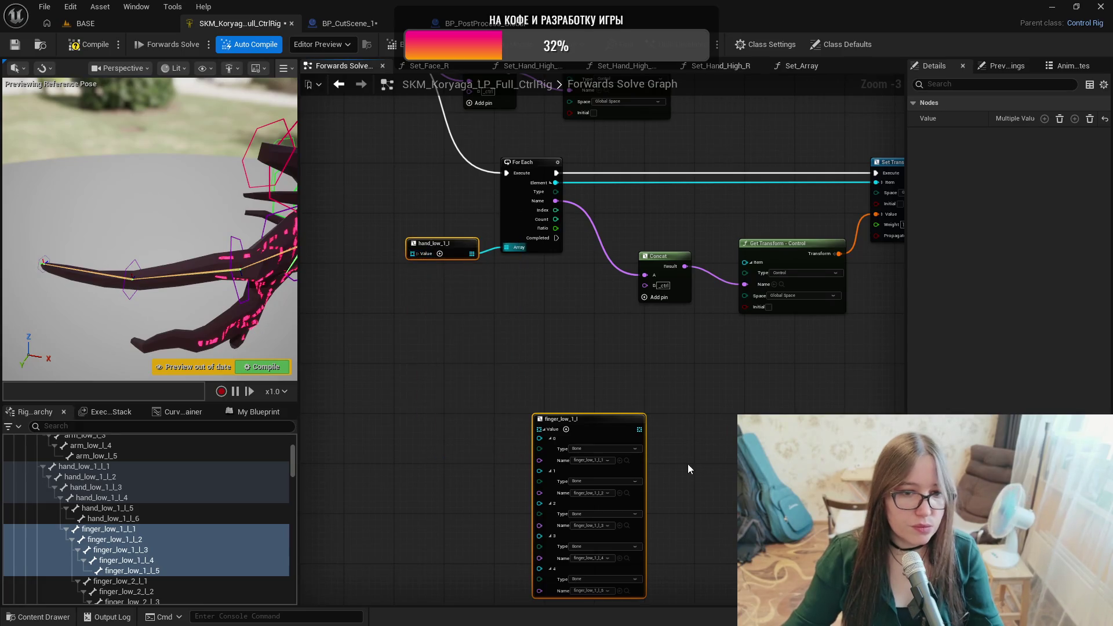
pyautogui.moveTo(687, 465); pyautogui.dragTo(649, 408)
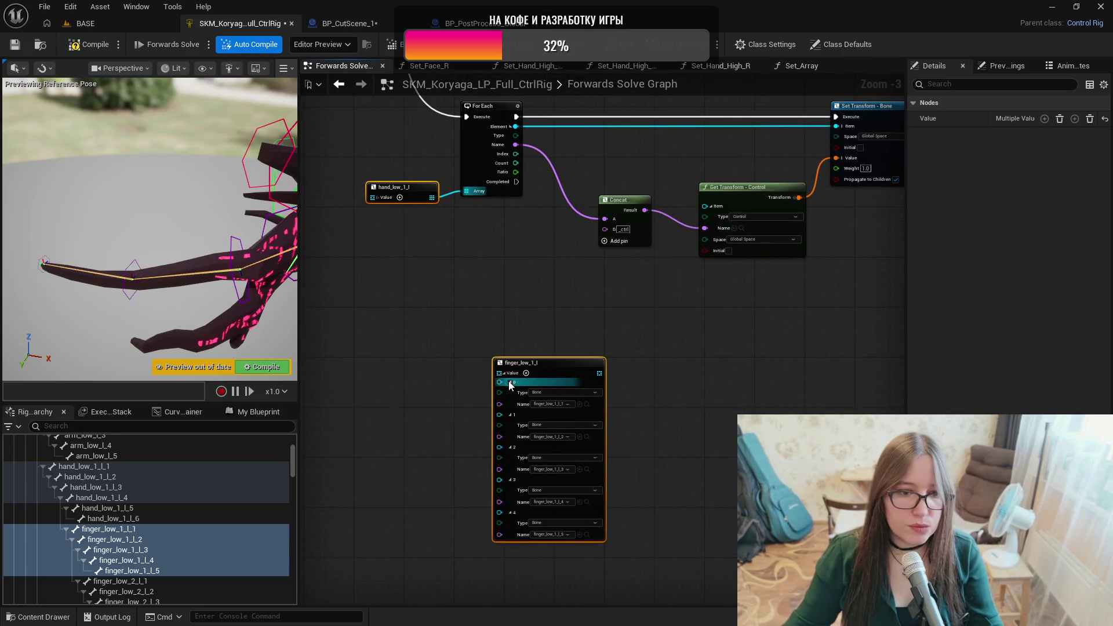
pyautogui.click(505, 373)
pyautogui.moveTo(607, 377); pyautogui.dragTo(520, 408)
pyautogui.moveTo(371, 130)
pyautogui.mouseDown()
pyautogui.moveTo(707, 303)
pyautogui.moveTo(783, 321)
pyautogui.mouseUp()
# Duplicate the loop, run it from the first loop's Completed, and feed it finger_low_1_l.
pyautogui.hotkey('ctrl', 'c')
pyautogui.hotkey('ctrl', 'v')
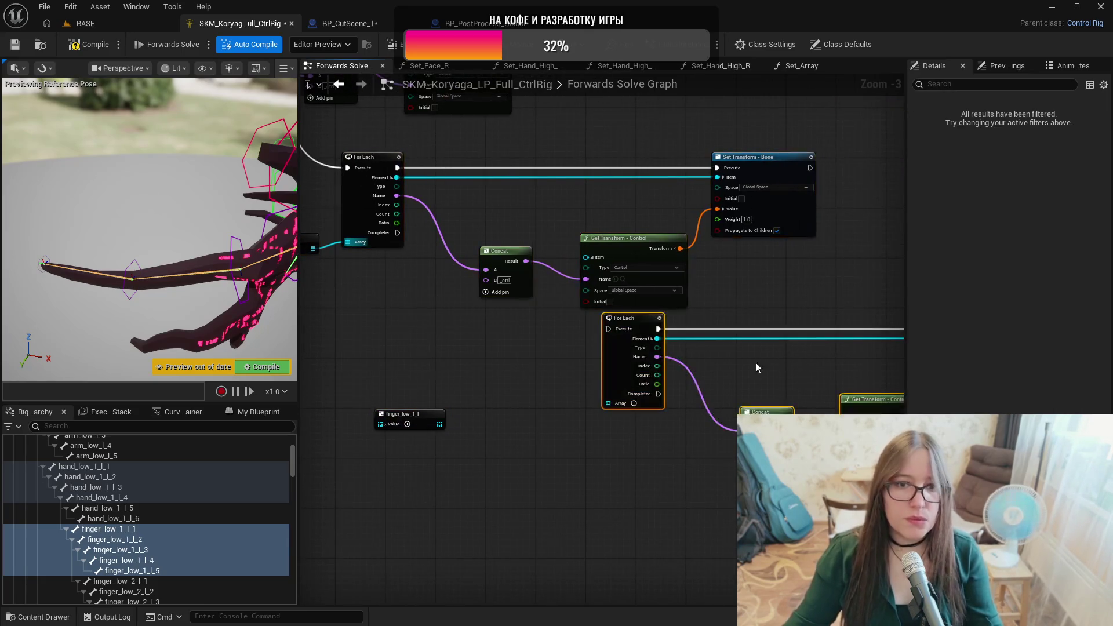
pyautogui.moveTo(398, 233)
pyautogui.mouseDown()
pyautogui.moveTo(554, 339)
pyautogui.moveTo(608, 335)
pyautogui.mouseUp()
pyautogui.moveTo(440, 423); pyautogui.dragTo(608, 403)
pyautogui.moveTo(625, 333); pyautogui.dragTo(522, 402)
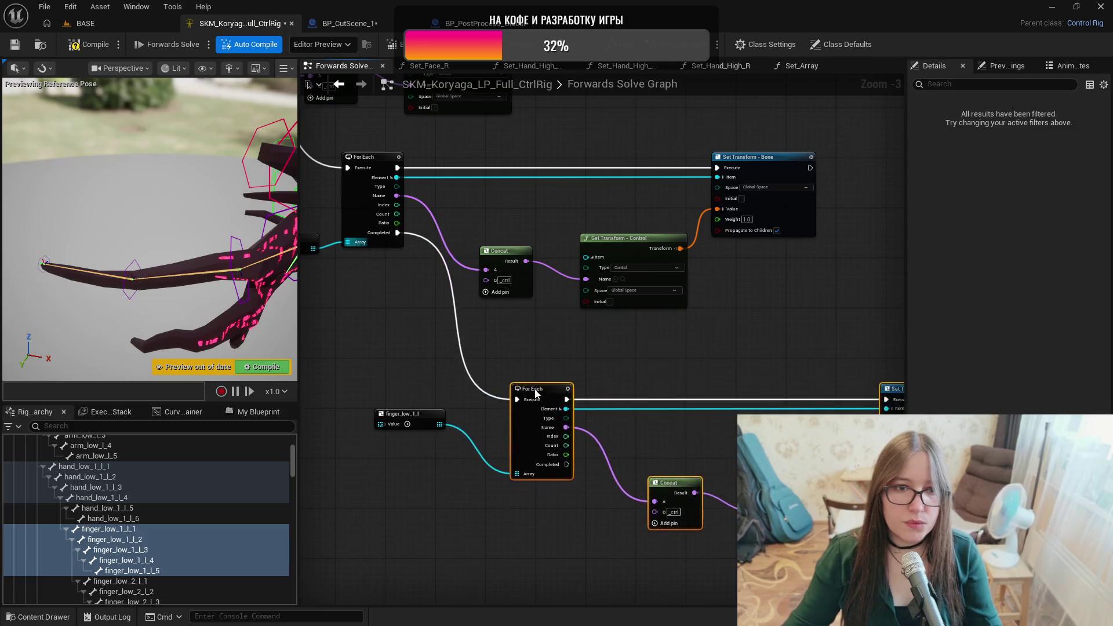
pyautogui.scroll(-7, 551, 384)
pyautogui.scroll(2, 551, 384)
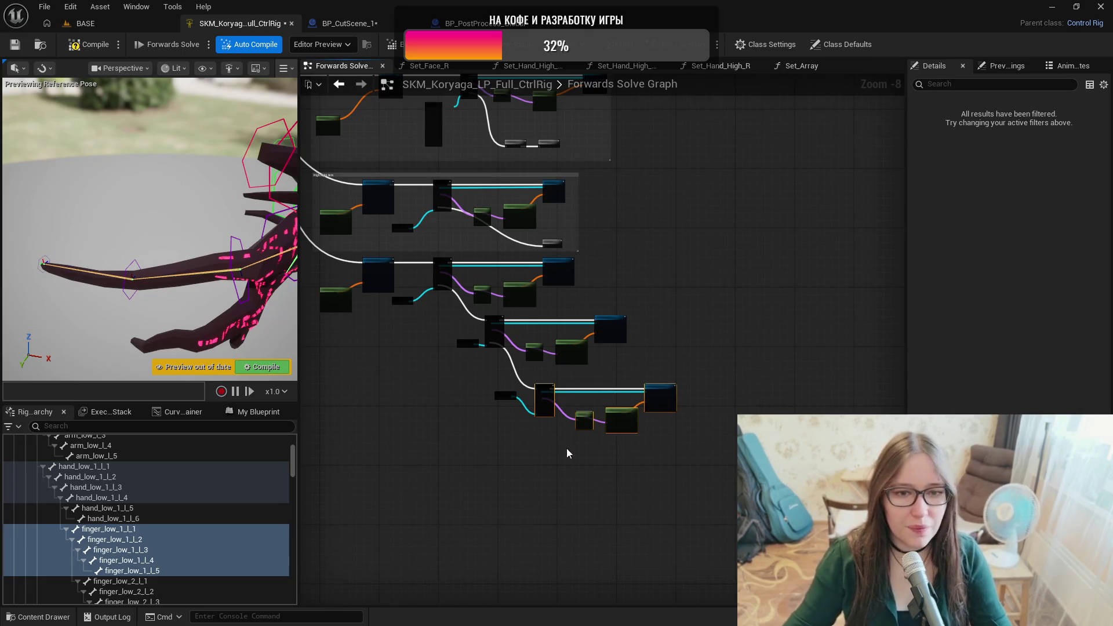
pyautogui.scroll(1, 467, 469)
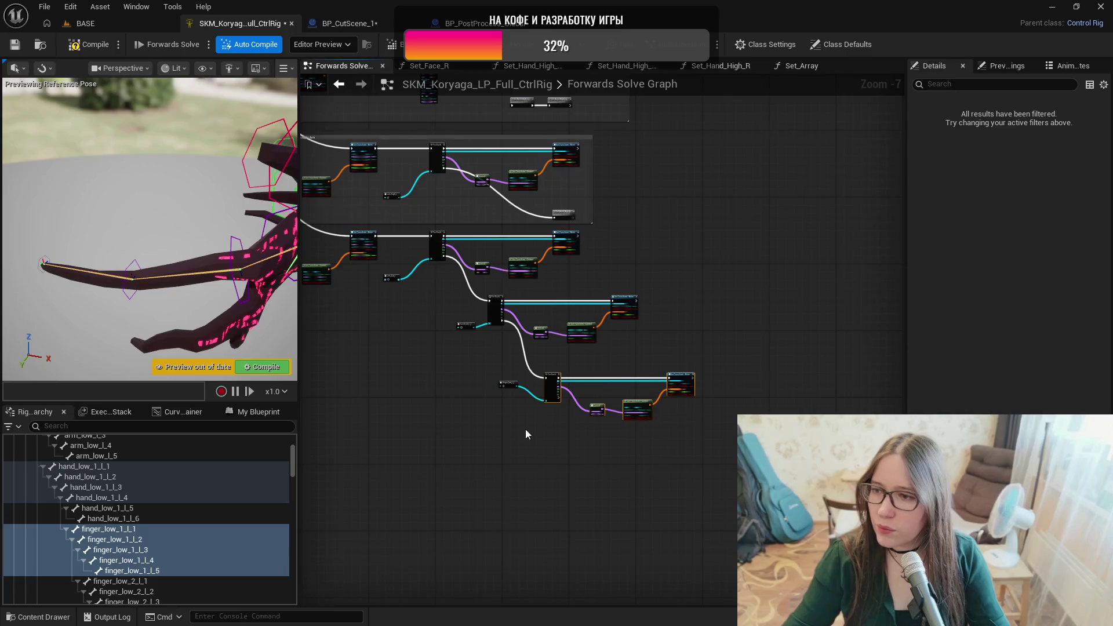
# Move the lower For Each group up and right and reroute its completion wire lower.
pyautogui.moveTo(513, 430)
pyautogui.mouseDown()
pyautogui.moveTo(522, 450)
pyautogui.moveTo(688, 462)
pyautogui.moveTo(653, 462)
pyautogui.mouseUp()
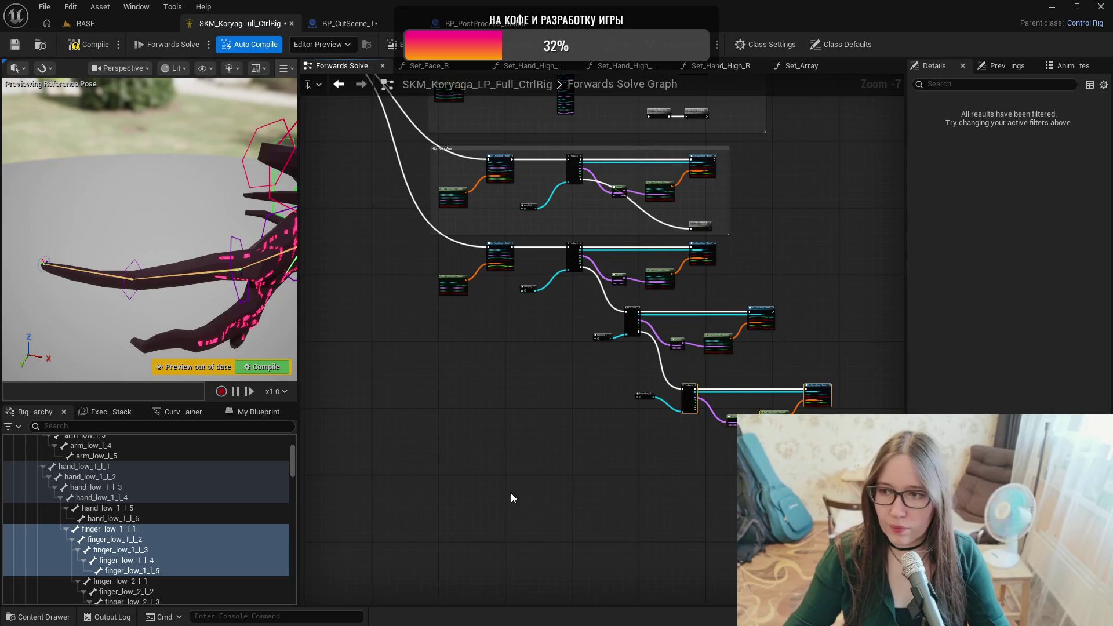
pyautogui.moveTo(578, 366)
pyautogui.mouseDown()
pyautogui.moveTo(823, 319)
pyautogui.moveTo(830, 300)
pyautogui.mouseUp()
pyautogui.moveTo(634, 310)
pyautogui.mouseDown()
pyautogui.moveTo(765, 273)
pyautogui.moveTo(796, 250)
pyautogui.mouseUp()
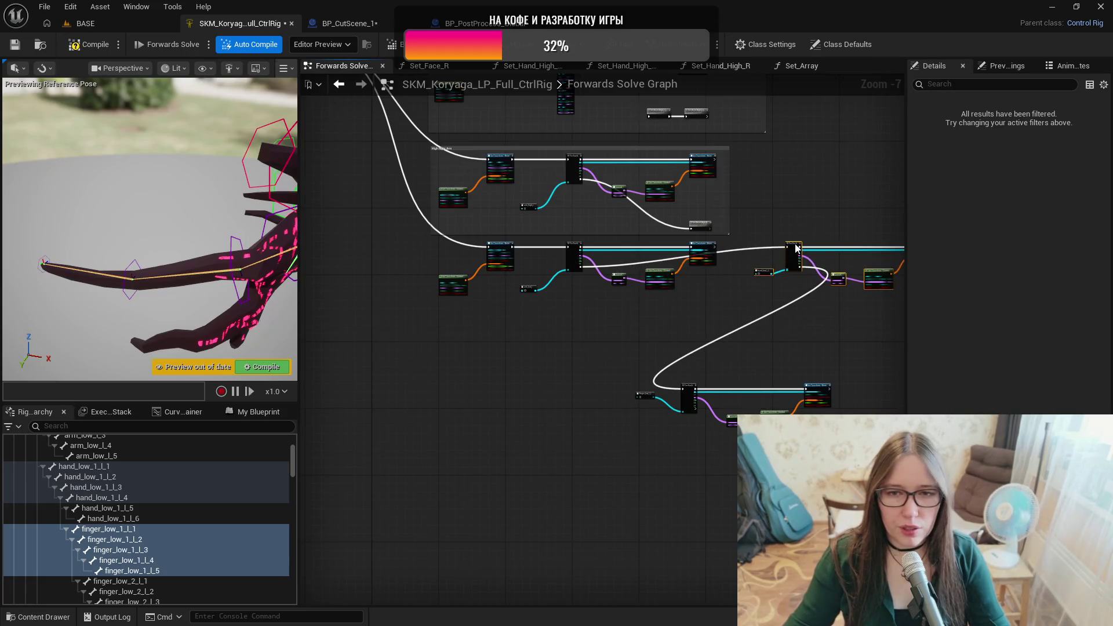
pyautogui.click(768, 250)
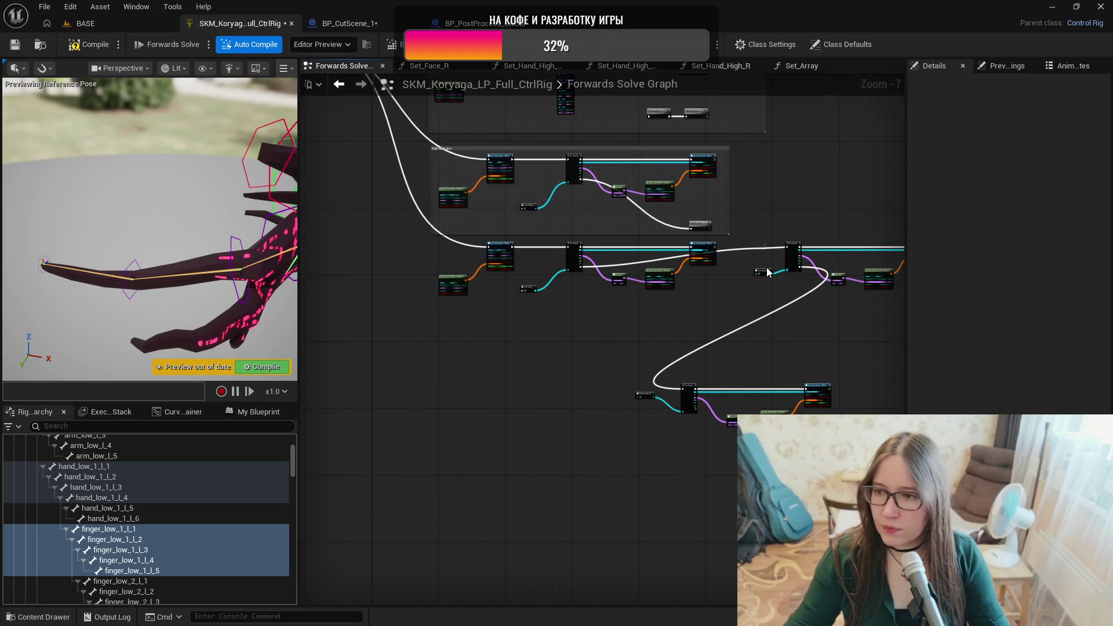
pyautogui.scroll(2, 764, 248)
pyautogui.doubleClick(764, 249)
pyautogui.moveTo(762, 253)
pyautogui.mouseDown()
pyautogui.moveTo(736, 319)
pyautogui.moveTo(748, 332)
pyautogui.moveTo(719, 334)
pyautogui.mouseUp()
pyautogui.click(639, 320)
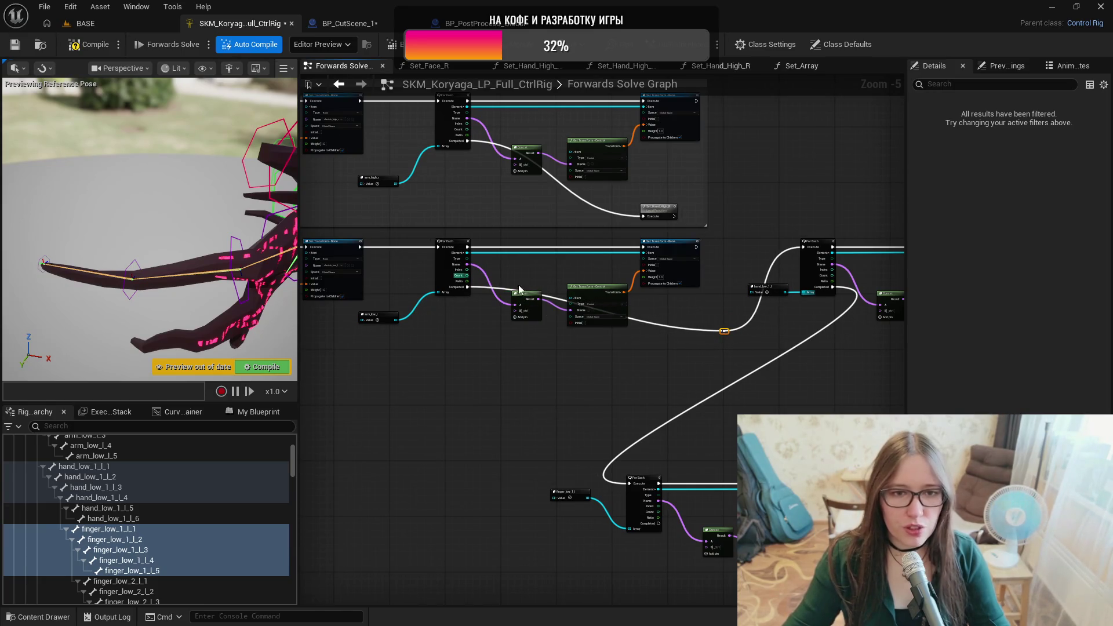
# Add reroute points to tidy the wires and shift the bottom loop nodes up and right.
pyautogui.doubleClick(658, 324)
pyautogui.moveTo(658, 323)
pyautogui.mouseDown()
pyautogui.moveTo(502, 335)
pyautogui.moveTo(571, 381)
pyautogui.mouseUp()
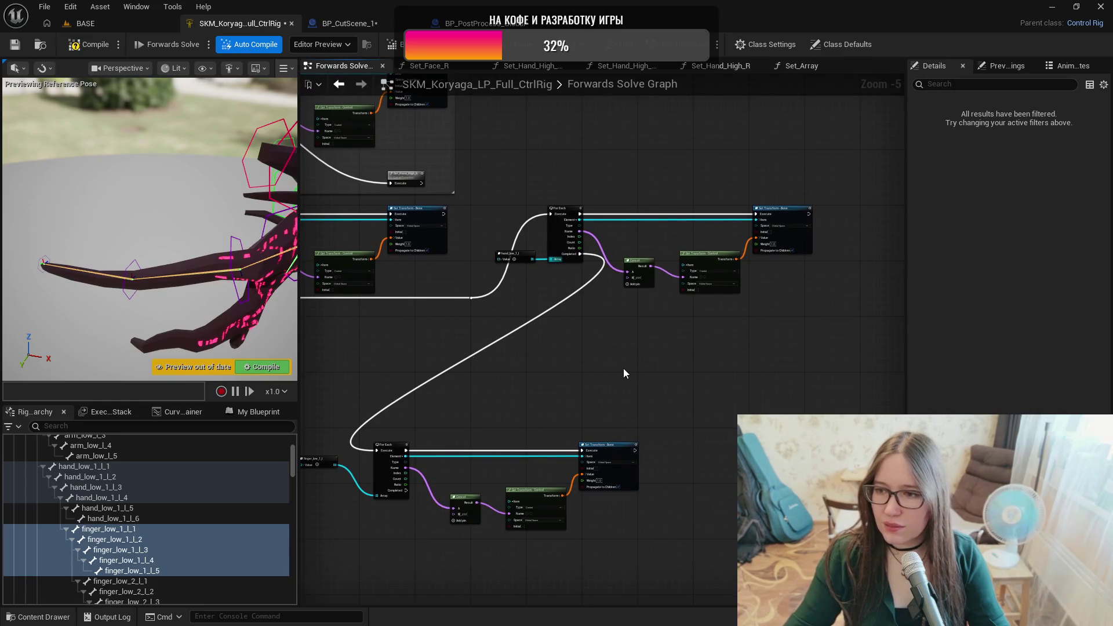
pyautogui.moveTo(646, 373); pyautogui.dragTo(730, 378)
pyautogui.moveTo(356, 539); pyautogui.dragTo(725, 423)
pyautogui.moveTo(457, 444)
pyautogui.mouseDown()
pyautogui.moveTo(736, 374)
pyautogui.moveTo(786, 367)
pyautogui.moveTo(859, 392)
pyautogui.mouseUp()
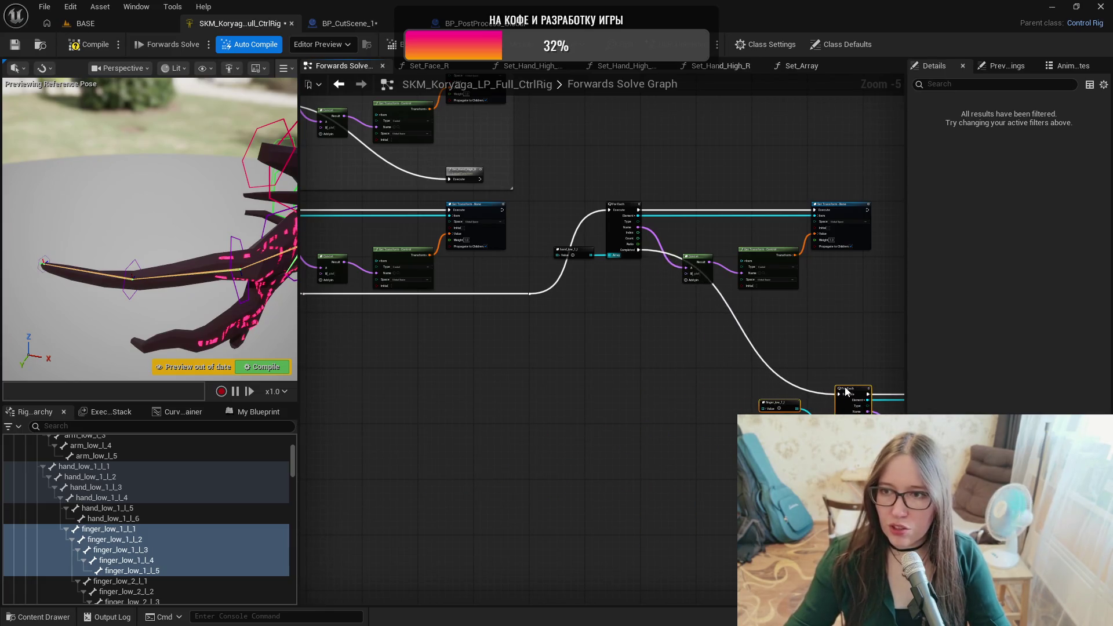
pyautogui.click(763, 367)
pyautogui.doubleClick(764, 362)
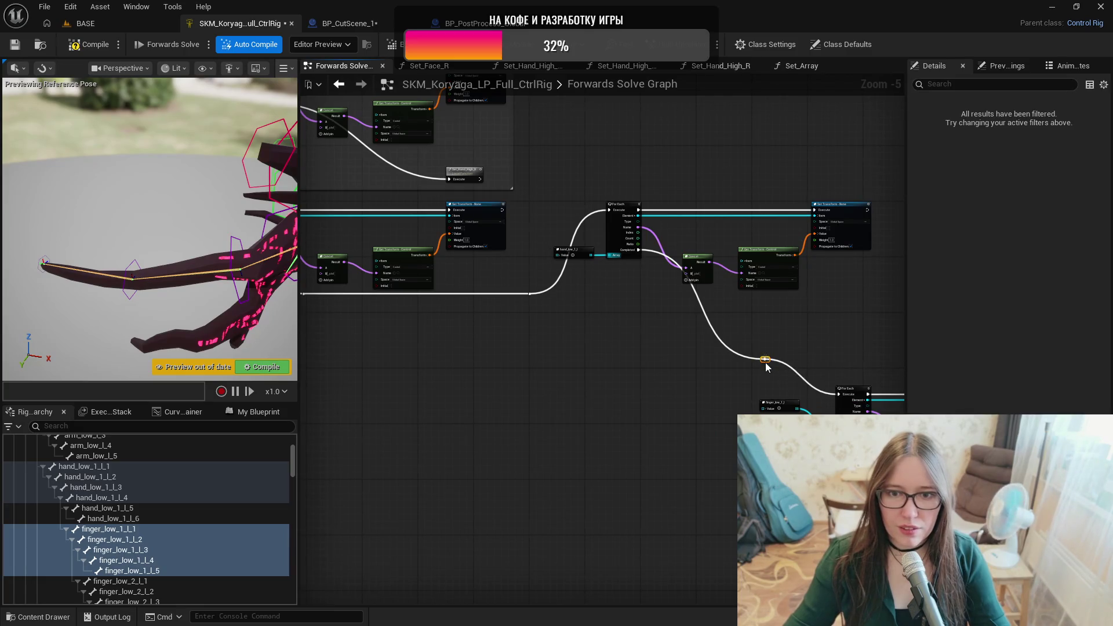
pyautogui.moveTo(766, 365); pyautogui.dragTo(677, 301)
# Line the finger loop chain up beside the upper nodes and lower its reroute knot beneath them.
pyautogui.moveTo(774, 303)
pyautogui.mouseDown()
pyautogui.moveTo(629, 350)
pyautogui.moveTo(467, 340)
pyautogui.mouseUp()
pyautogui.moveTo(742, 323)
pyautogui.mouseDown()
pyautogui.moveTo(441, 506)
pyautogui.moveTo(371, 499)
pyautogui.mouseUp()
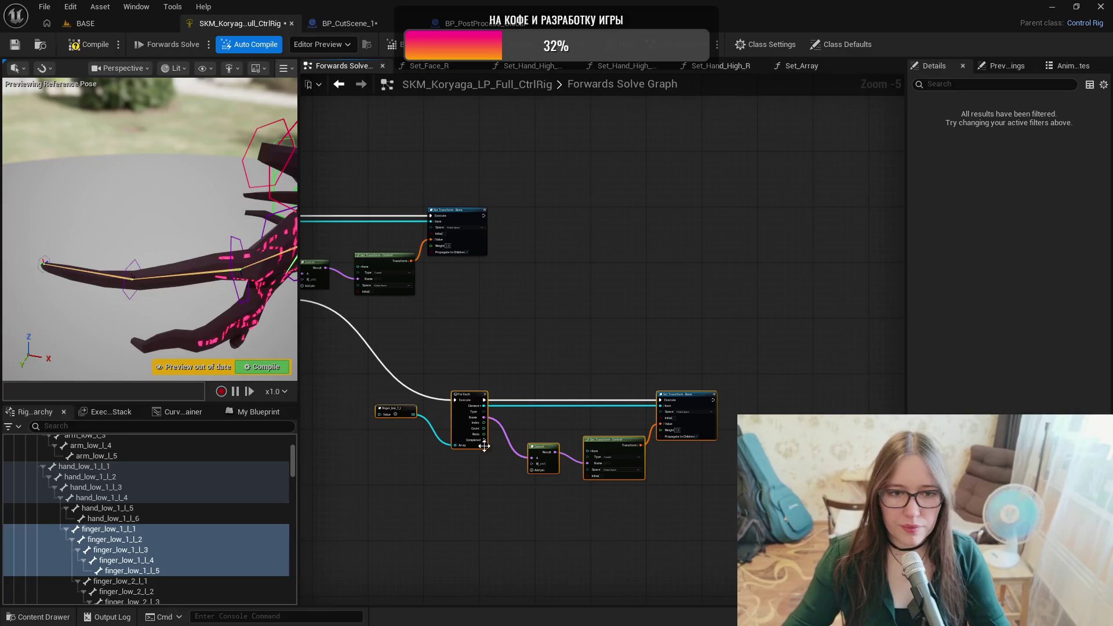
pyautogui.moveTo(465, 396)
pyautogui.mouseDown()
pyautogui.moveTo(644, 261)
pyautogui.moveTo(616, 216)
pyautogui.moveTo(638, 213)
pyautogui.mouseUp()
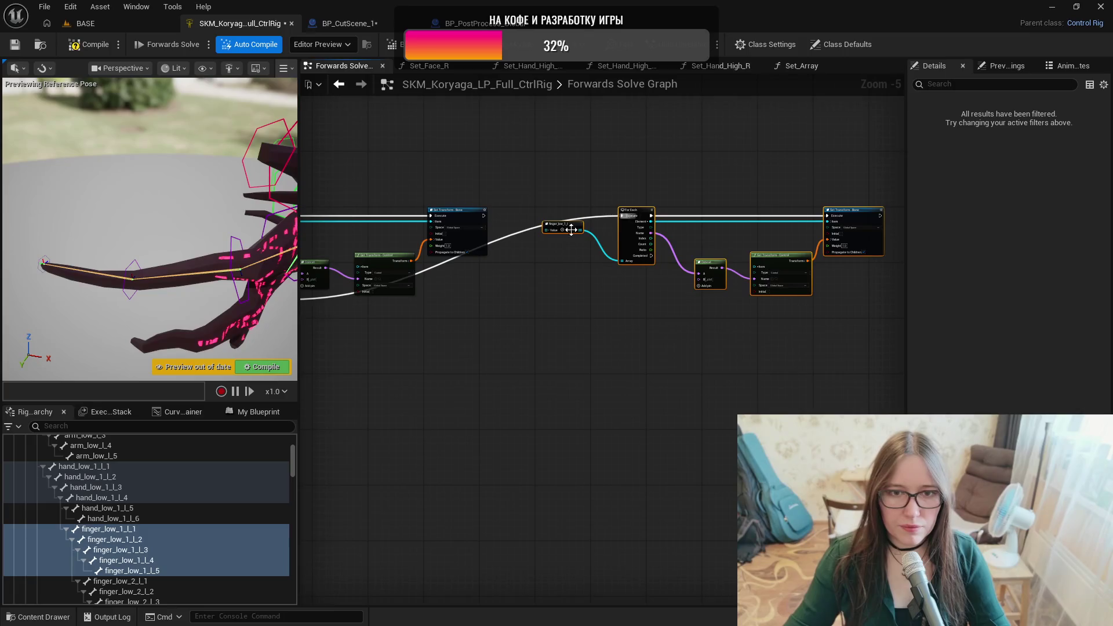
pyautogui.click(523, 231)
pyautogui.doubleClick(523, 231)
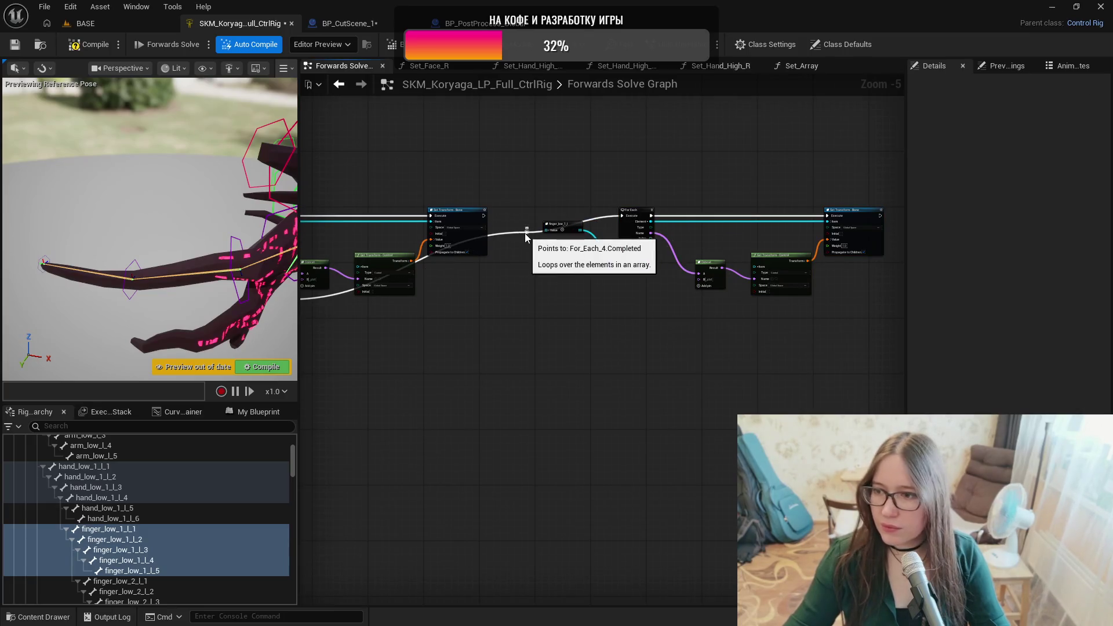
pyautogui.moveTo(528, 192); pyautogui.dragTo(504, 271)
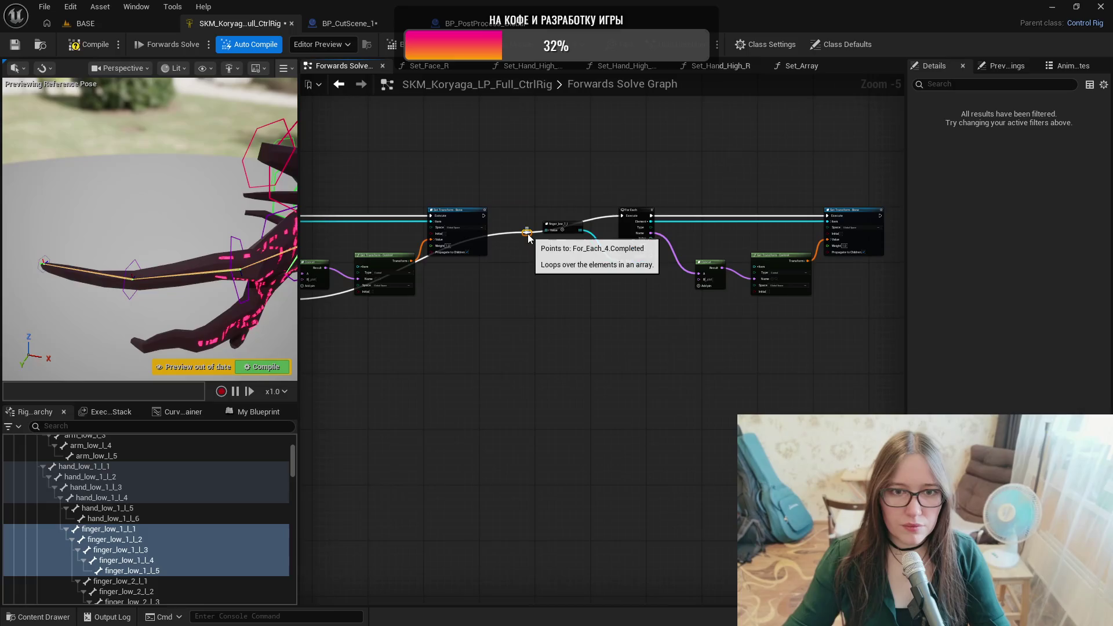
pyautogui.moveTo(526, 233); pyautogui.dragTo(519, 297)
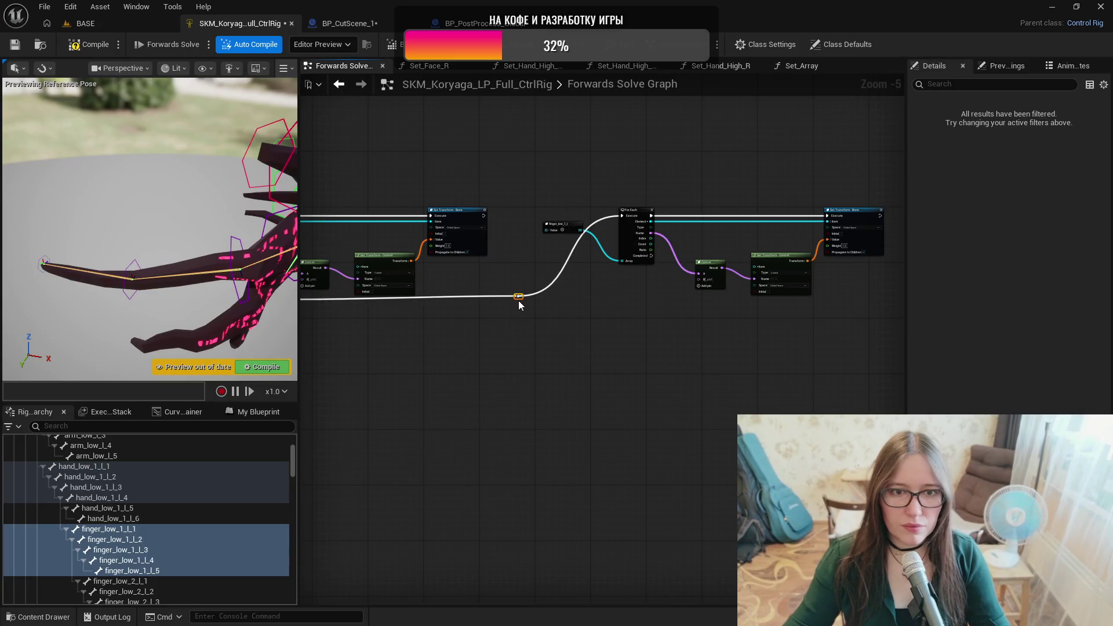
# Pan and zoom out the graph to show the High Left Arm comment boxes.
pyautogui.moveTo(543, 346); pyautogui.dragTo(730, 335)
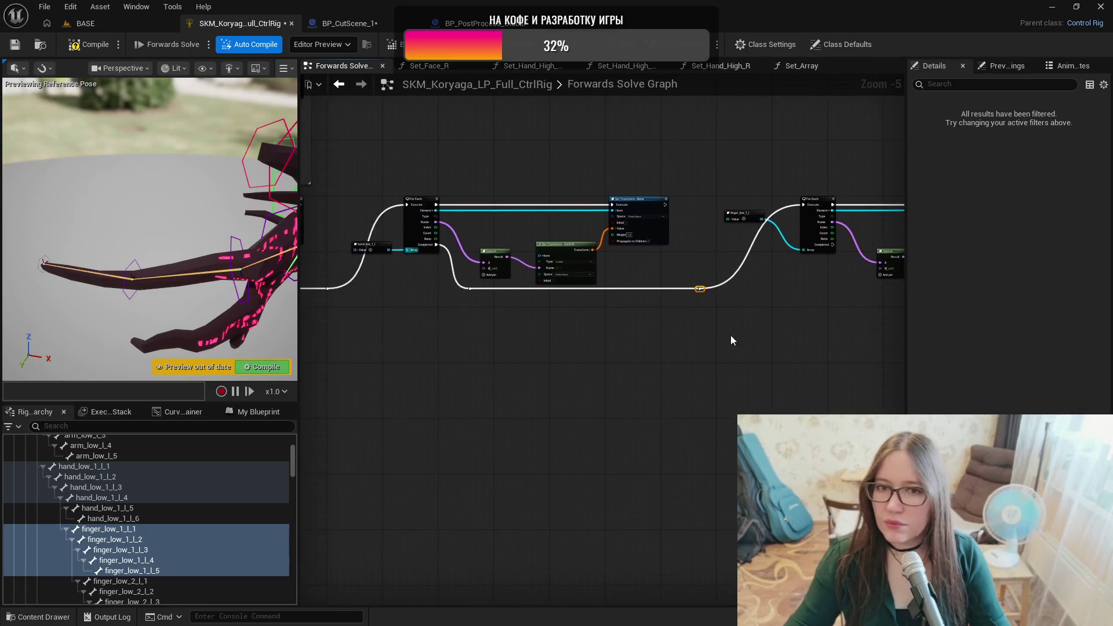
pyautogui.scroll(-1, 670, 367)
pyautogui.scroll(-1, 593, 418)
pyautogui.moveTo(737, 429)
pyautogui.mouseDown()
pyautogui.moveTo(806, 463)
pyautogui.moveTo(693, 506)
pyautogui.mouseUp()
pyautogui.scroll(-1, 575, 454)
pyautogui.scroll(4, 576, 454)
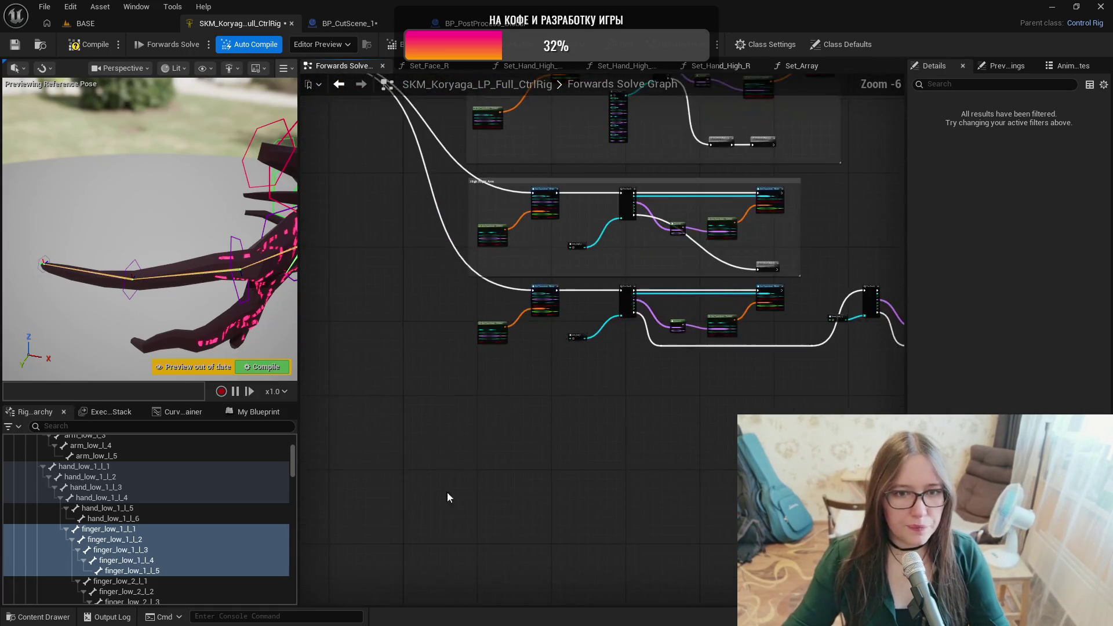
# Scroll the Rig Hierarchy to finger_low_2_l_1 and review its transform in Details.
pyautogui.scroll(-2, 127, 543)
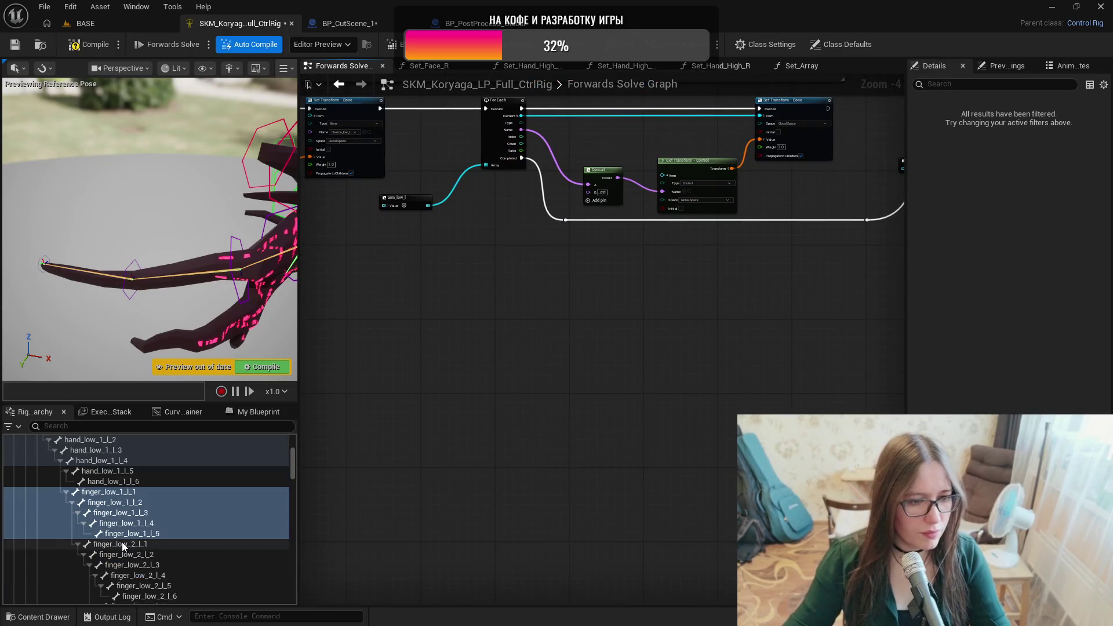
pyautogui.click(155, 544)
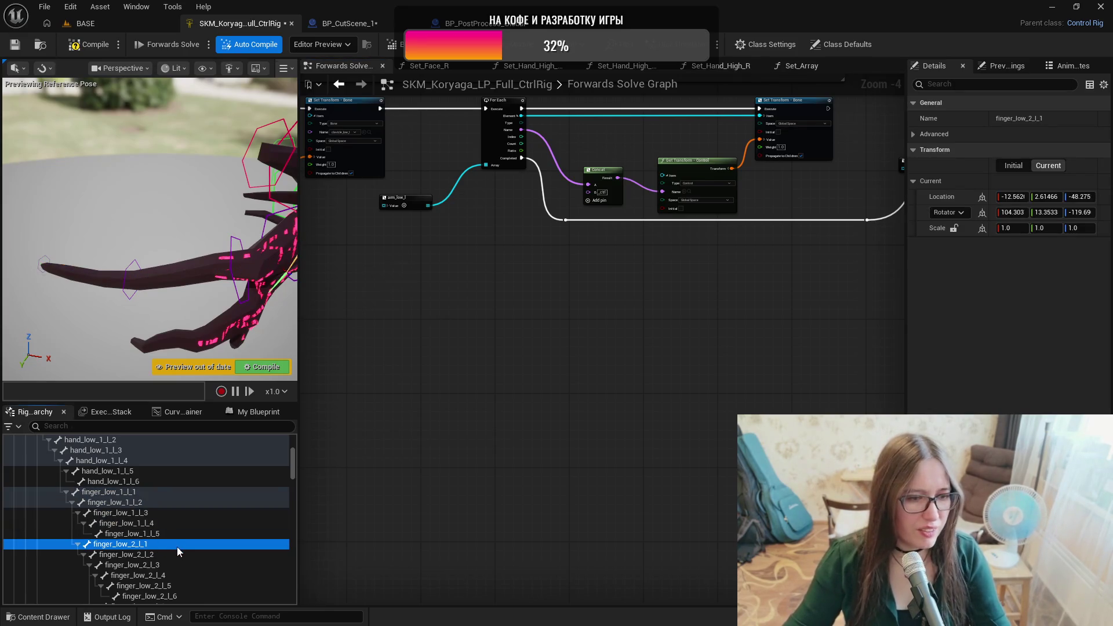
pyautogui.scroll(-1, 177, 546)
pyautogui.scroll(-1, 176, 537)
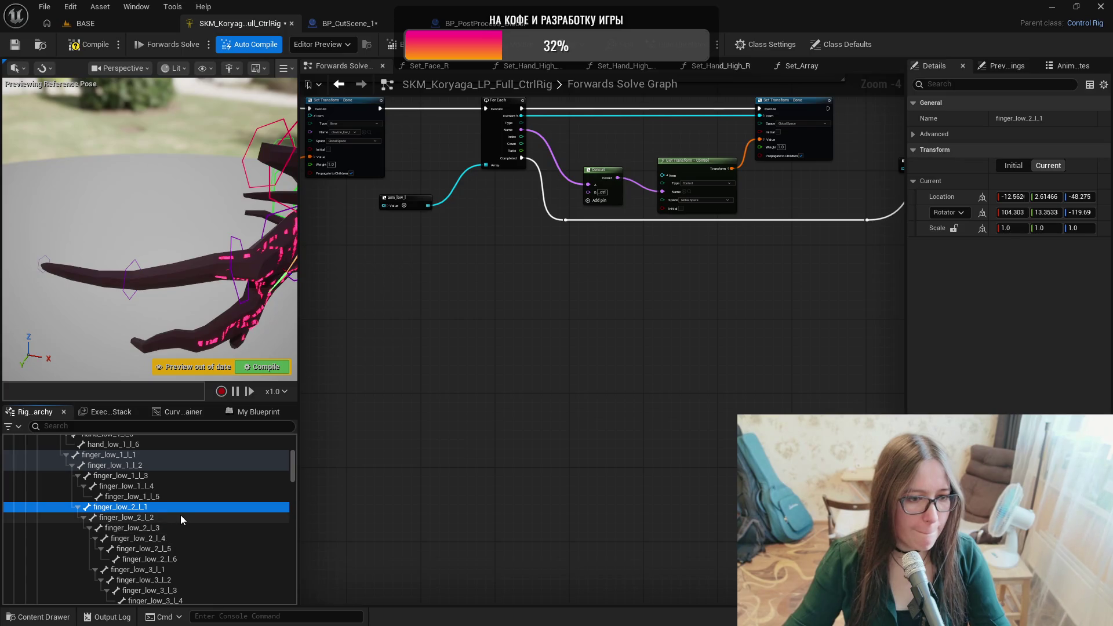
pyautogui.scroll(-2, 180, 515)
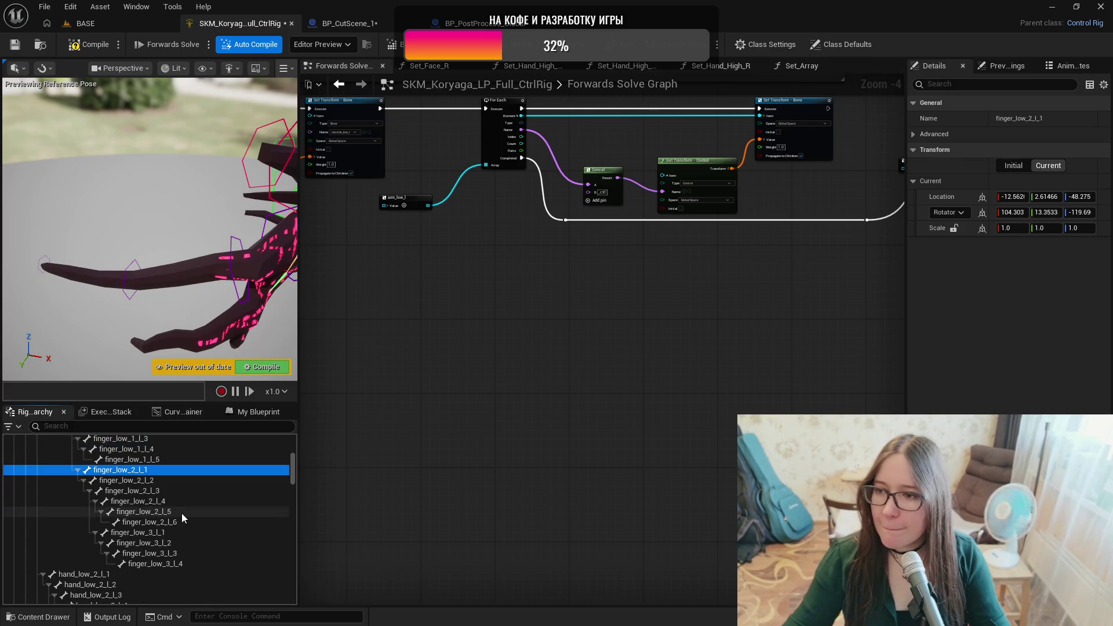
pyautogui.scroll(1, 182, 510)
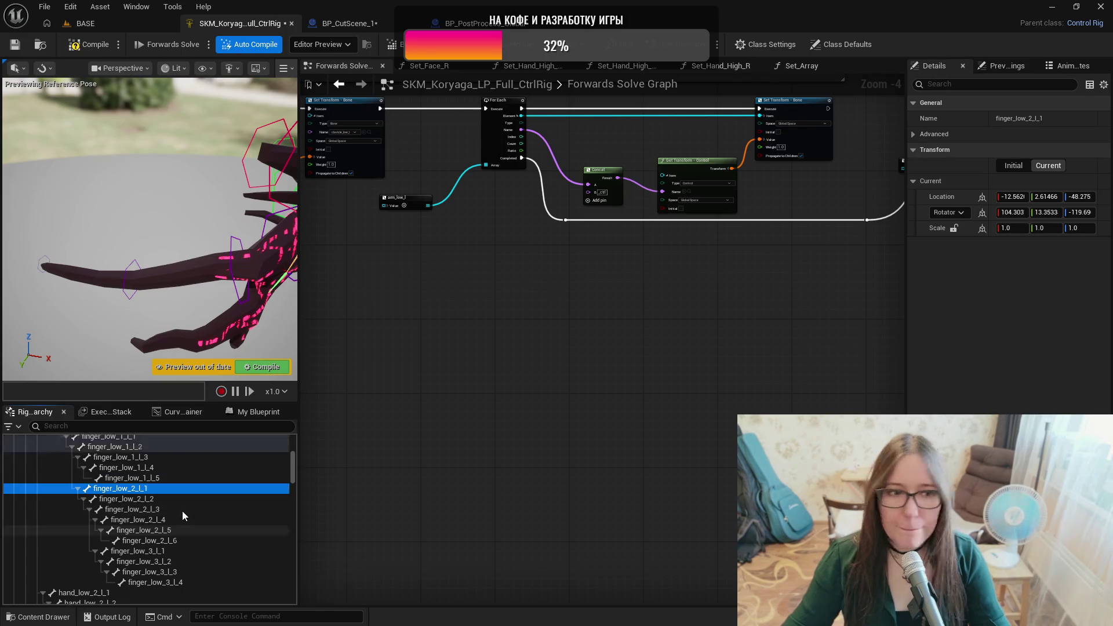
pyautogui.click(160, 480)
pyautogui.click(158, 490)
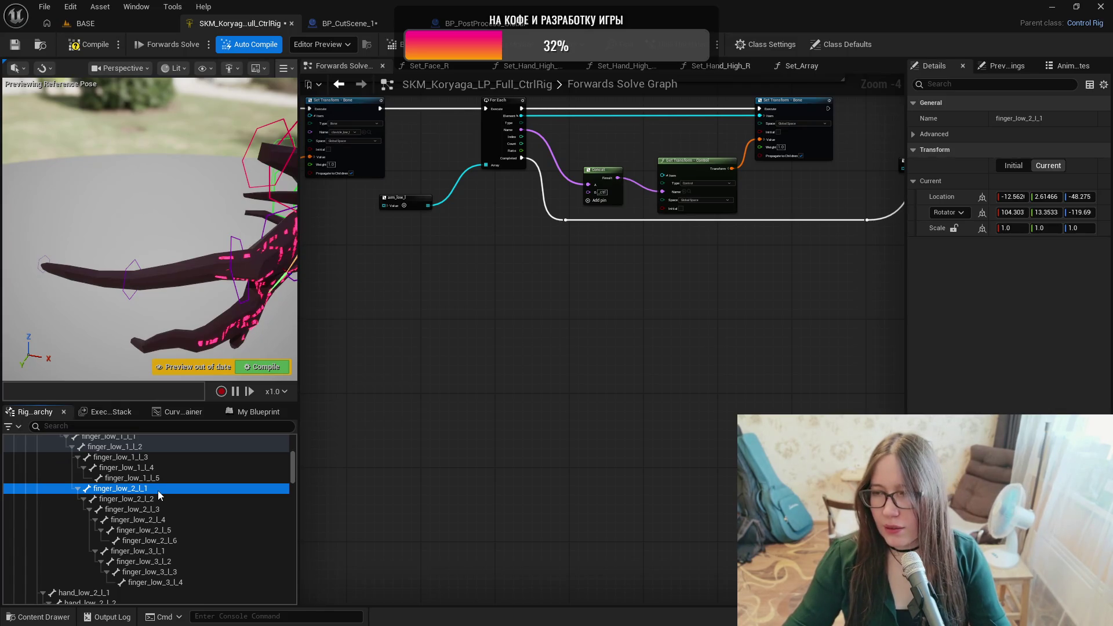
# Review bones finger_low_2_l_2 through finger_low_2_l_6, then select finger_low_1_l_5_ctrl.
pyautogui.click(159, 500)
pyautogui.click(164, 510)
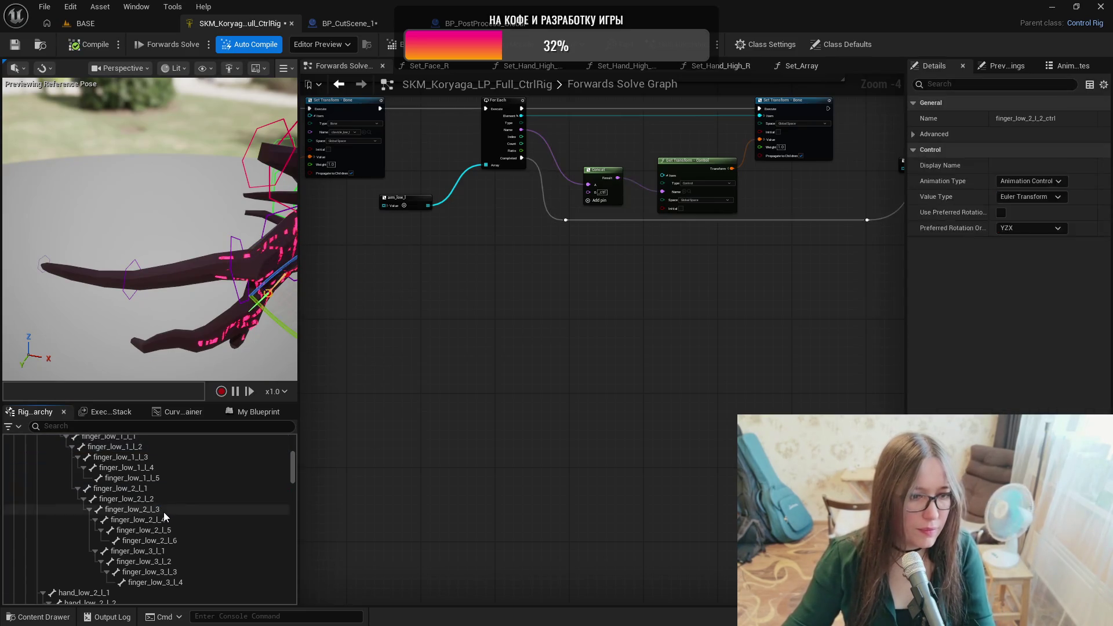
pyautogui.click(172, 521)
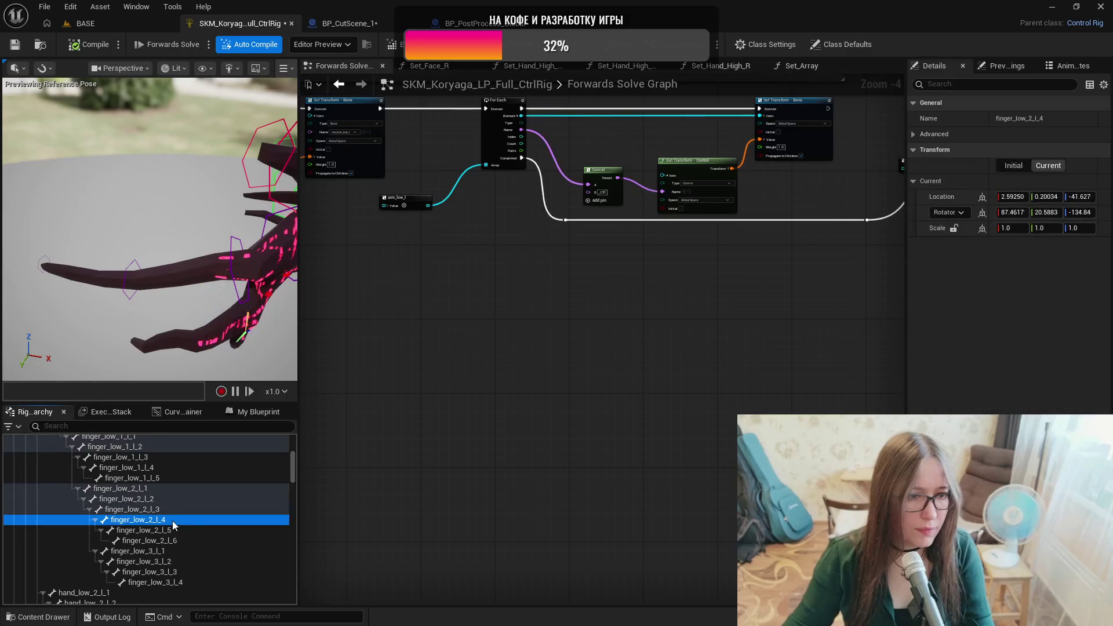
pyautogui.click(175, 530)
pyautogui.click(178, 541)
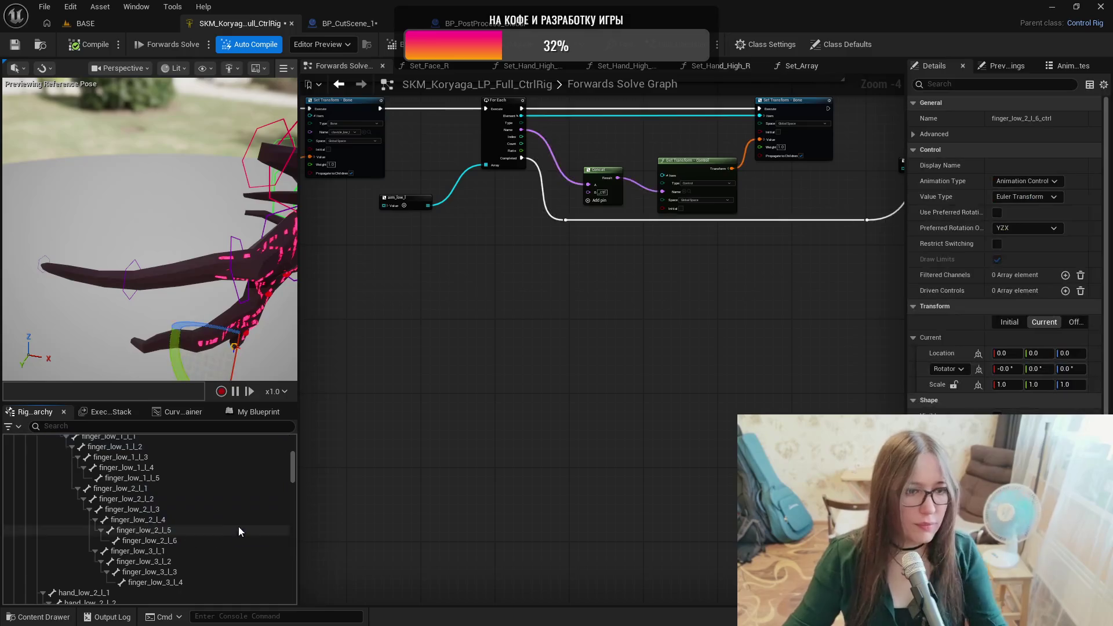
pyautogui.moveTo(294, 470); pyautogui.dragTo(292, 586)
pyautogui.click(111, 528)
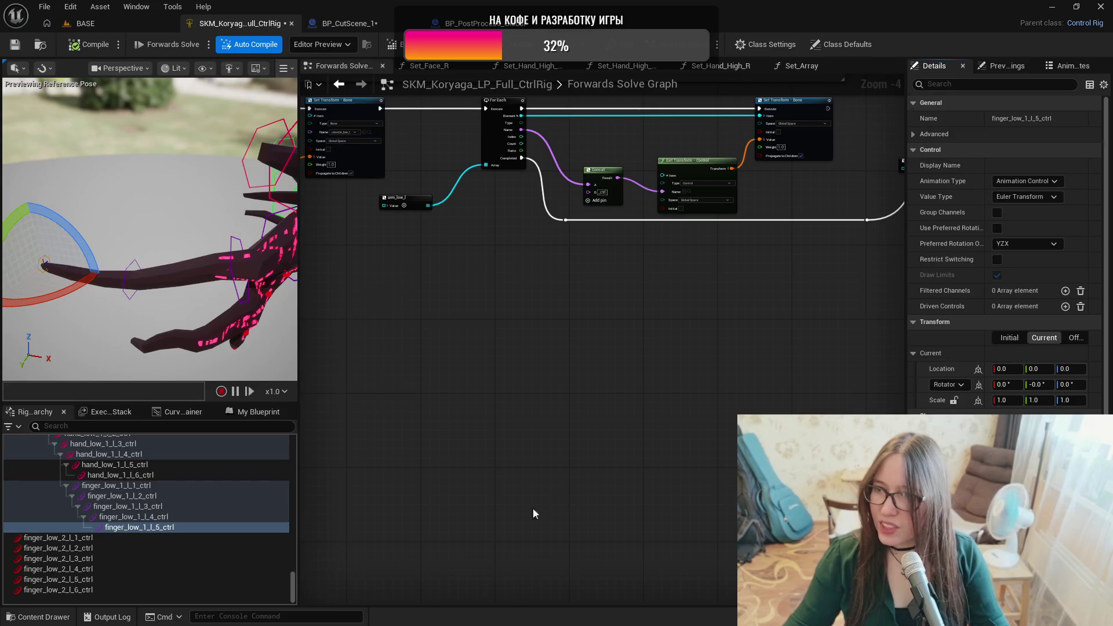
# Frame finger_low_2_l_1_ctrl, inspect all six finger_low_2 control shapes, then compile the rig.
pyautogui.click(93, 540)
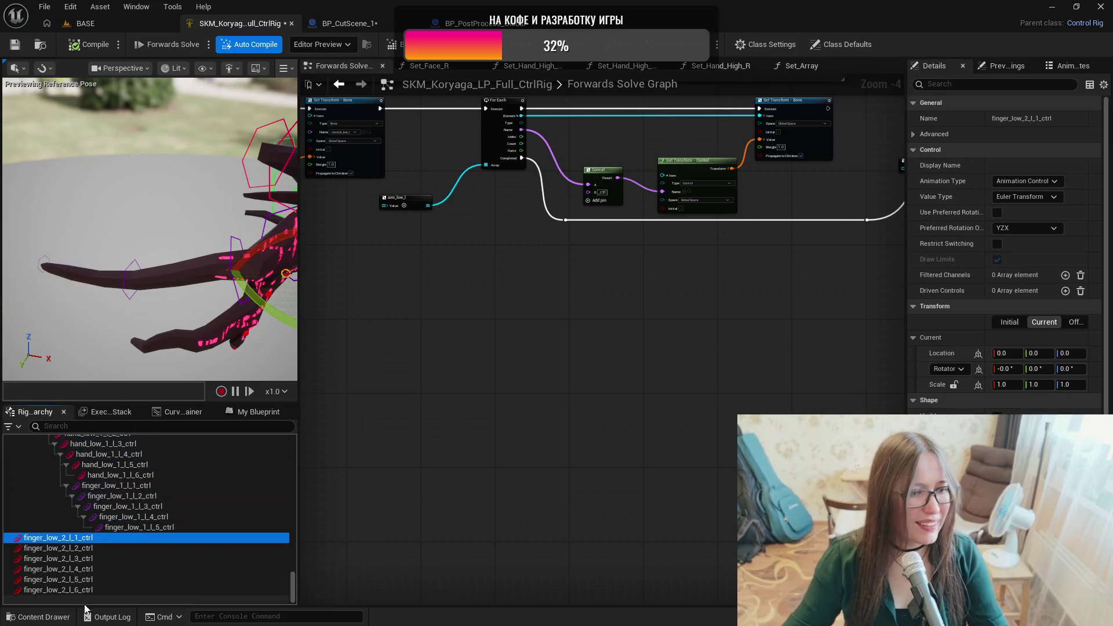
pyautogui.keyDown('shift'); pyautogui.click(76, 590); pyautogui.keyUp('shift')
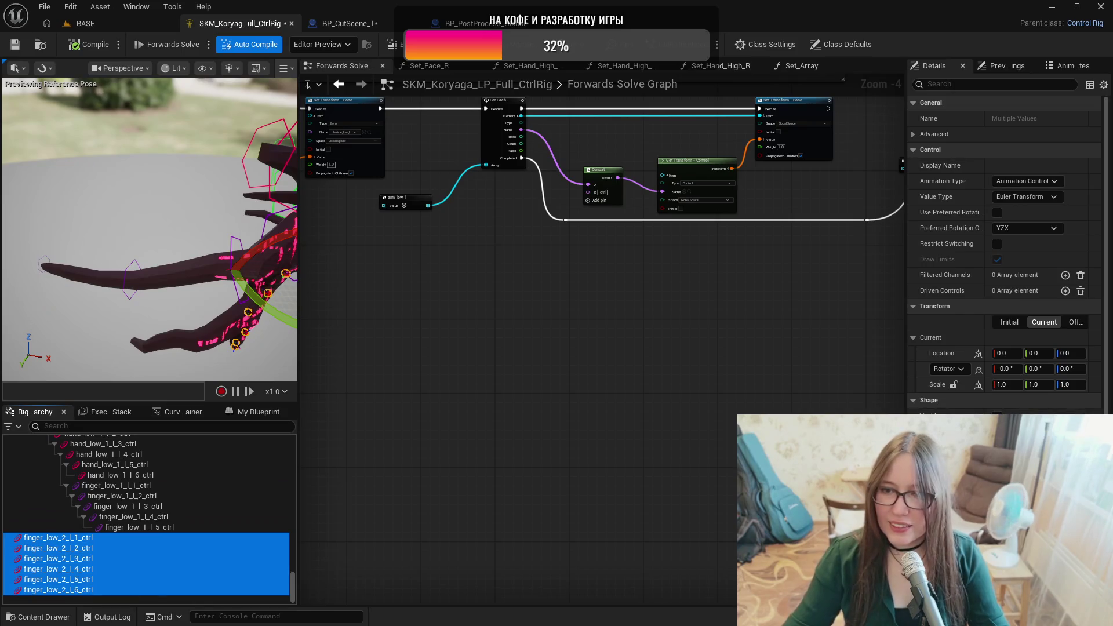
pyautogui.click(245, 334)
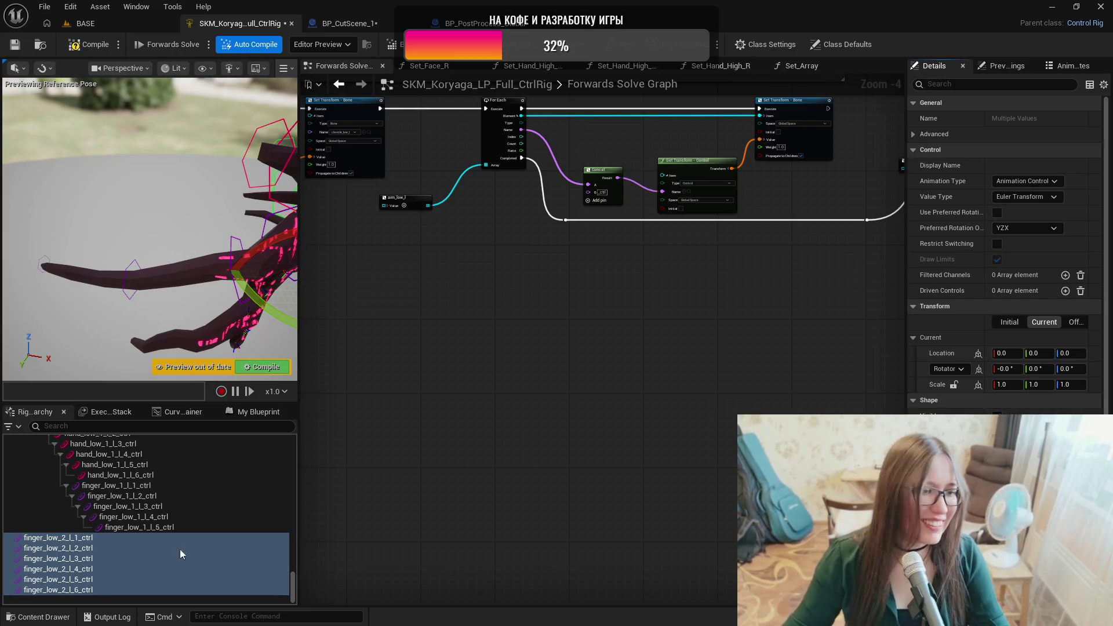
pyautogui.click(85, 538)
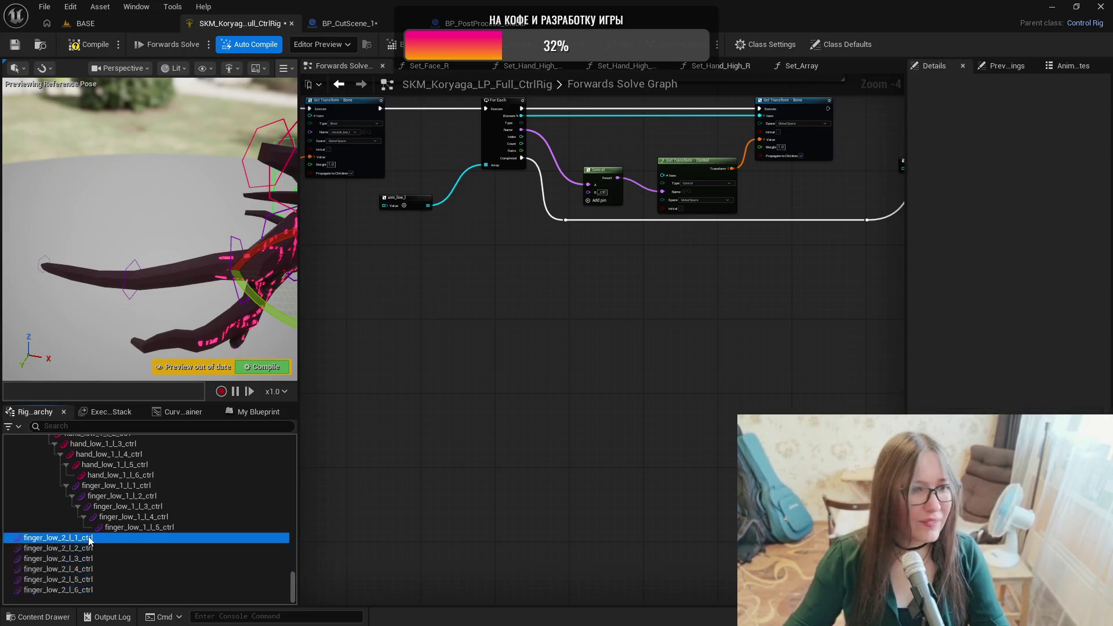
pyautogui.press('f')
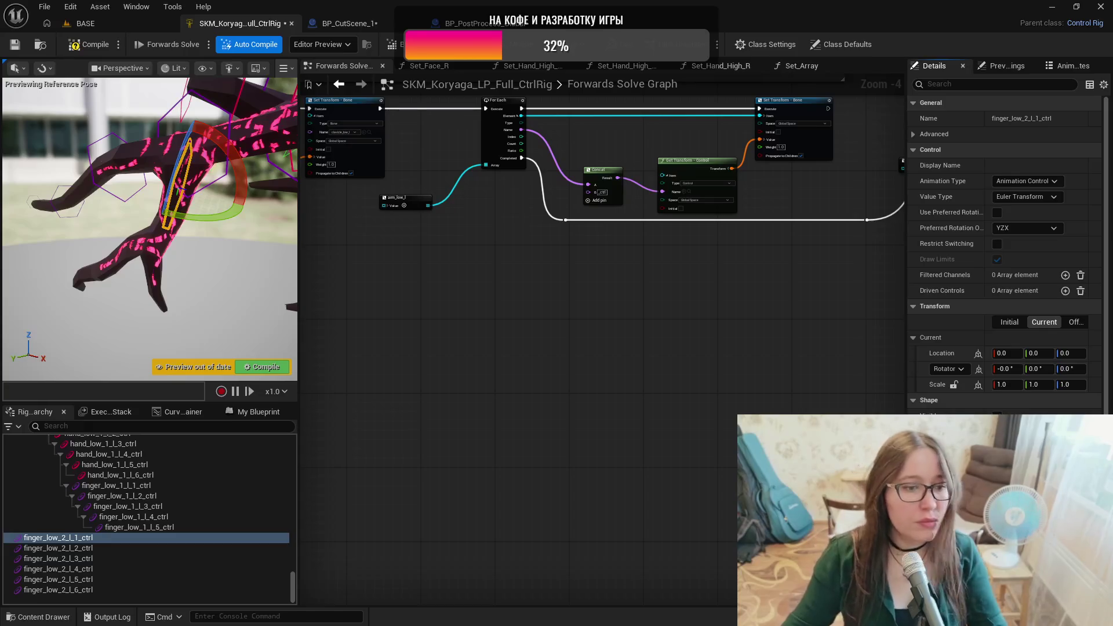
pyautogui.click(160, 548)
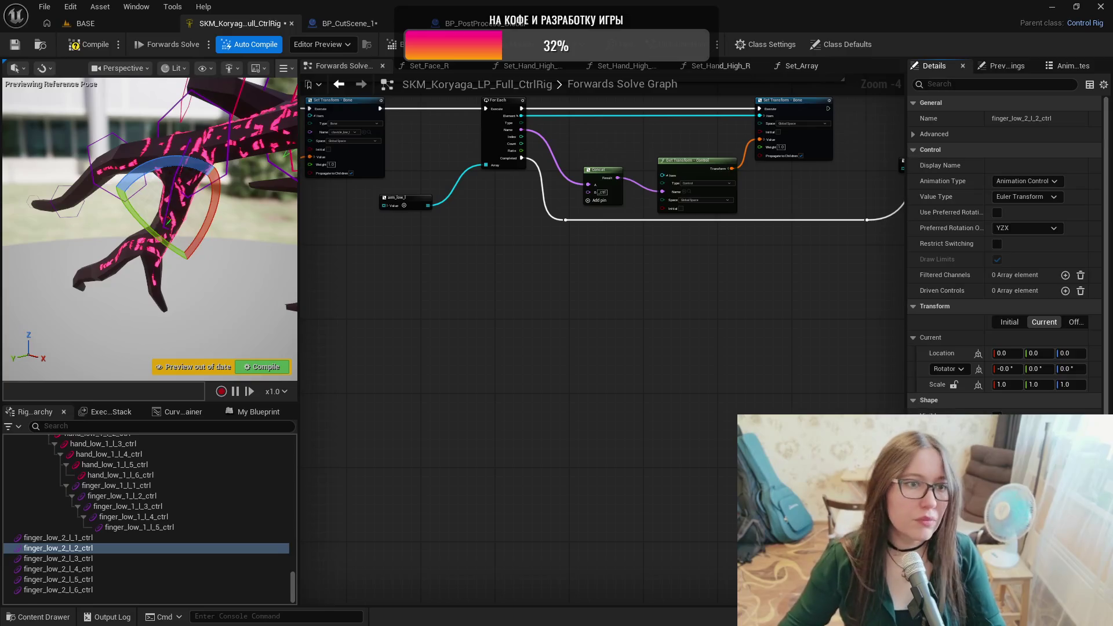
pyautogui.click(222, 559)
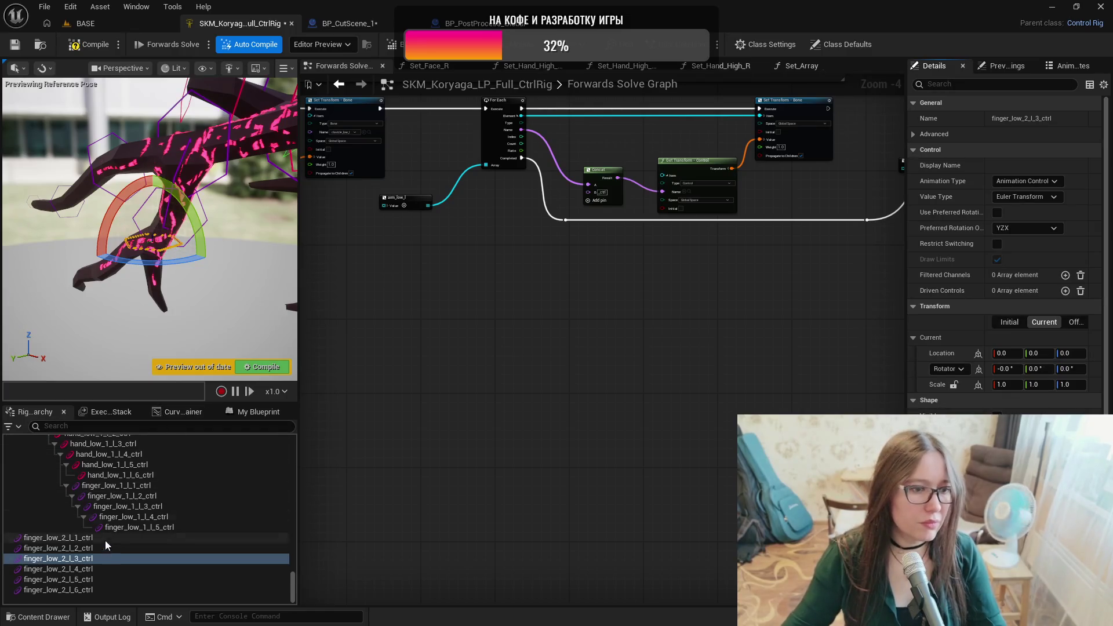
pyautogui.click(58, 569)
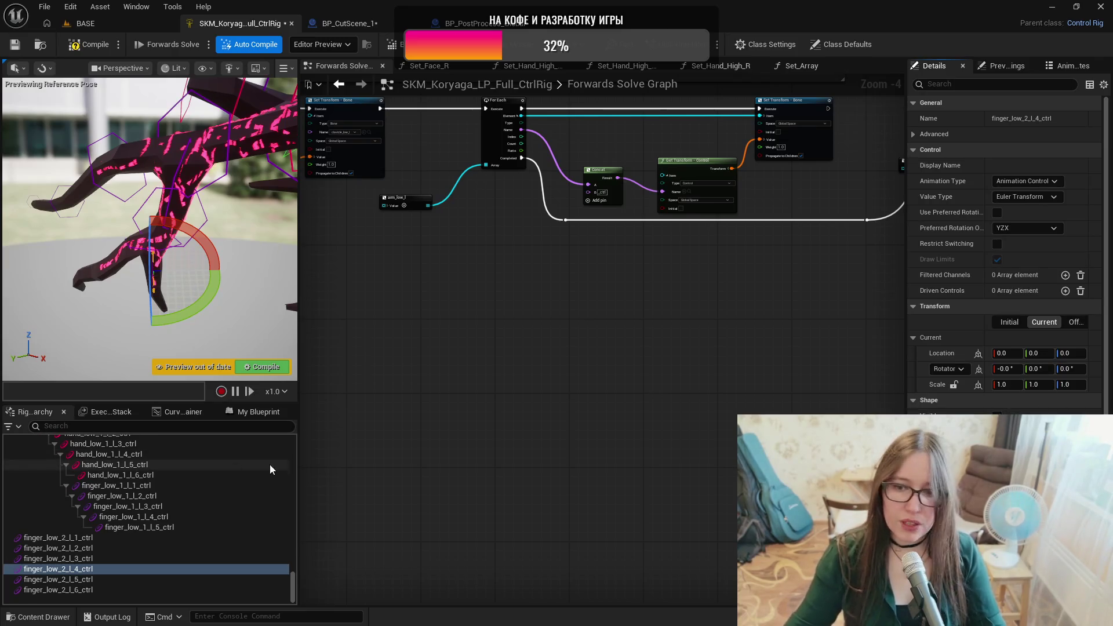
pyautogui.click(98, 579)
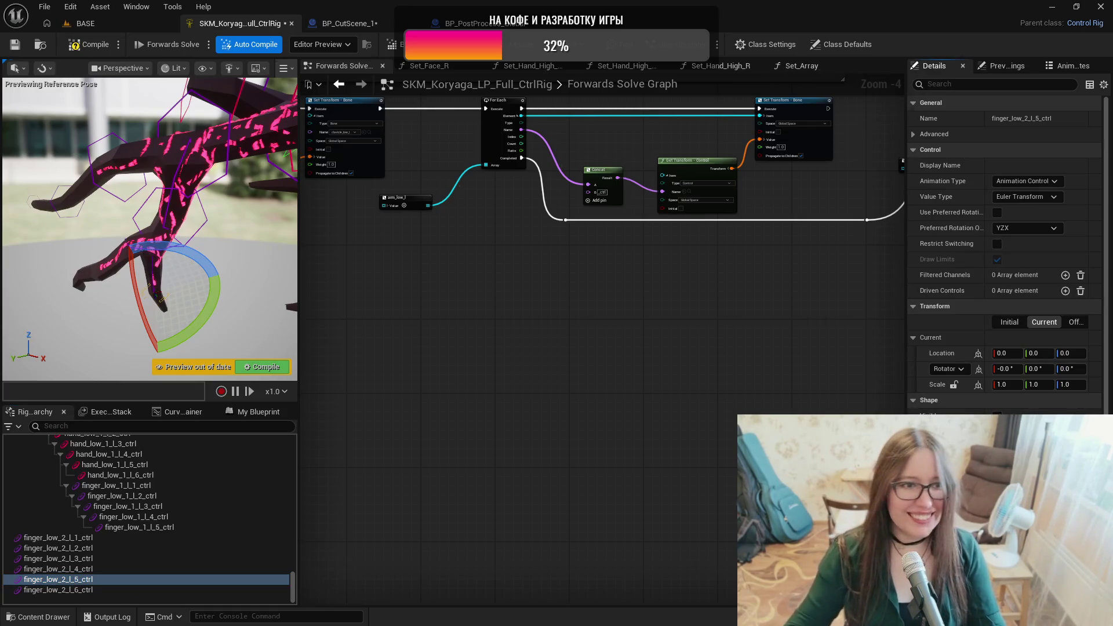
pyautogui.click(102, 590)
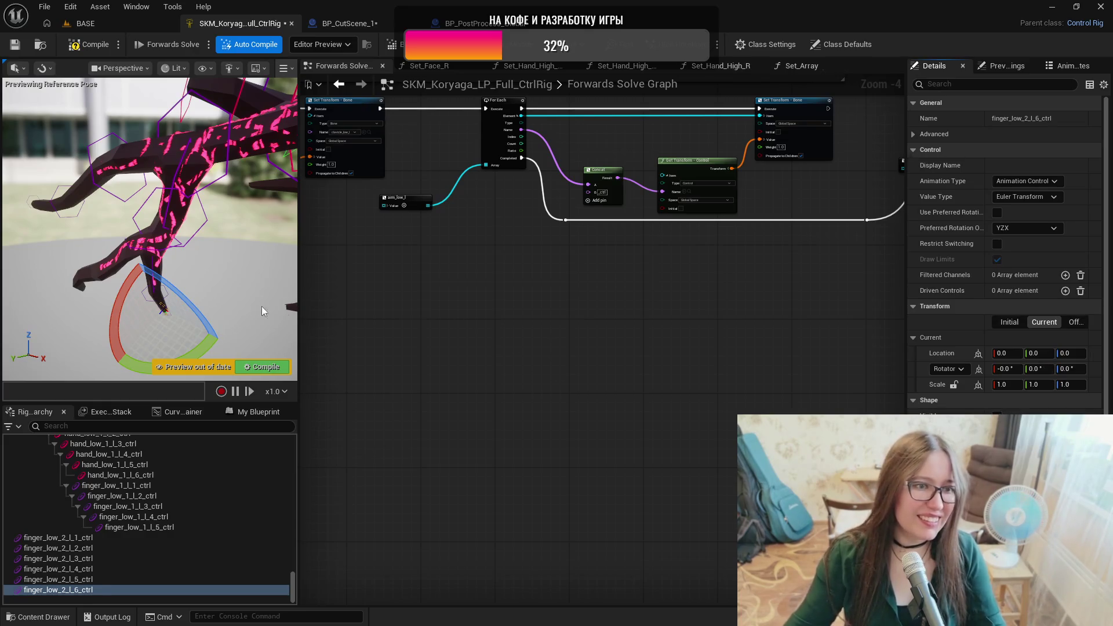
pyautogui.click(87, 46)
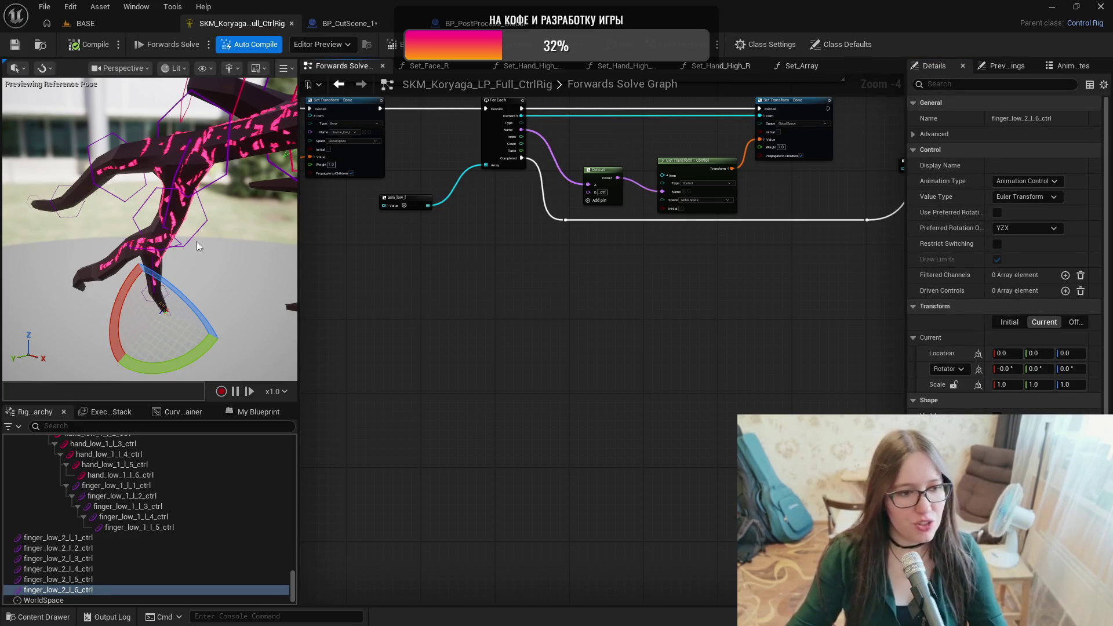
# Test-rotate finger_low_2_l_2_ctrl 90° and finger_low_2_l_3_ctrl -90° around X.
pyautogui.click(58, 537)
pyautogui.press('f')
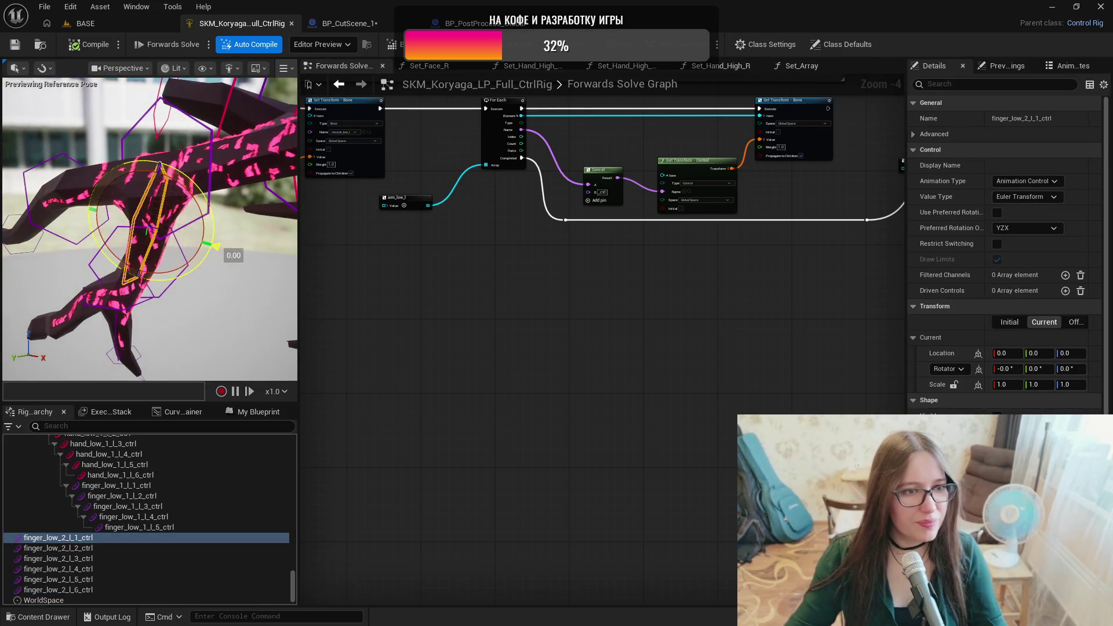
pyautogui.click(153, 548)
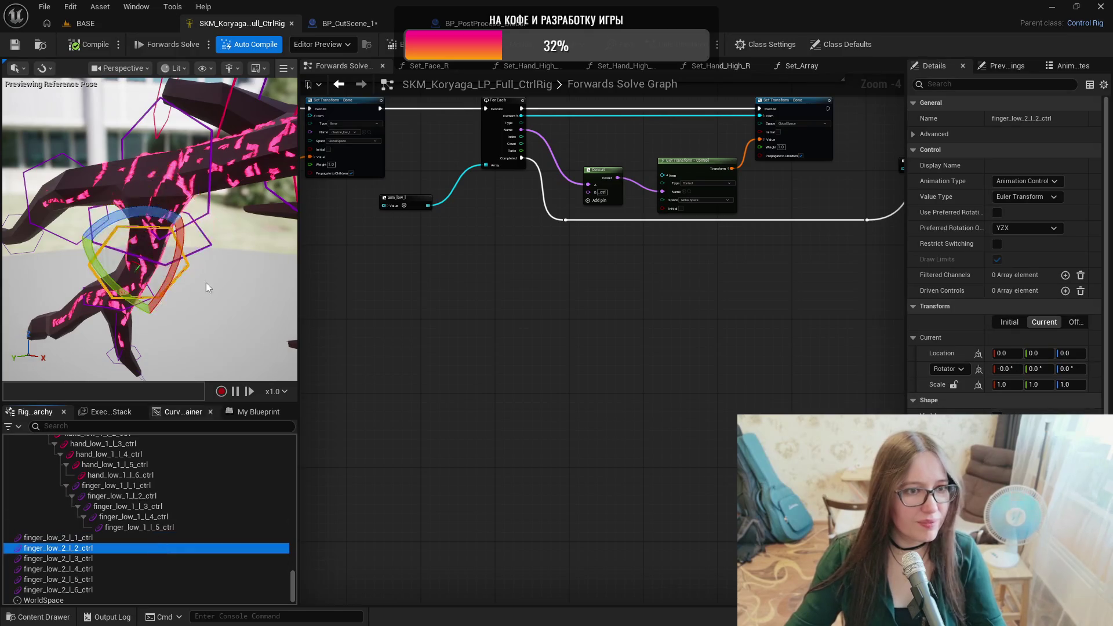
pyautogui.moveTo(177, 270); pyautogui.dragTo(163, 315)
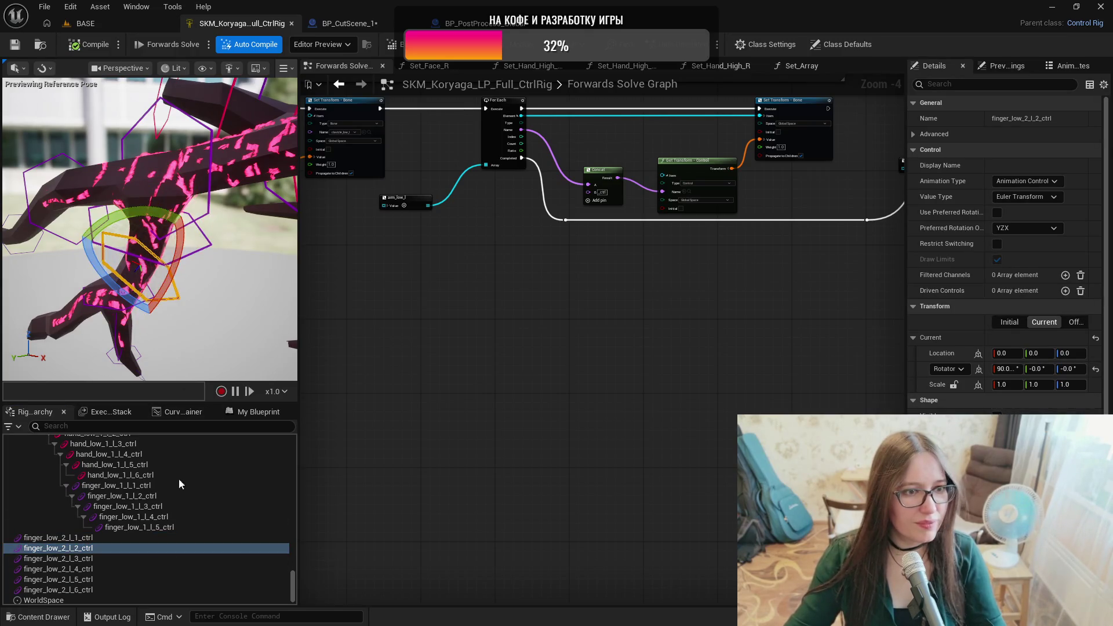
pyautogui.click(110, 558)
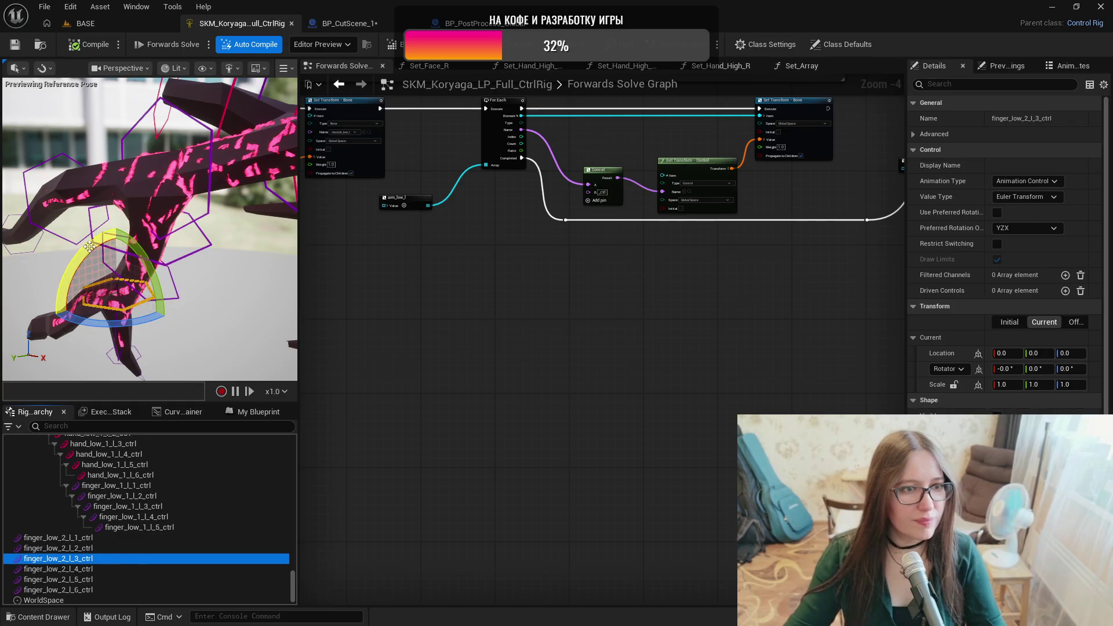
pyautogui.click(88, 247)
pyautogui.moveTo(89, 246)
pyautogui.mouseDown()
pyautogui.moveTo(82, 296)
pyautogui.moveTo(157, 264)
pyautogui.mouseUp()
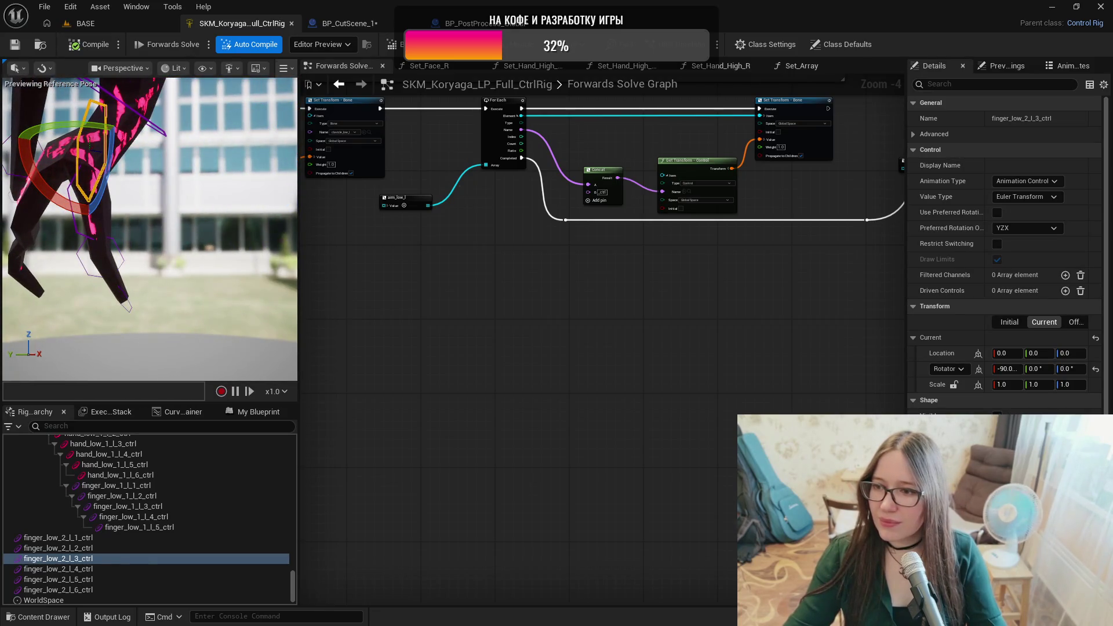
pyautogui.moveTo(134, 307)
pyautogui.mouseDown()
pyautogui.moveTo(110, 308)
pyautogui.moveTo(134, 308)
pyautogui.mouseUp()
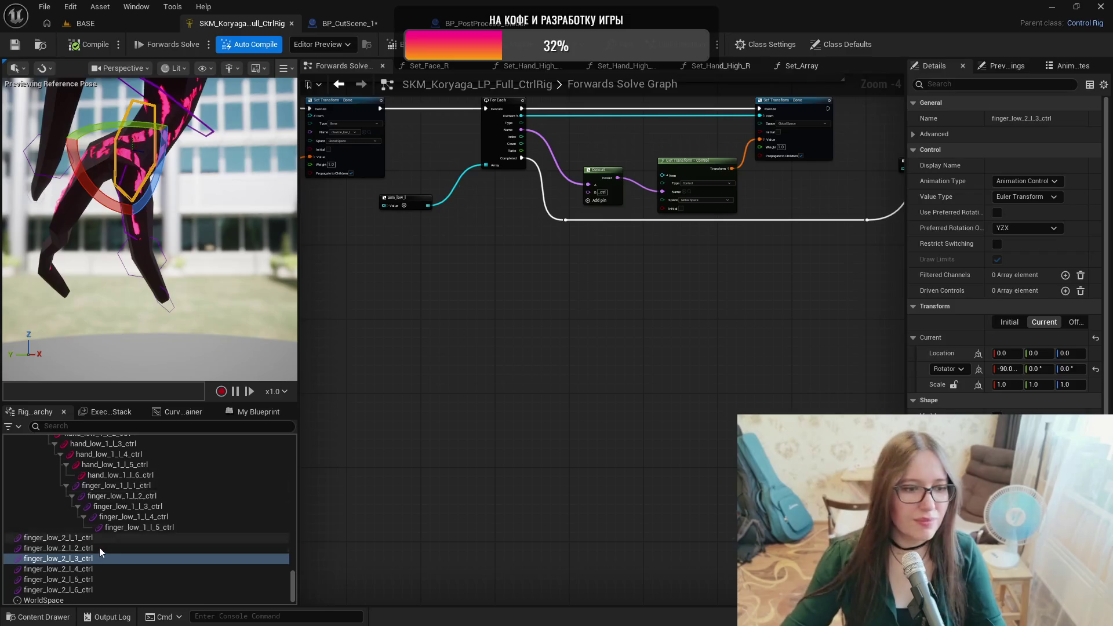
# Select controls finger_low_2_l_4 through _6 and test-rotate finger_low_2_l_5_ctrl's bend.
pyautogui.click(88, 570)
pyautogui.moveTo(232, 174)
pyautogui.mouseDown()
pyautogui.moveTo(263, 138)
pyautogui.moveTo(264, 177)
pyautogui.moveTo(246, 212)
pyautogui.mouseUp()
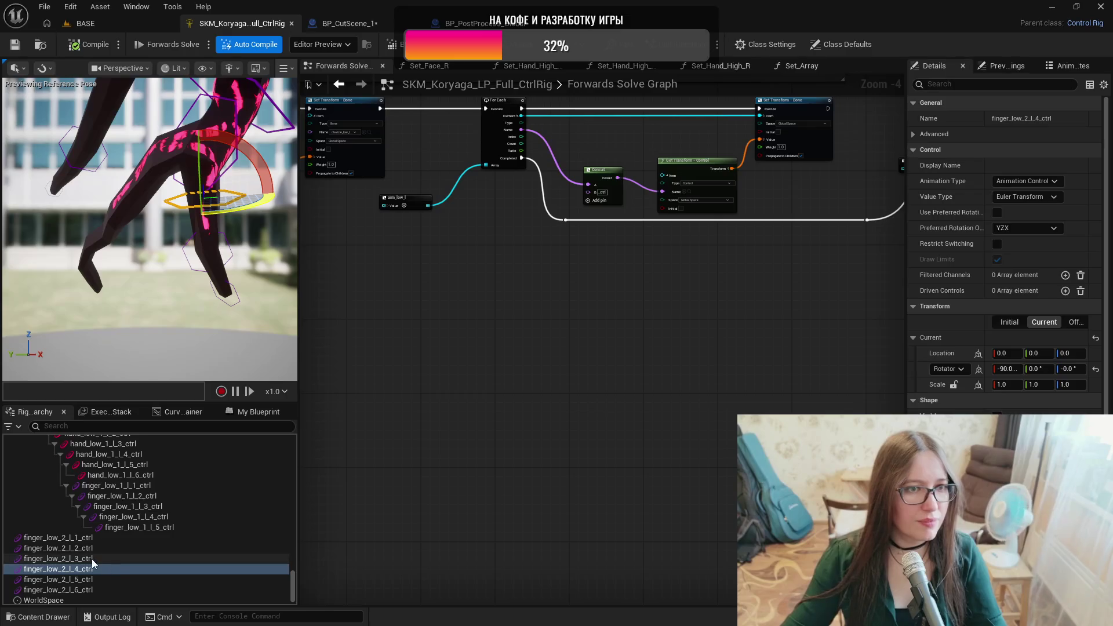
pyautogui.click(50, 579)
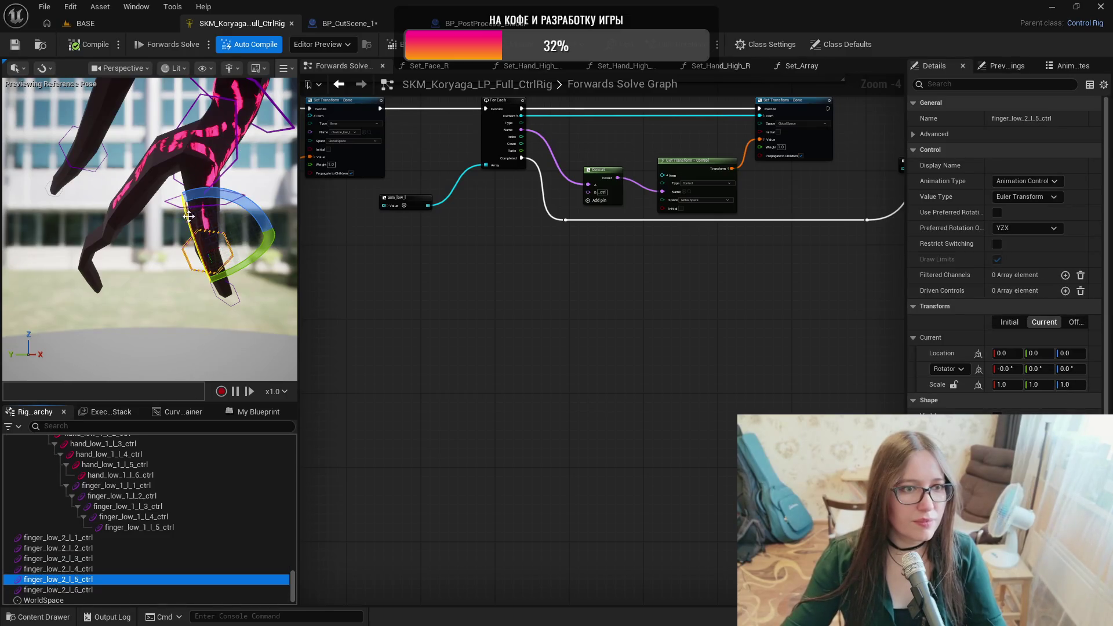
pyautogui.moveTo(182, 227); pyautogui.dragTo(182, 227)
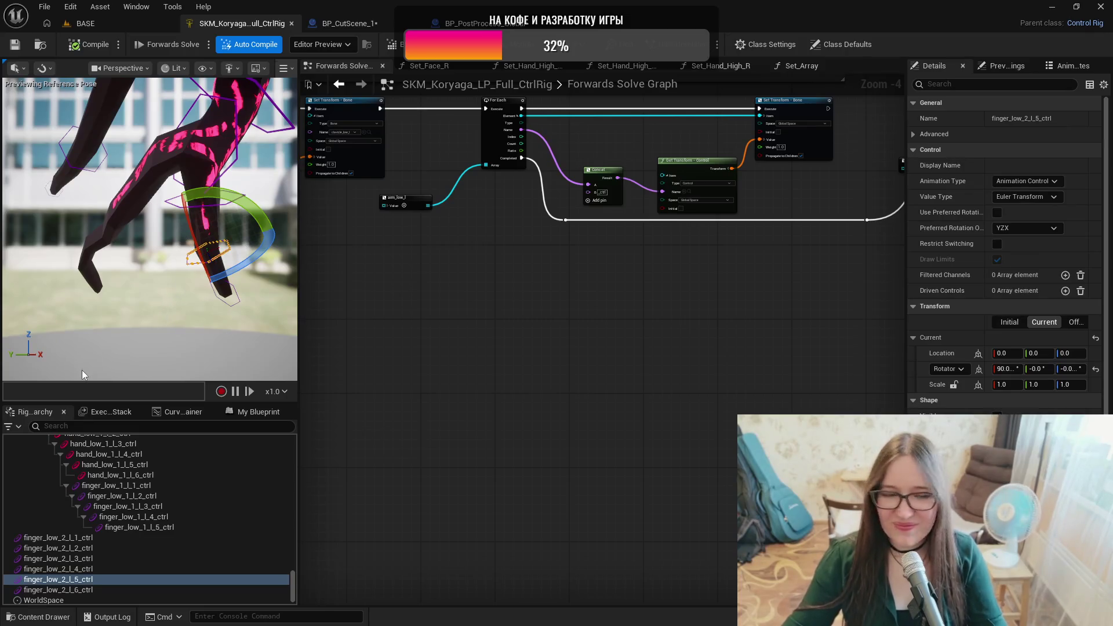
pyautogui.click(62, 591)
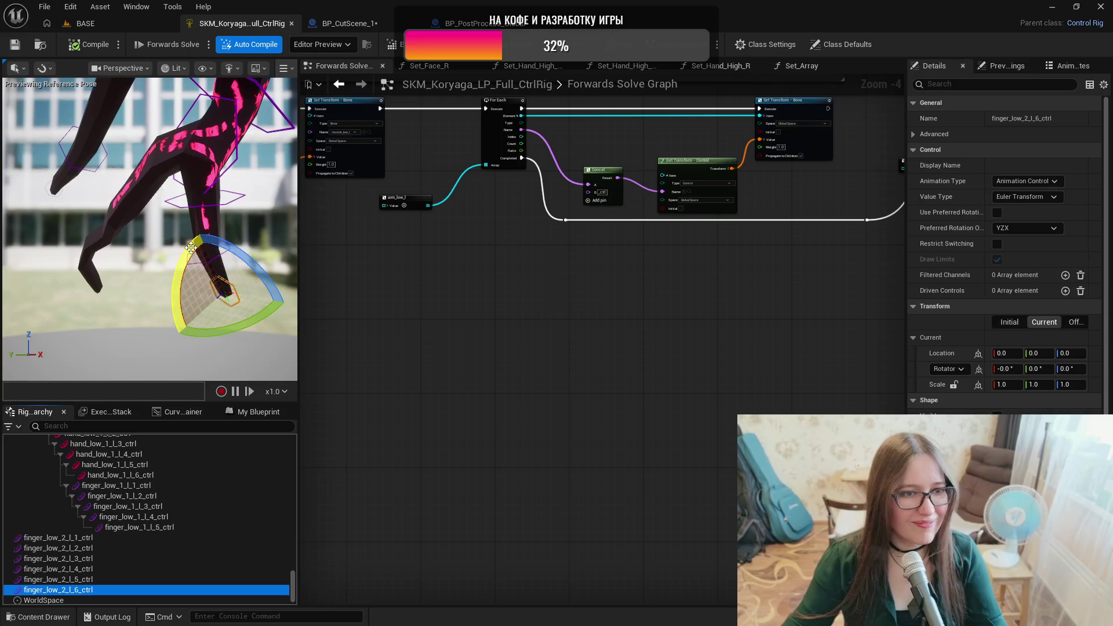
pyautogui.moveTo(207, 207); pyautogui.dragTo(208, 207)
pyautogui.moveTo(178, 254); pyautogui.dragTo(178, 254)
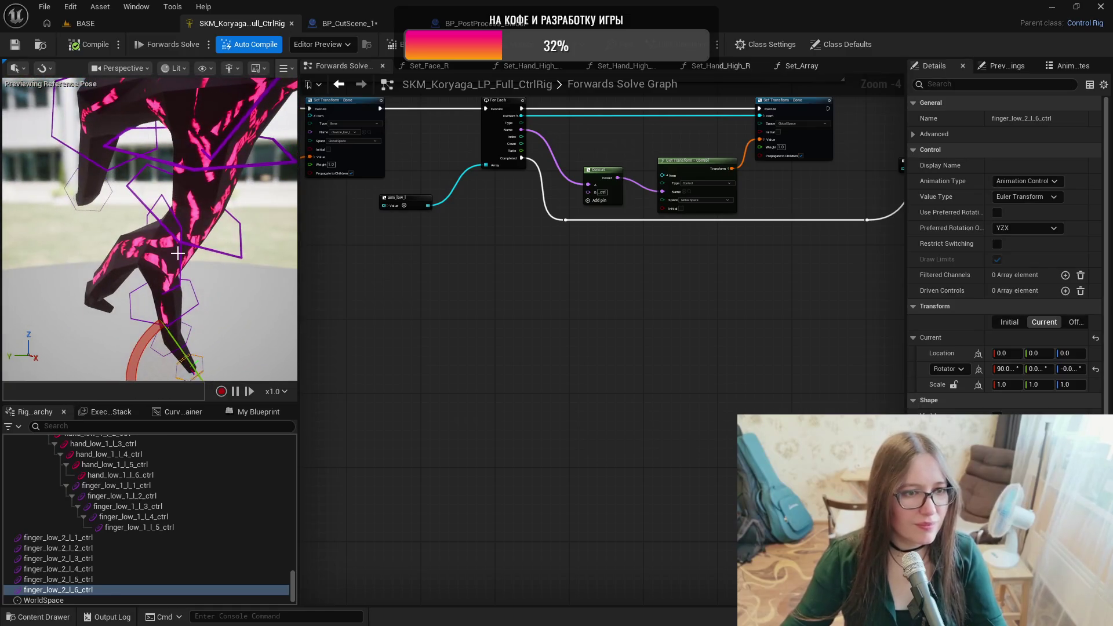
# Rotate finger_low_2_l_3_ctrl -90° to test it, then undo back to zero rotation.
pyautogui.click(161, 198)
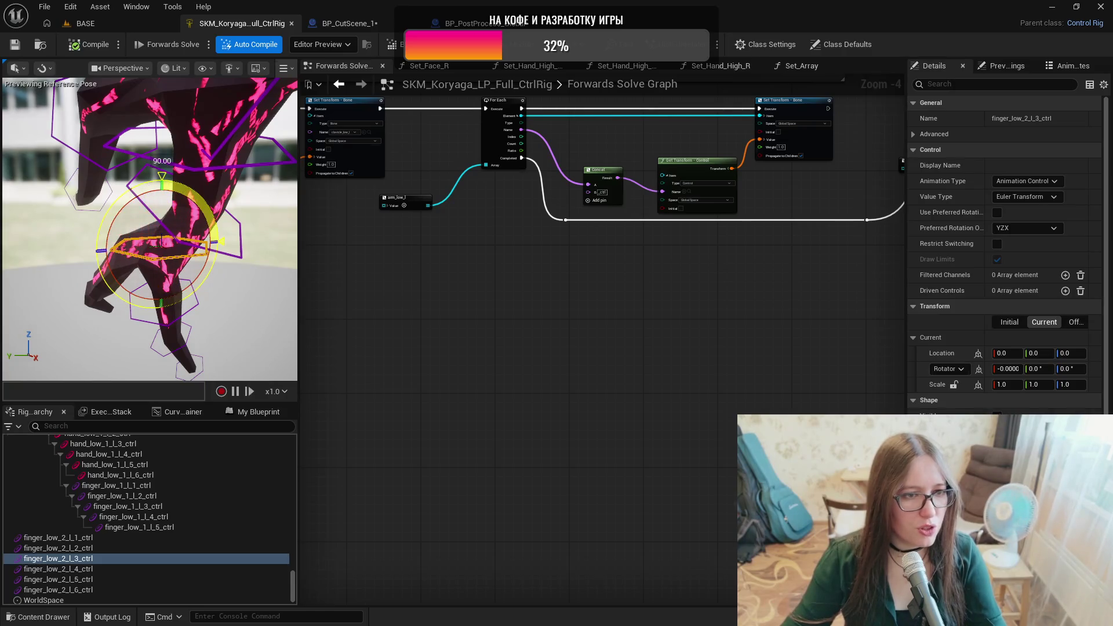
pyautogui.moveTo(208, 186); pyautogui.dragTo(208, 186)
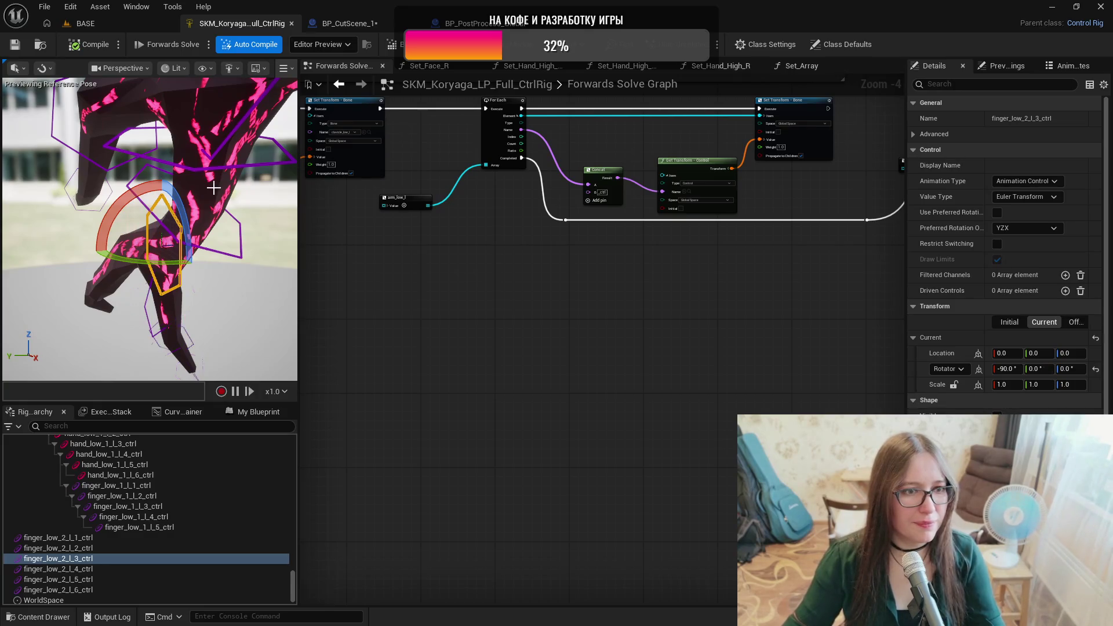
pyautogui.hotkey('ctrl', 'z')
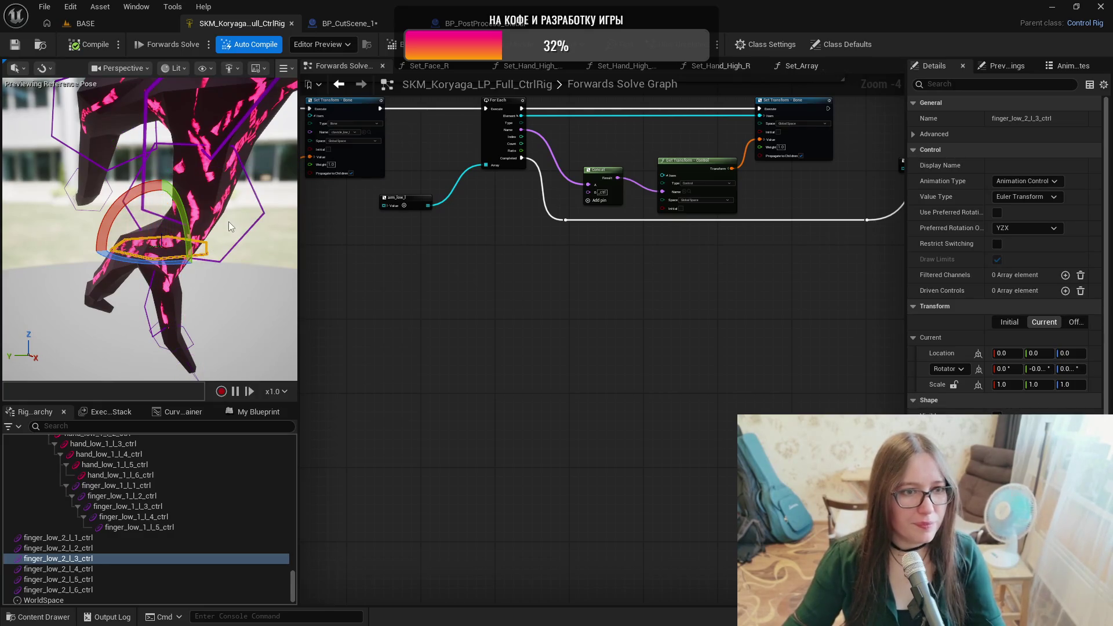
pyautogui.hotkey('ctrl', 'z')
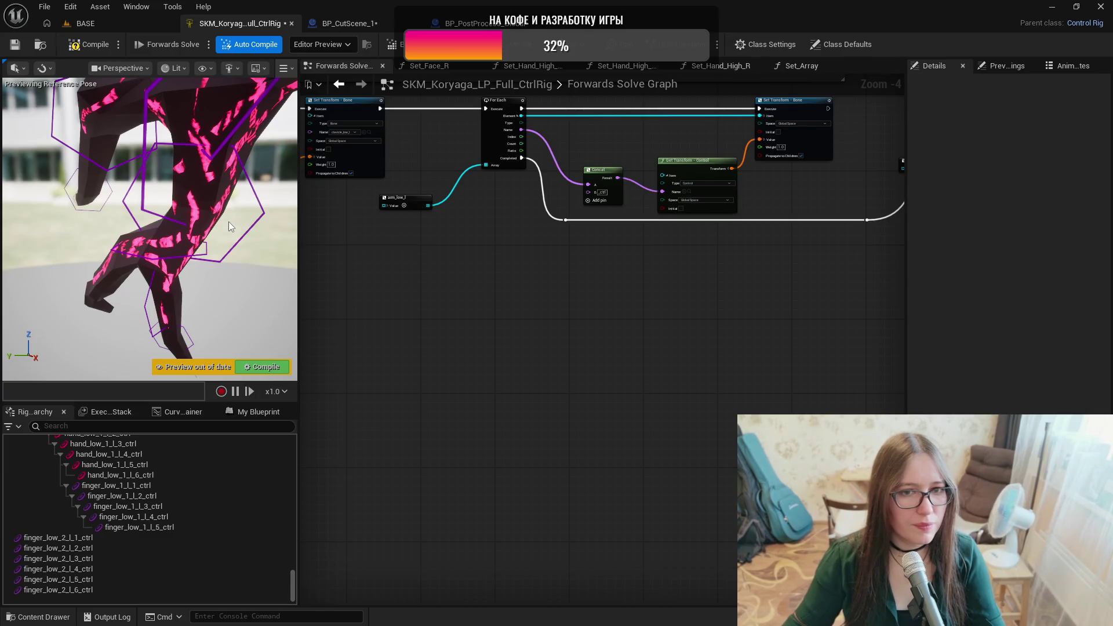
# Enter shape-transform mode and lay the finger_low_2_l_1_ctrl shape flat across the finger.
pyautogui.moveTo(229, 224); pyautogui.dragTo(253, 203)
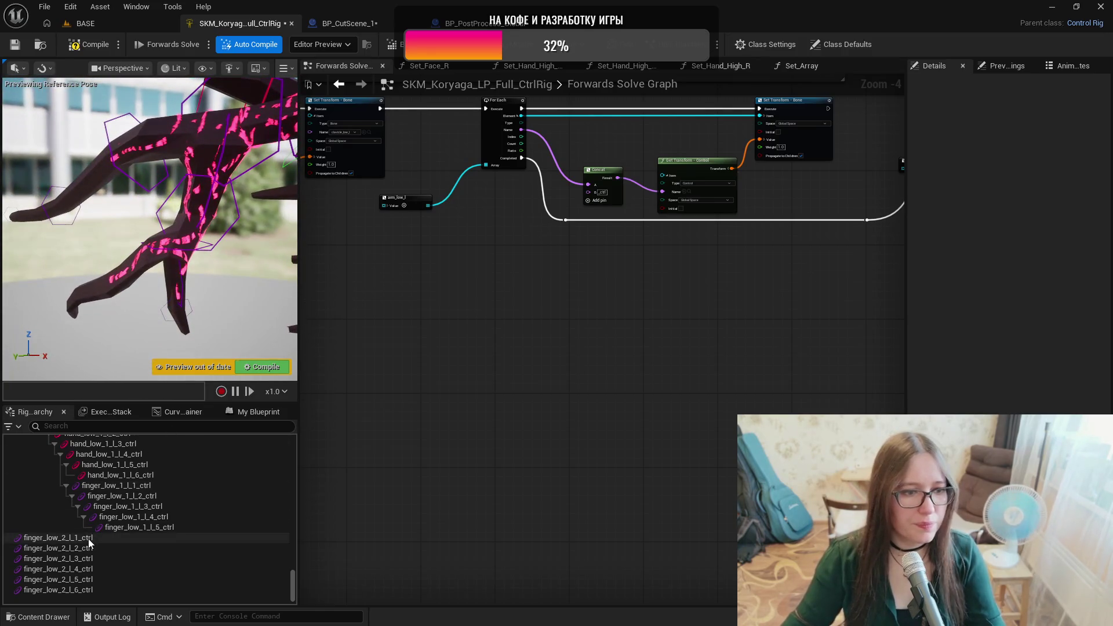
pyautogui.click(58, 538)
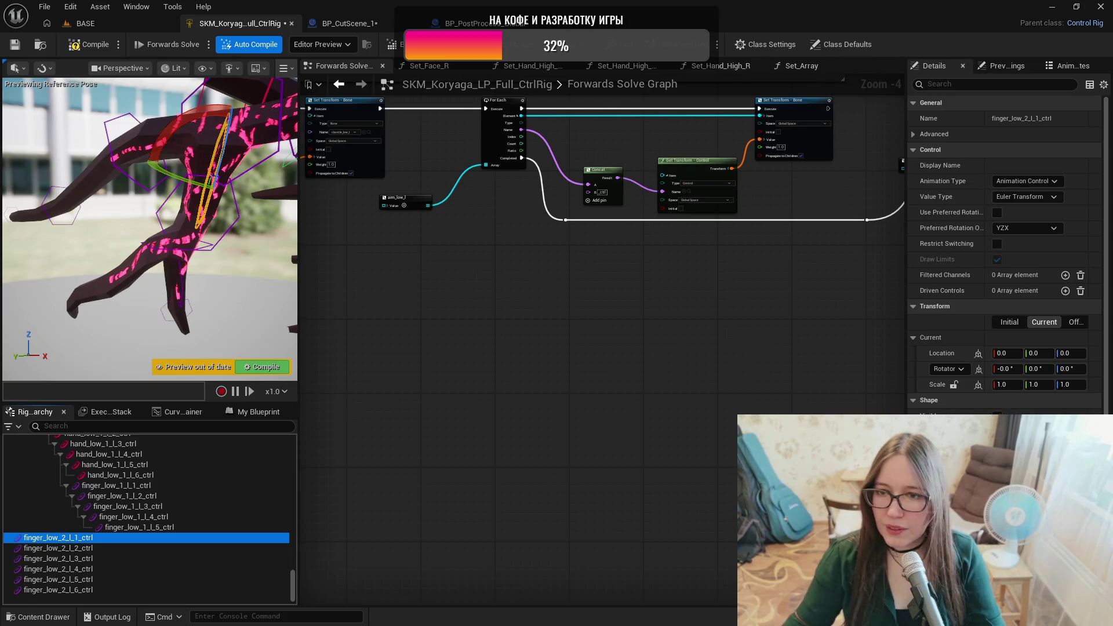
pyautogui.moveTo(255, 278)
pyautogui.mouseDown()
pyautogui.moveTo(232, 273)
pyautogui.moveTo(253, 279)
pyautogui.mouseUp()
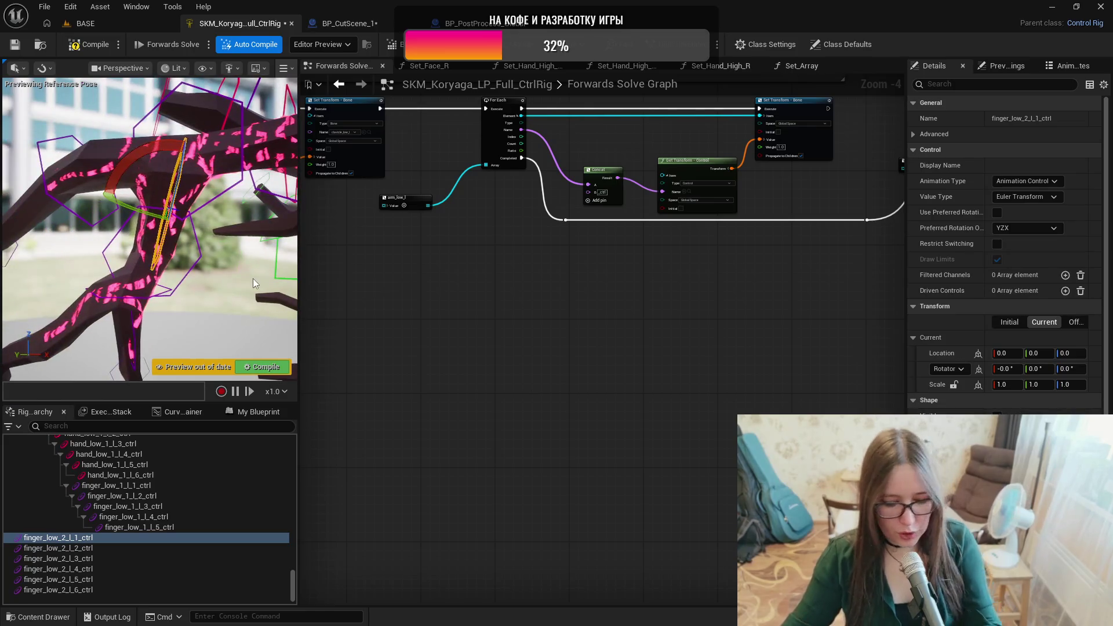
pyautogui.hotkey('ctrl', '.')
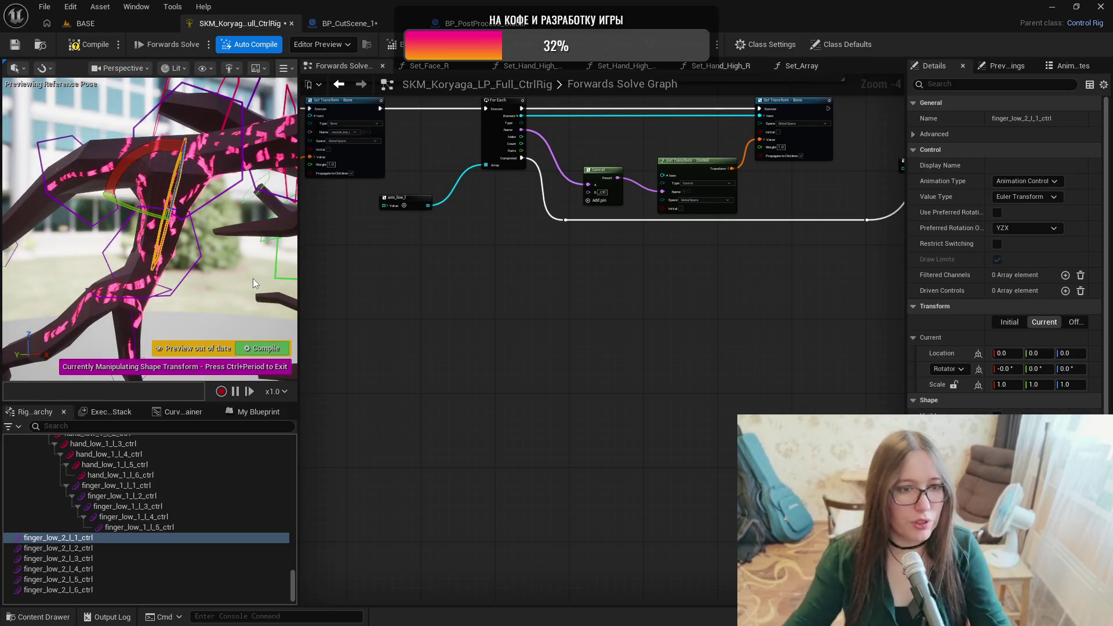
pyautogui.moveTo(252, 278); pyautogui.dragTo(227, 264)
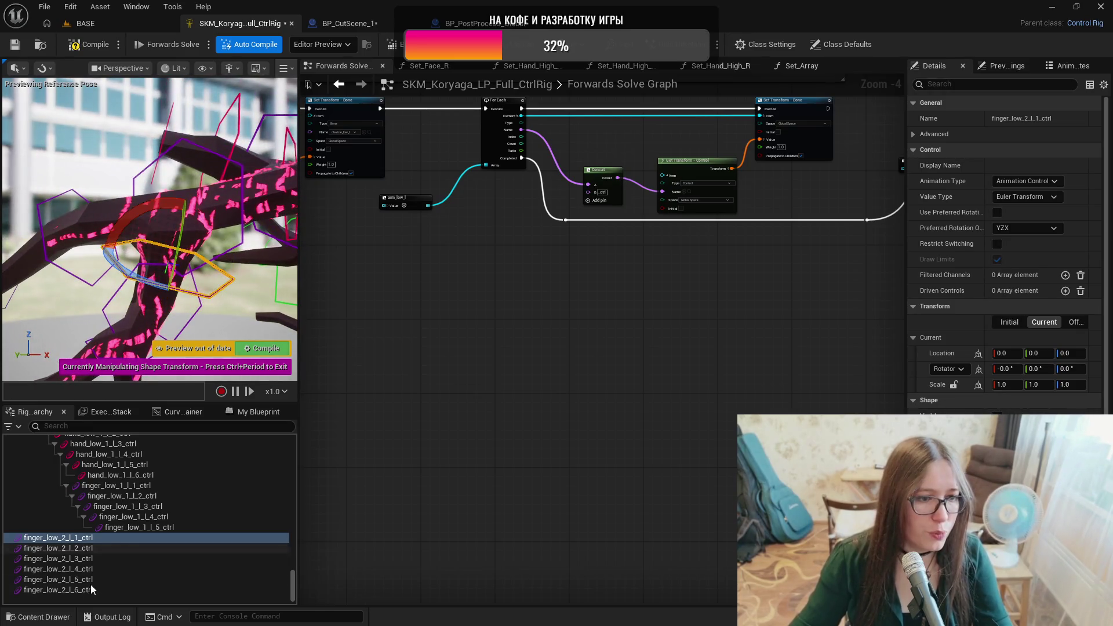
# Rotate the finger_low_2_l_2 through l_6 control shapes, then leave shape editing.
pyautogui.click(84, 547)
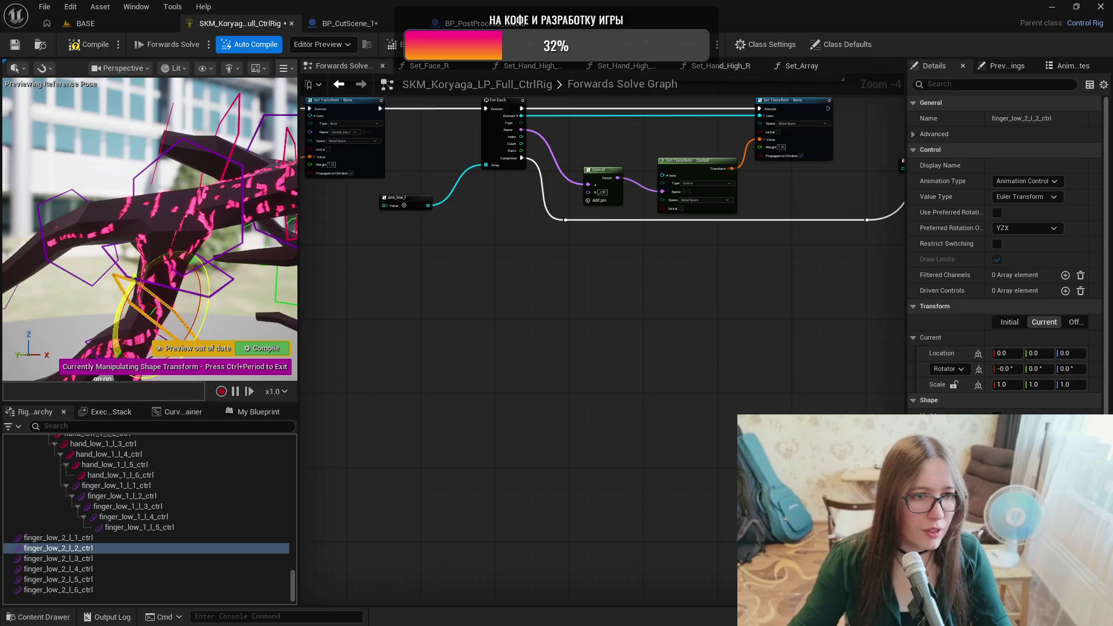
pyautogui.press('f')
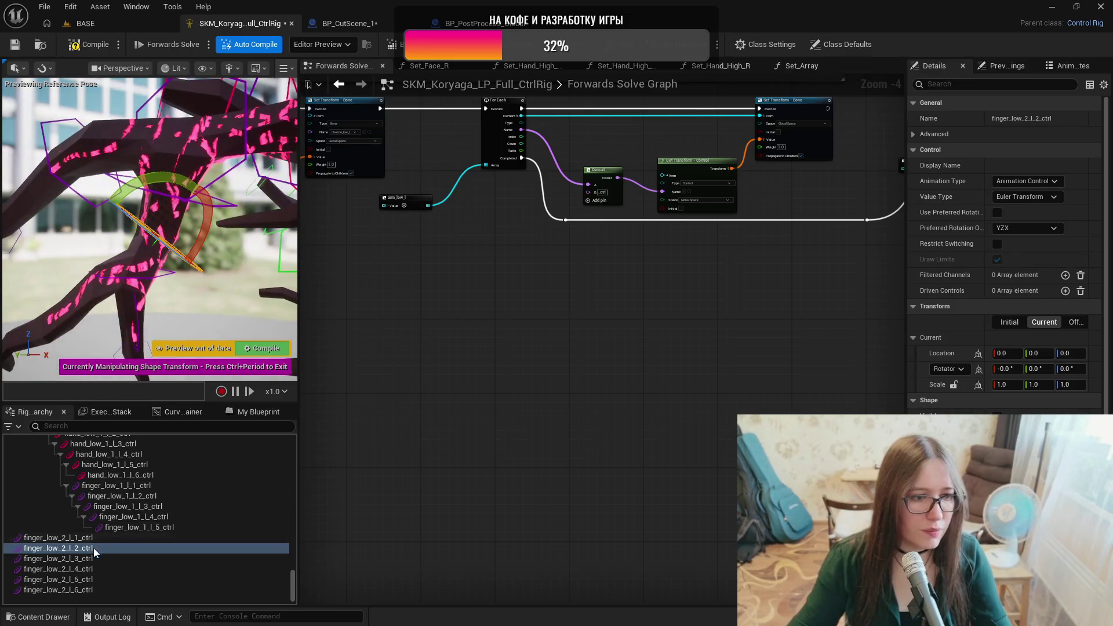
pyautogui.click(81, 558)
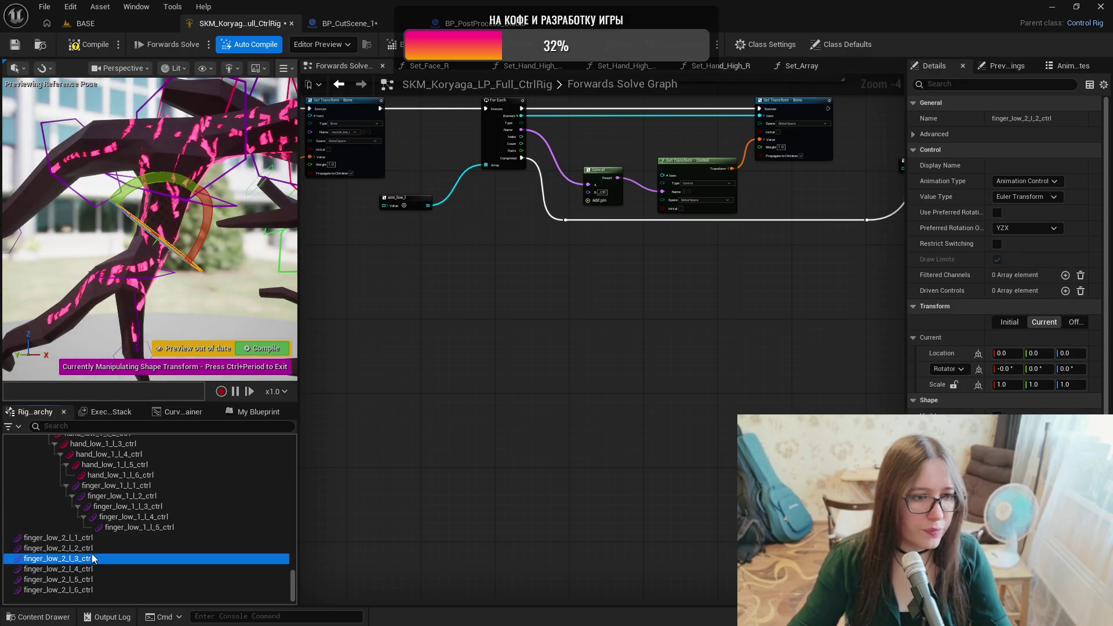
pyautogui.click(113, 207)
pyautogui.moveTo(131, 204)
pyautogui.mouseDown()
pyautogui.moveTo(159, 176)
pyautogui.moveTo(140, 191)
pyautogui.mouseUp()
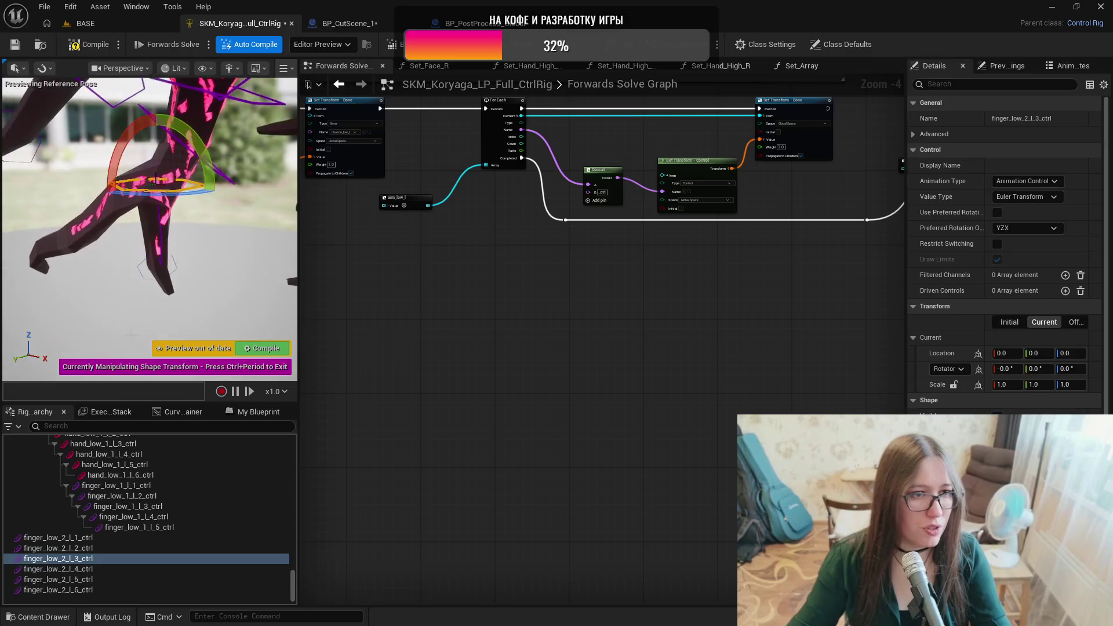
pyautogui.click(80, 569)
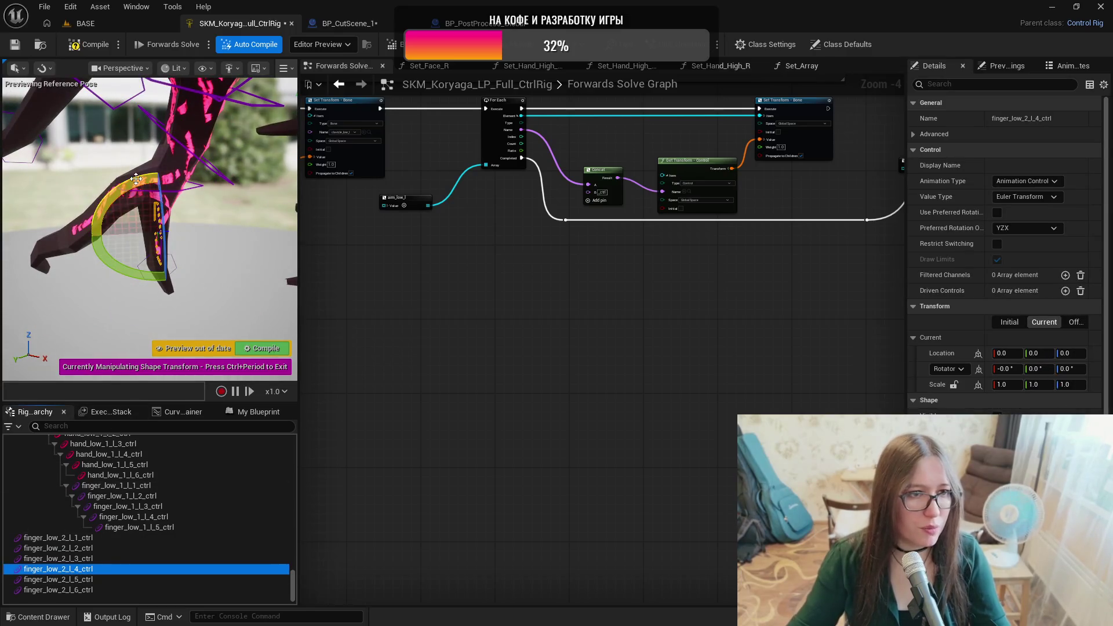
pyautogui.click(128, 226)
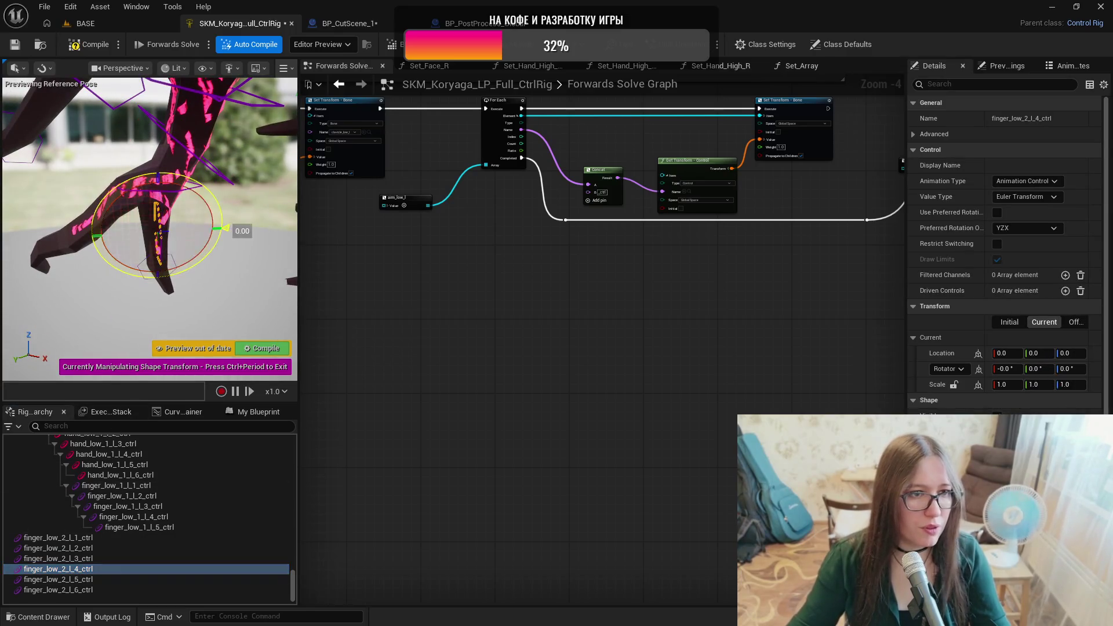
pyautogui.click(102, 579)
pyautogui.moveTo(187, 286)
pyautogui.mouseDown()
pyautogui.moveTo(150, 207)
pyautogui.moveTo(155, 225)
pyautogui.mouseUp()
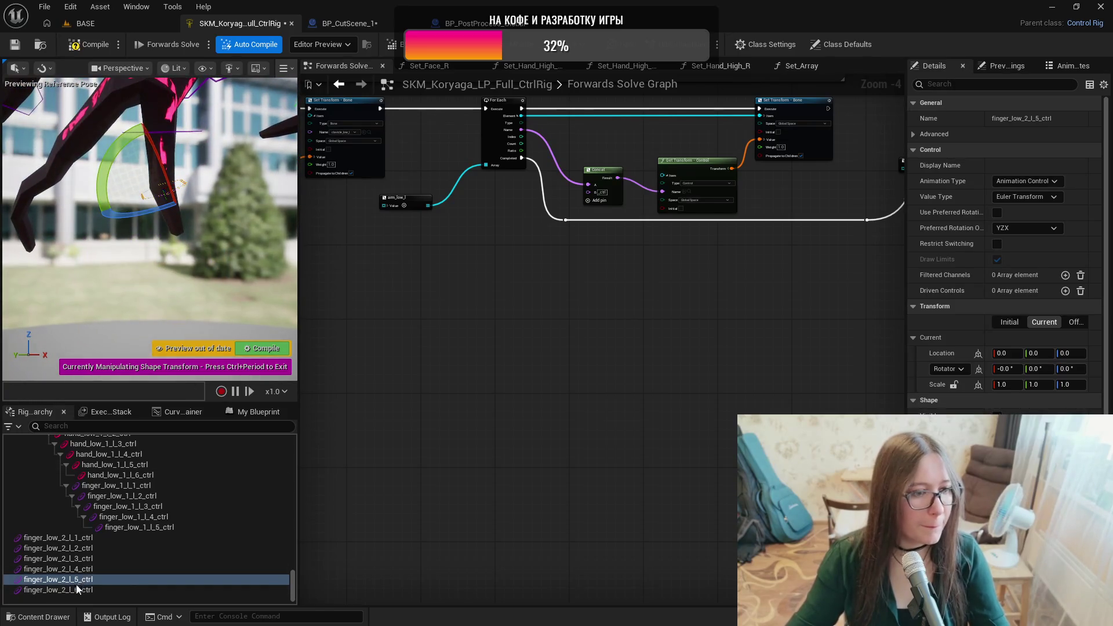
pyautogui.click(116, 590)
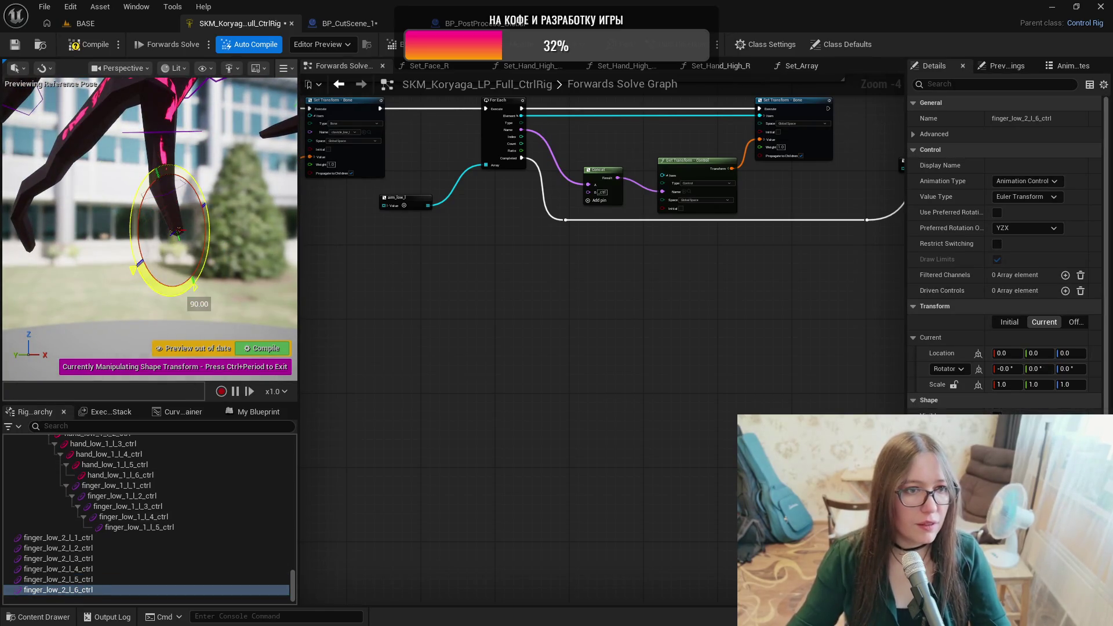
pyautogui.click(159, 297)
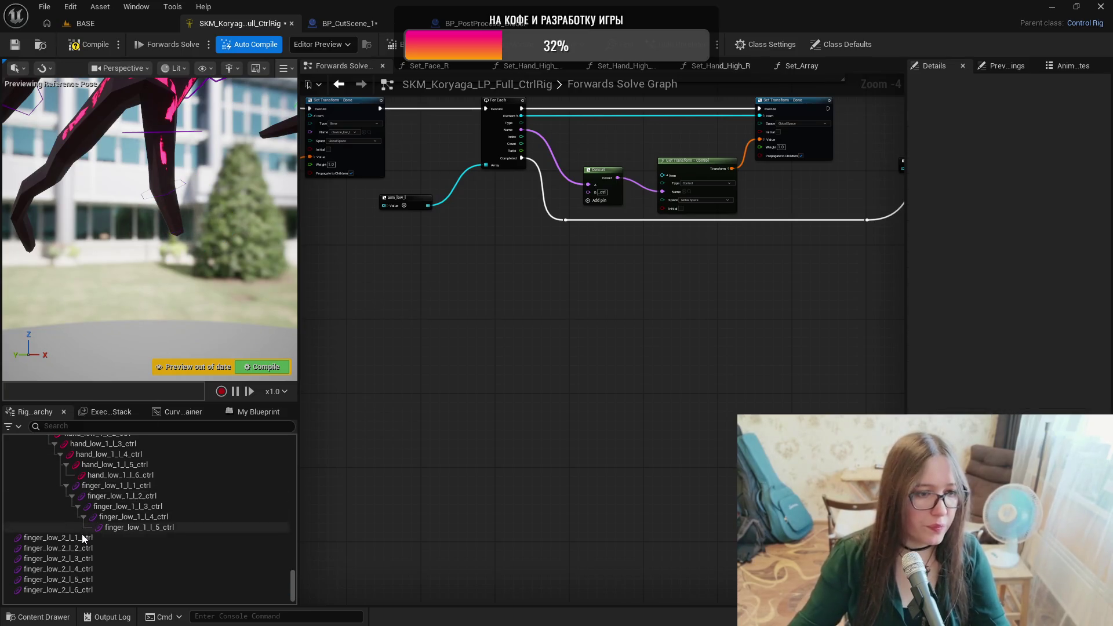
# Select finger_low_2_l_1_ctrl through l_6_ctrl and parent them under finger_low_1_l_2_ctrl.
pyautogui.click(64, 537)
pyautogui.keyDown('shift'); pyautogui.click(74, 589); pyautogui.keyUp('shift')
pyautogui.moveTo(293, 581); pyautogui.dragTo(300, 472)
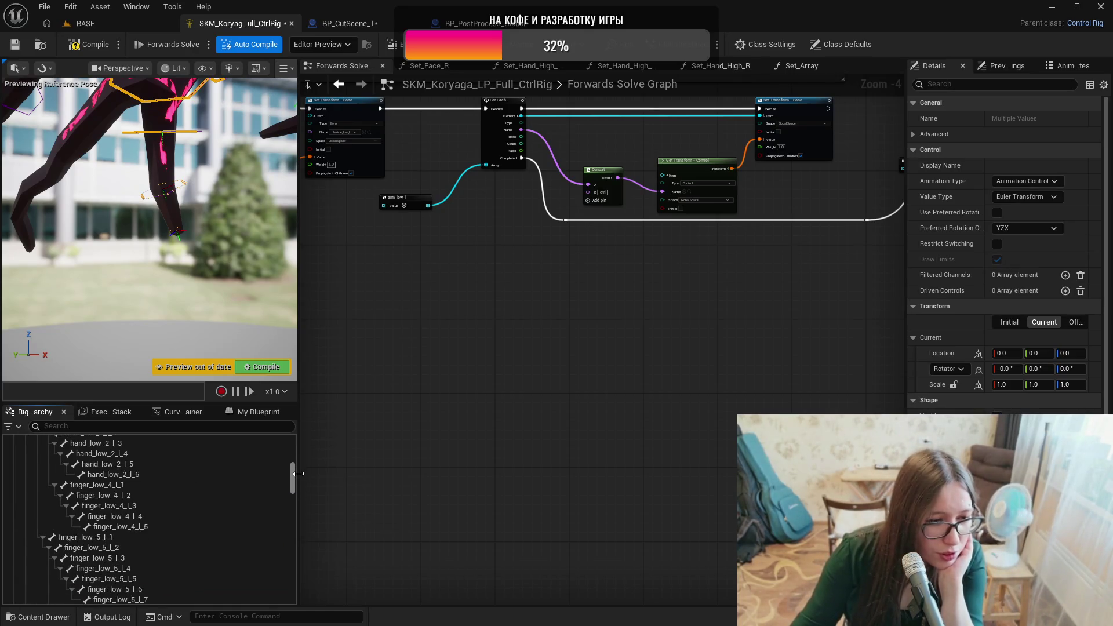
pyautogui.moveTo(298, 474)
pyautogui.mouseDown()
pyautogui.moveTo(295, 451)
pyautogui.moveTo(296, 465)
pyautogui.mouseUp()
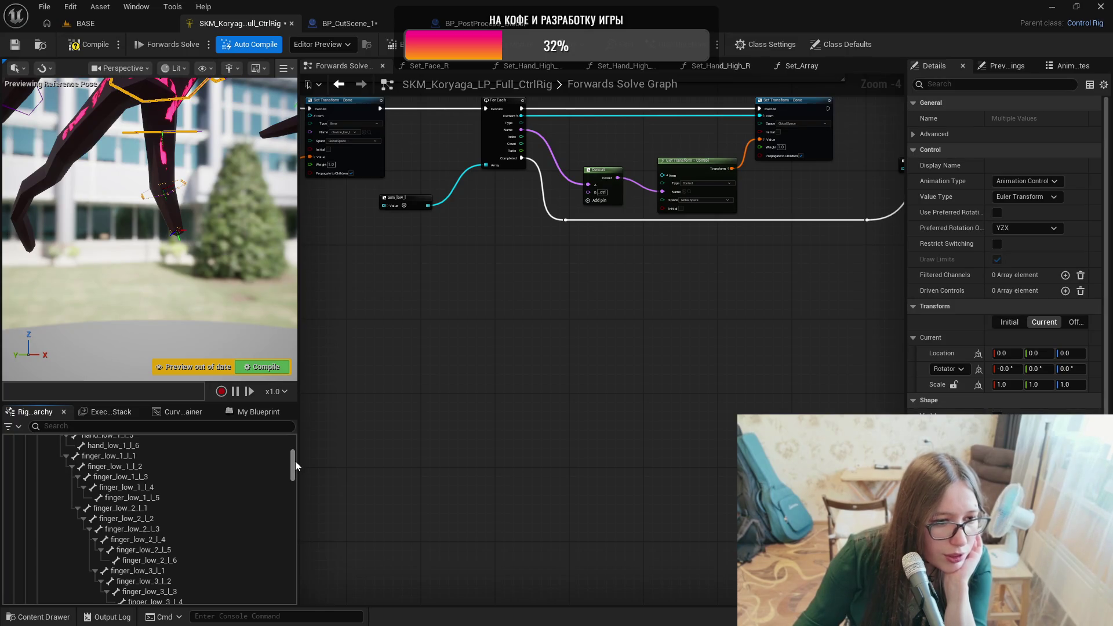
pyautogui.moveTo(294, 461); pyautogui.dragTo(288, 591)
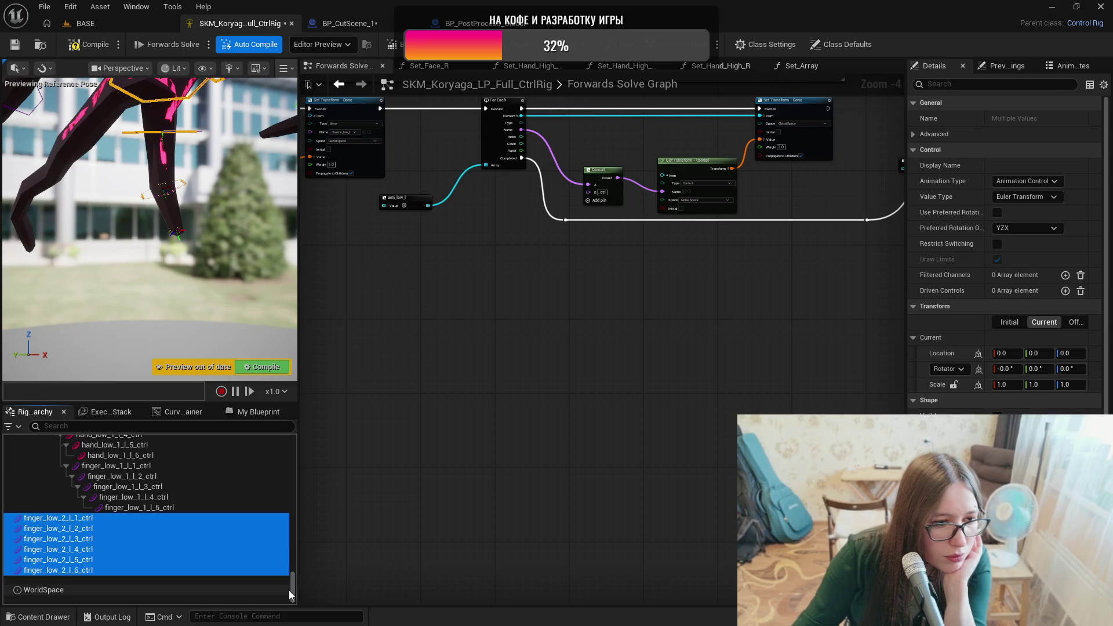
pyautogui.moveTo(80, 524)
pyautogui.mouseDown()
pyautogui.moveTo(92, 467)
pyautogui.moveTo(76, 522)
pyautogui.mouseUp()
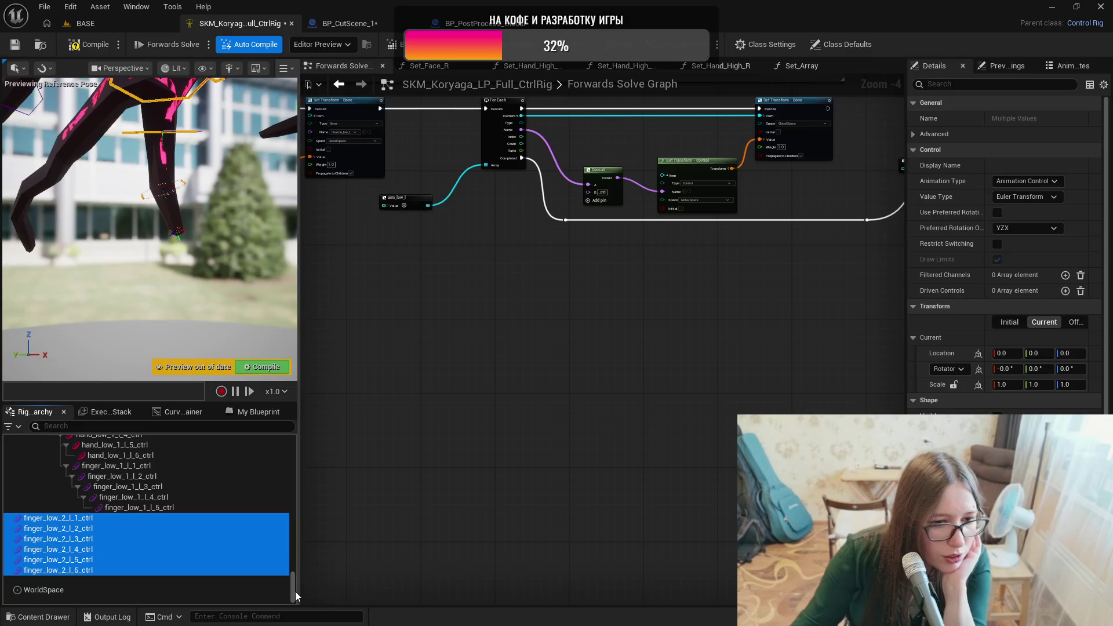
pyautogui.moveTo(294, 591)
pyautogui.mouseDown()
pyautogui.moveTo(293, 444)
pyautogui.moveTo(293, 469)
pyautogui.mouseUp()
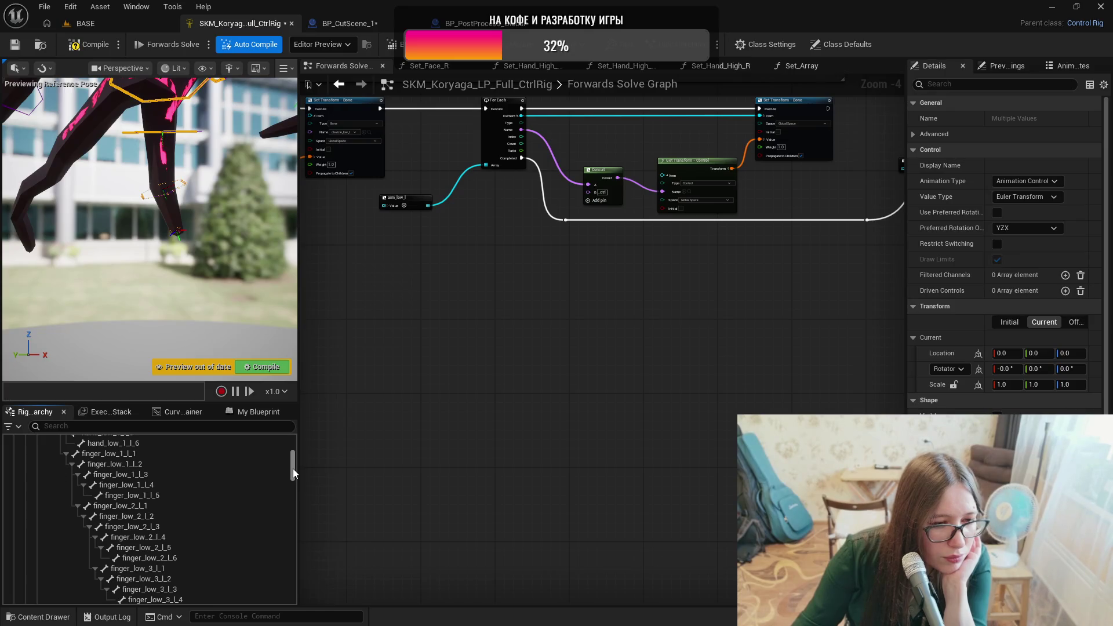
pyautogui.moveTo(293, 469); pyautogui.dragTo(289, 597)
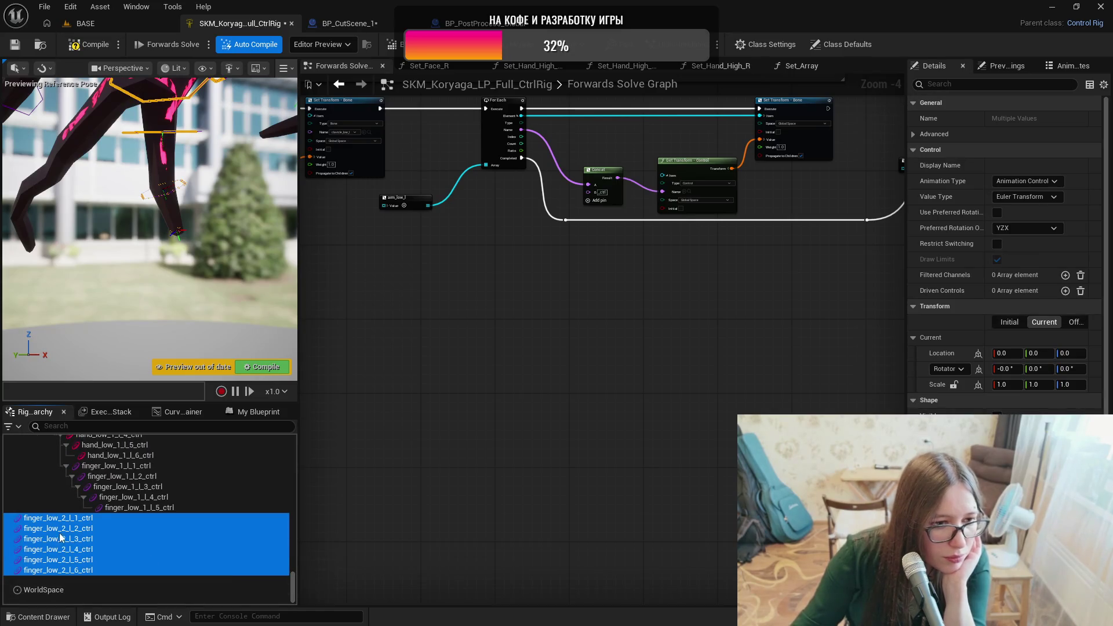
pyautogui.moveTo(70, 523)
pyautogui.mouseDown()
pyautogui.moveTo(102, 506)
pyautogui.moveTo(94, 483)
pyautogui.mouseUp()
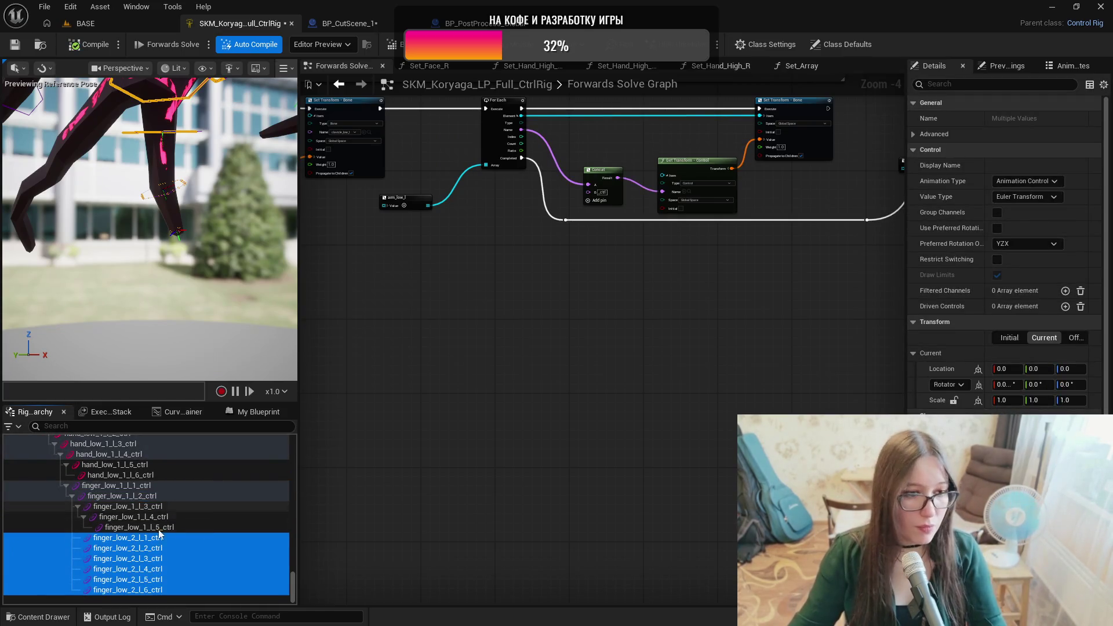
# Nest l_2–l_6 under finger_low_2_l_1_ctrl, l_4–l_6 under l_3, l_5–l_6 under l_4.
pyautogui.keyDown('shift'); pyautogui.click(141, 552); pyautogui.keyUp('shift')
pyautogui.moveTo(141, 553)
pyautogui.mouseDown()
pyautogui.moveTo(141, 538)
pyautogui.moveTo(153, 553)
pyautogui.mouseUp()
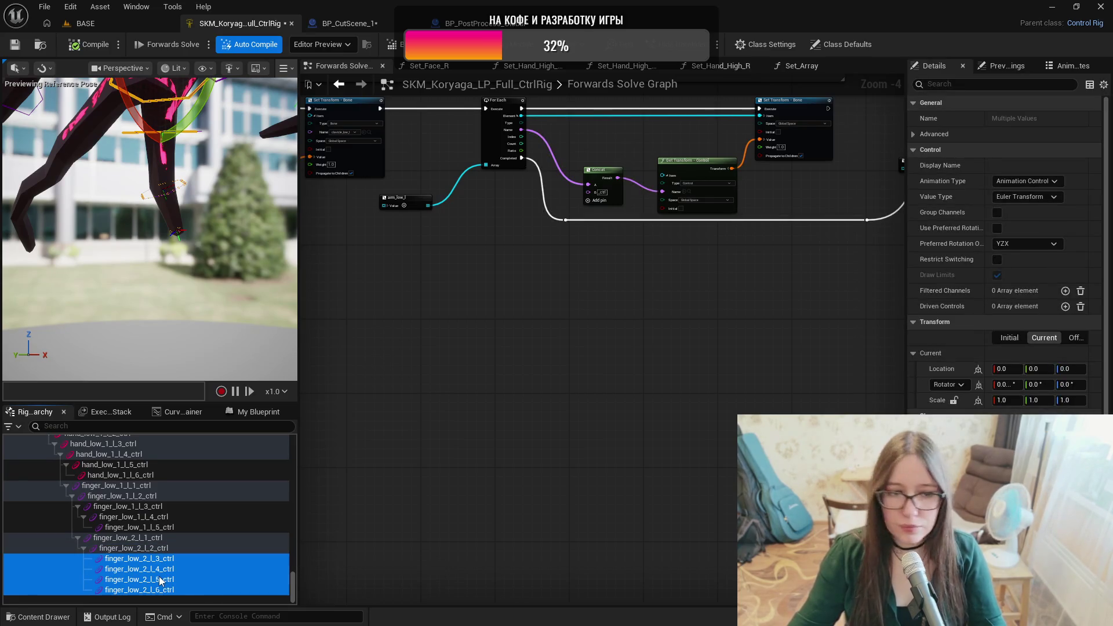
pyautogui.keyDown('ctrl'); pyautogui.click(157, 560); pyautogui.keyUp('ctrl')
pyautogui.moveTo(163, 574); pyautogui.dragTo(217, 582)
pyautogui.keyDown('ctrl'); pyautogui.click(171, 570); pyautogui.keyUp('ctrl')
pyautogui.click(179, 589)
pyautogui.press('F2')
pyautogui.press('Return')
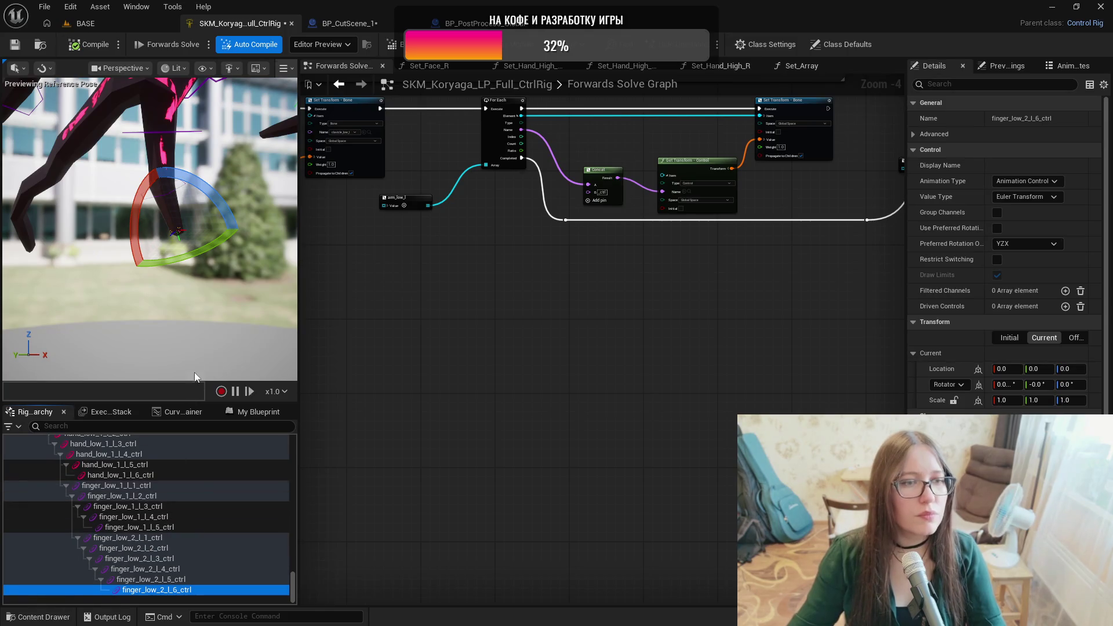
pyautogui.moveTo(195, 350); pyautogui.dragTo(195, 355)
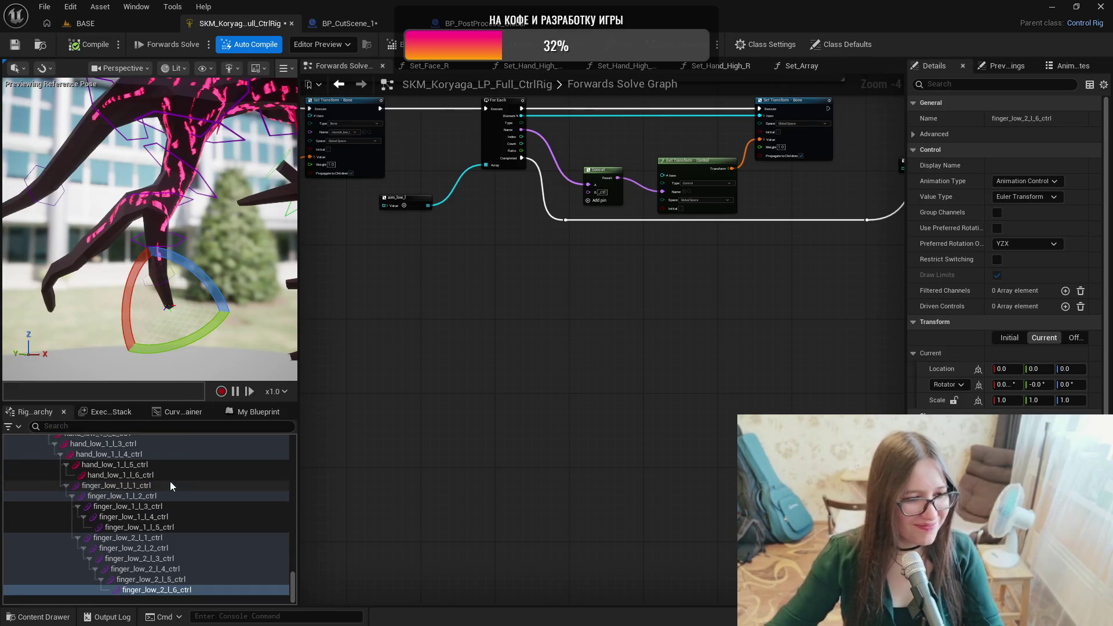
pyautogui.click(149, 539)
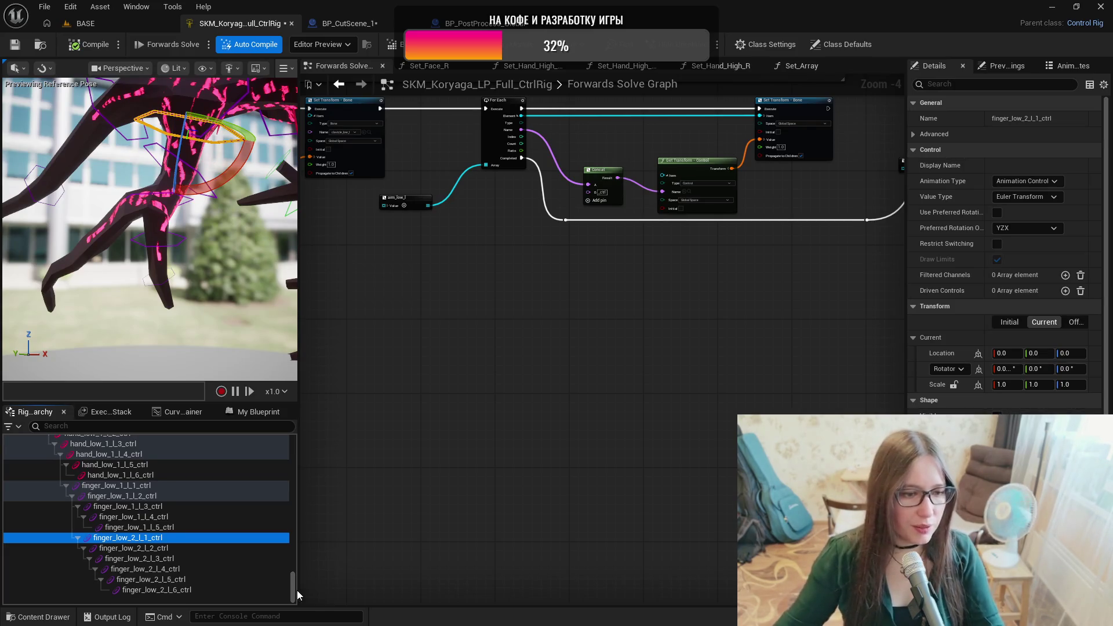
pyautogui.moveTo(348, 445)
pyautogui.mouseDown()
pyautogui.moveTo(664, 435)
pyautogui.moveTo(464, 457)
pyautogui.moveTo(495, 427)
pyautogui.moveTo(665, 416)
pyautogui.moveTo(464, 430)
pyautogui.moveTo(451, 404)
pyautogui.mouseUp()
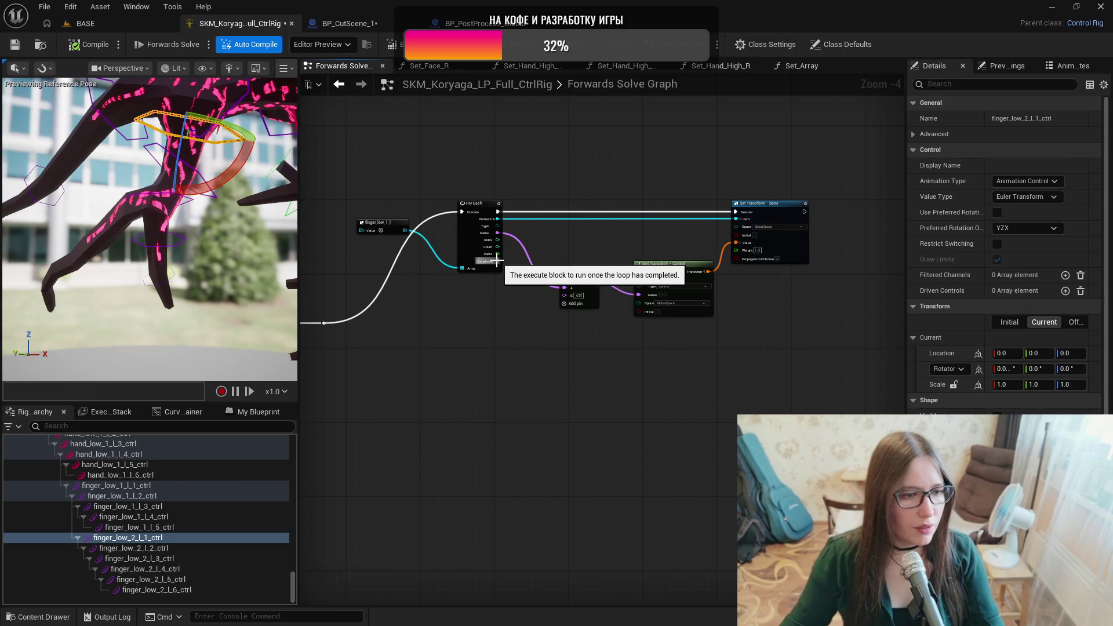
pyautogui.moveTo(294, 585); pyautogui.dragTo(293, 410)
# Drag the six finger_low_2_l bones into the graph as a new item array node.
pyautogui.scroll(-5, 177, 518)
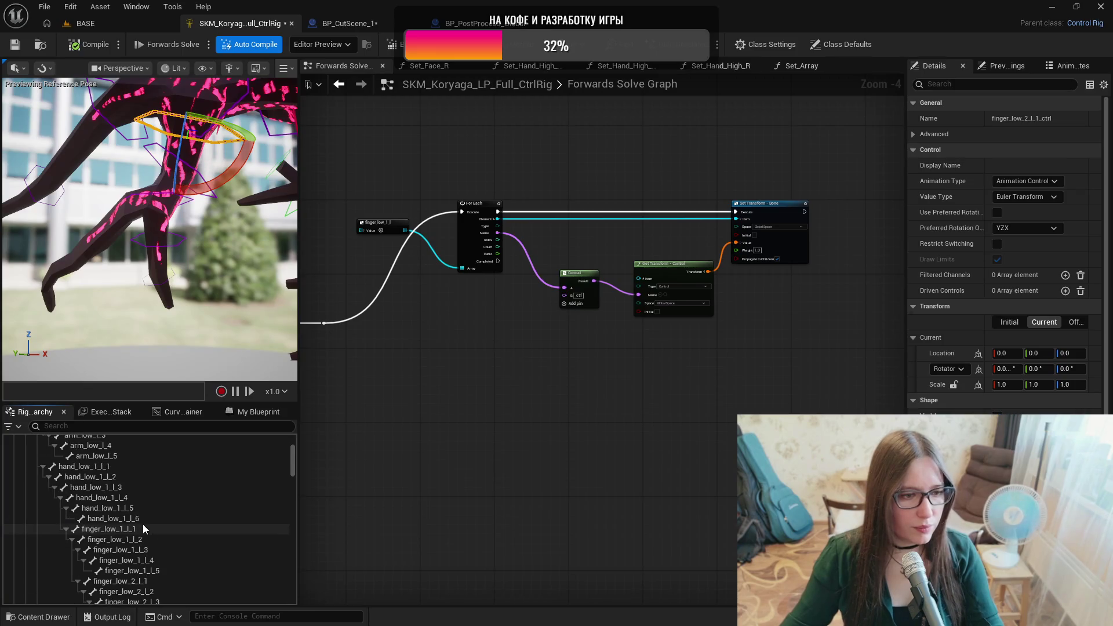
pyautogui.click(139, 527)
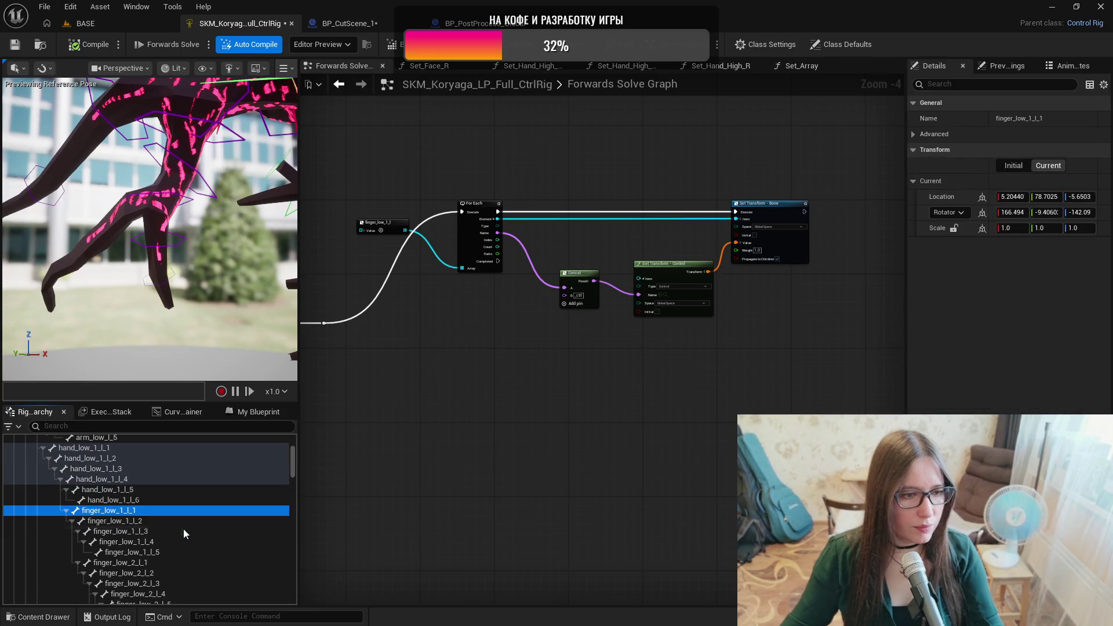
pyautogui.click(155, 562)
pyautogui.scroll(-2, 155, 562)
pyautogui.keyDown('shift'); pyautogui.click(172, 560); pyautogui.keyUp('shift')
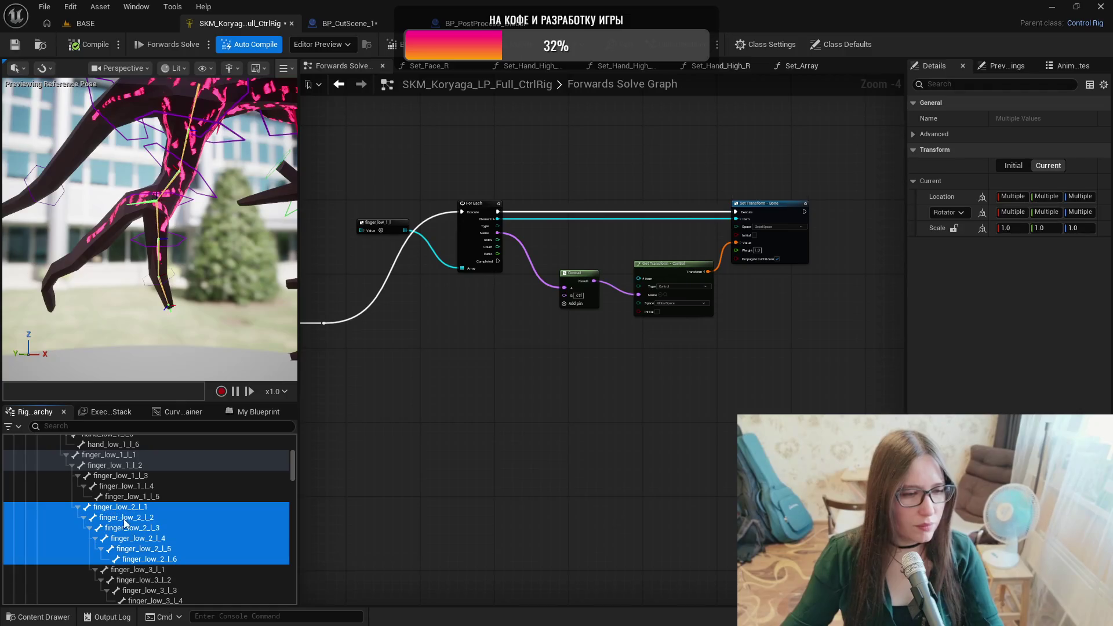
pyautogui.moveTo(117, 512)
pyautogui.mouseDown()
pyautogui.moveTo(583, 422)
pyautogui.moveTo(599, 396)
pyautogui.mouseUp()
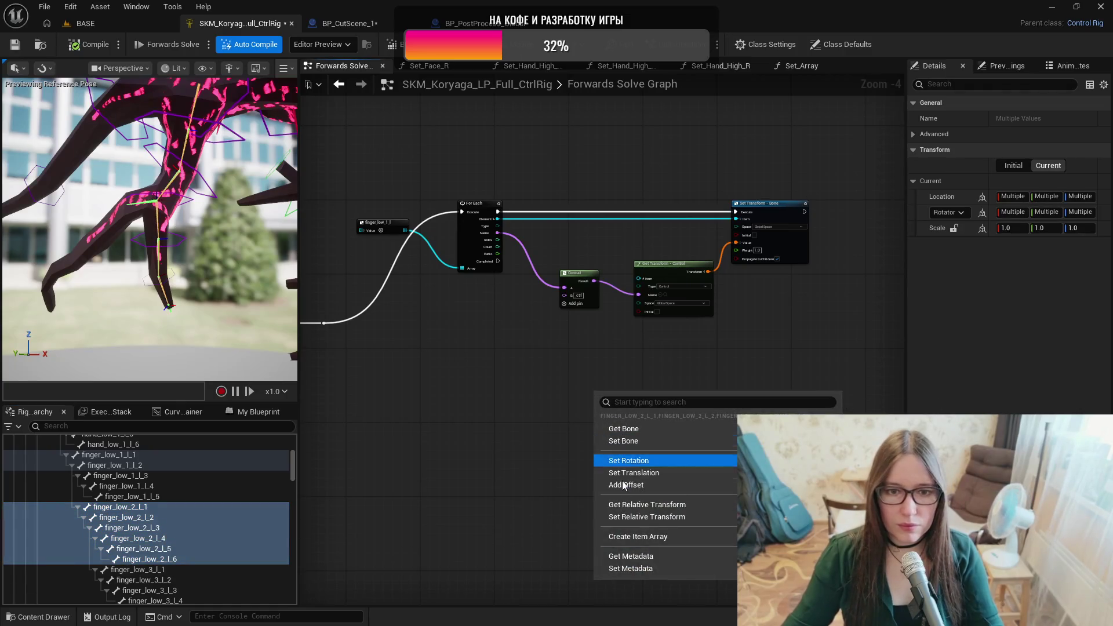
pyautogui.click(622, 536)
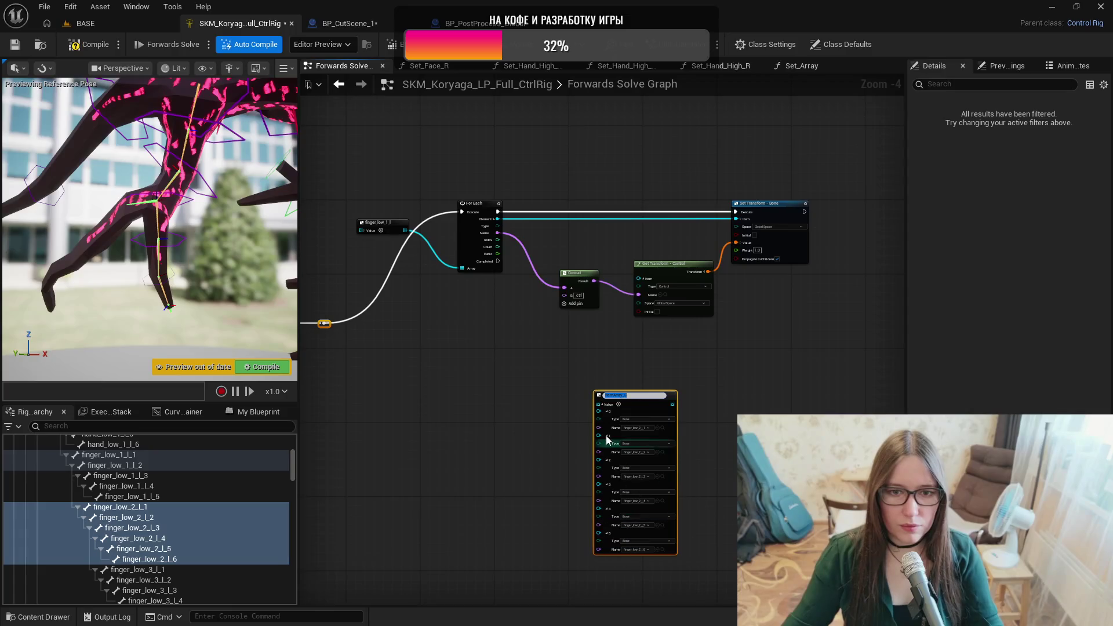
# Title the new node finger_low_2_l and collapse its bone list.
pyautogui.scroll(3, 620, 435)
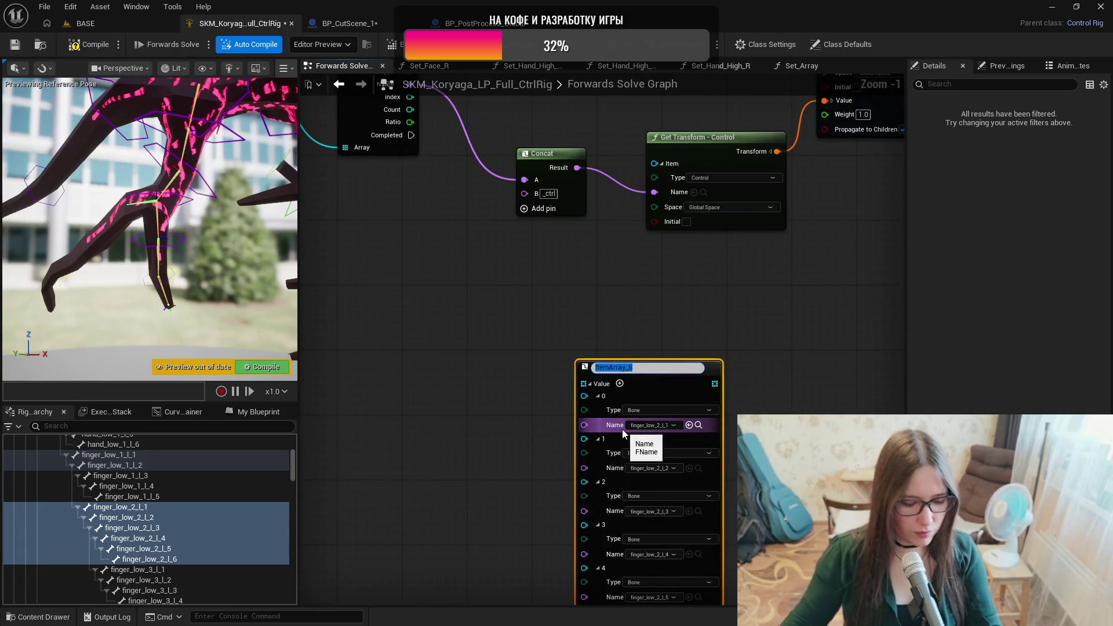
pyautogui.write('finger')
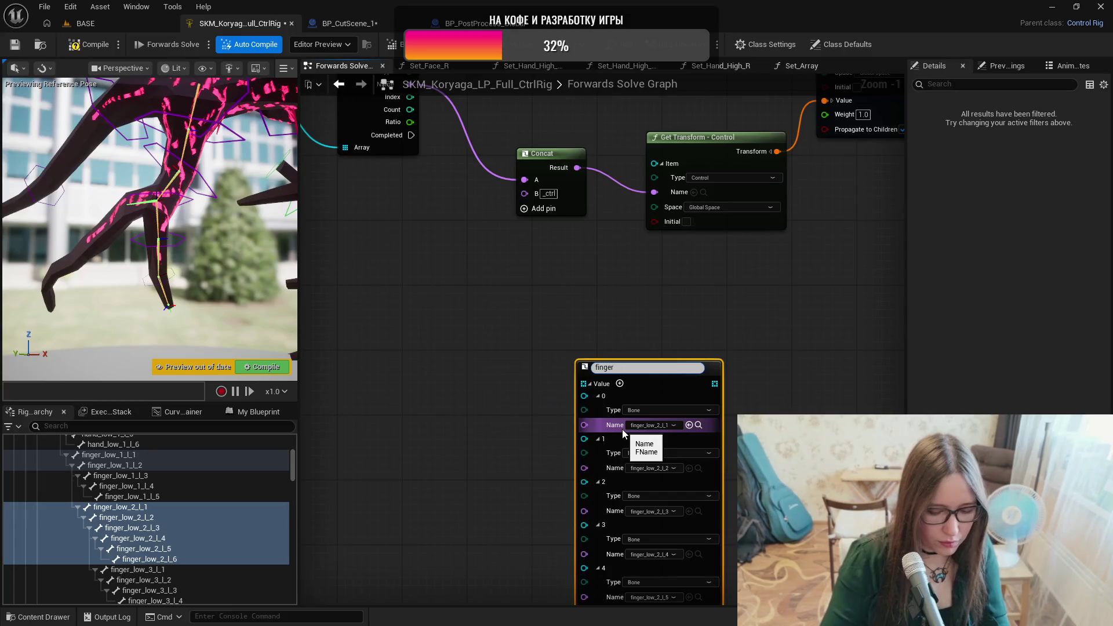
pyautogui.write('_low_2_')
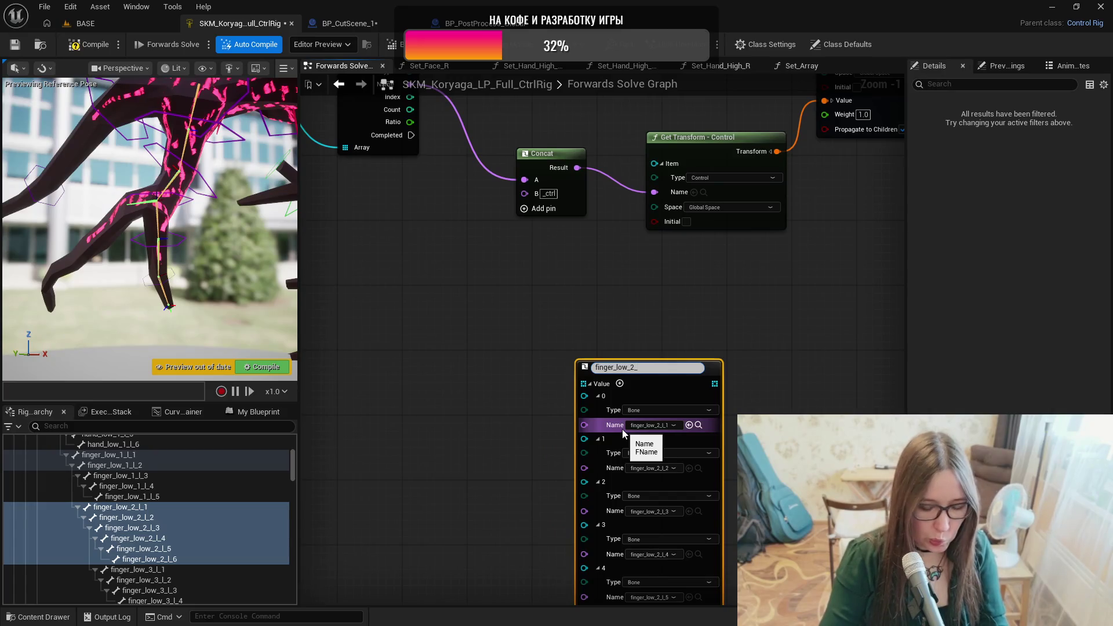
pyautogui.write('l')
pyautogui.press('Return')
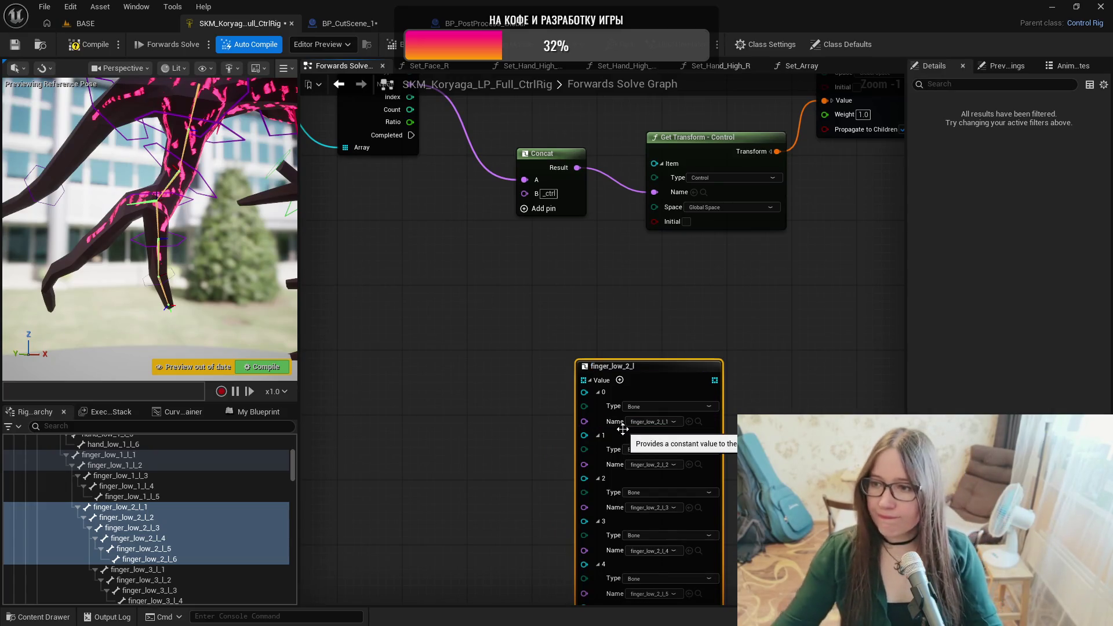
pyautogui.click(590, 380)
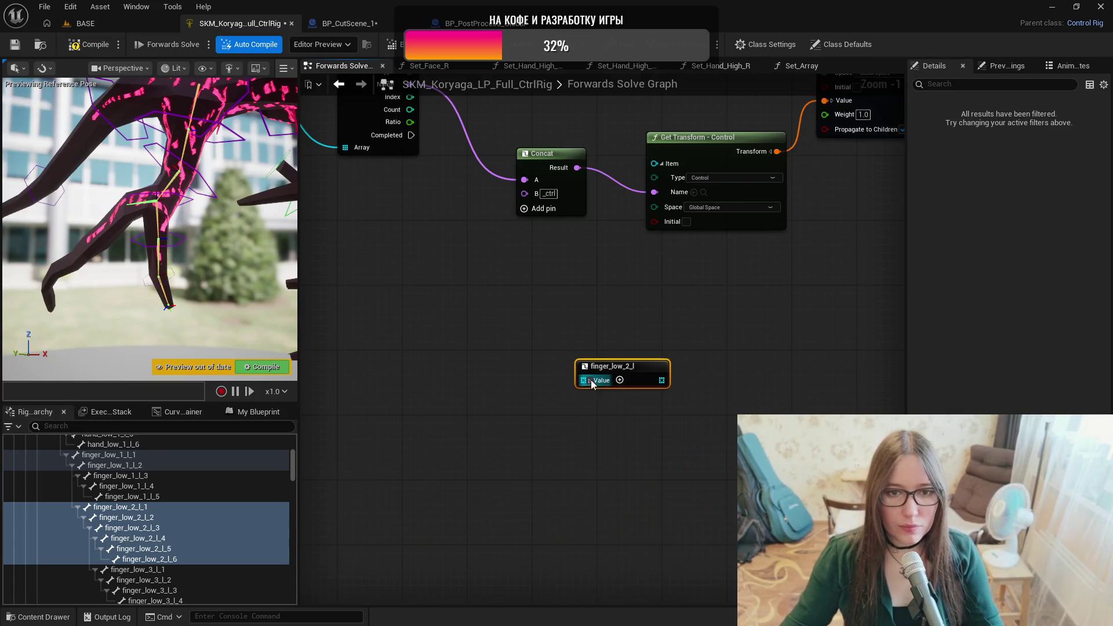
# Duplicate the For Each loop chain with its Concat, Get and Set Transform nodes to the right.
pyautogui.moveTo(706, 331)
pyautogui.mouseDown()
pyautogui.moveTo(465, 423)
pyautogui.moveTo(642, 370)
pyautogui.moveTo(642, 408)
pyautogui.mouseUp()
pyautogui.moveTo(566, 465)
pyautogui.mouseDown()
pyautogui.moveTo(618, 418)
pyautogui.moveTo(618, 450)
pyautogui.moveTo(678, 410)
pyautogui.moveTo(735, 415)
pyautogui.mouseUp()
pyautogui.moveTo(335, 452)
pyautogui.mouseDown()
pyautogui.moveTo(848, 221)
pyautogui.moveTo(857, 205)
pyautogui.mouseUp()
pyautogui.moveTo(812, 273)
pyautogui.mouseDown()
pyautogui.moveTo(601, 316)
pyautogui.moveTo(680, 307)
pyautogui.mouseUp()
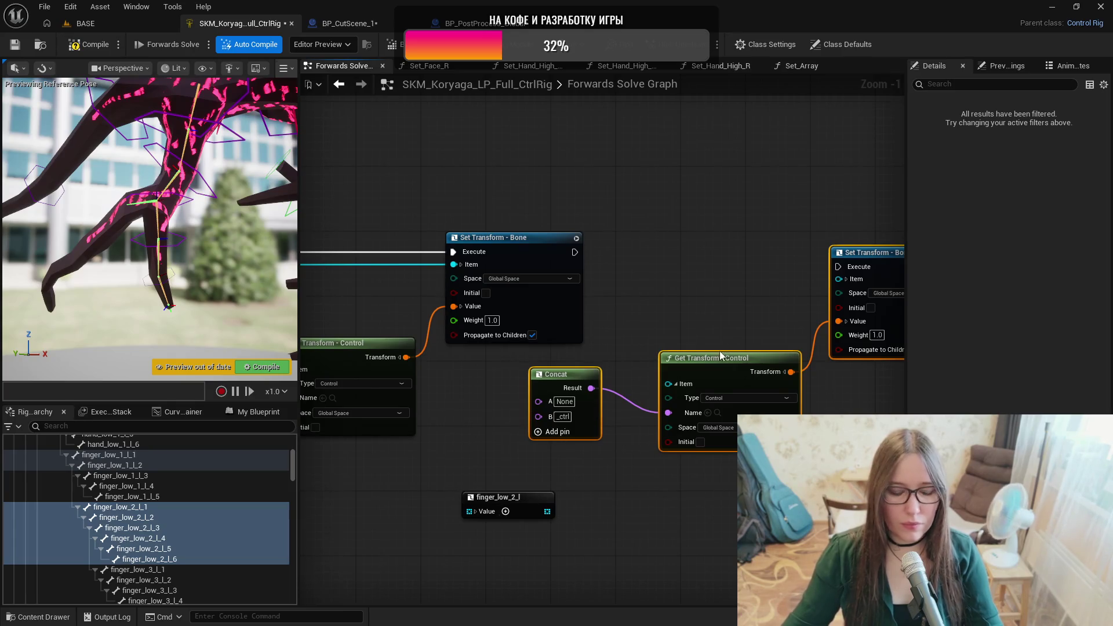
pyautogui.scroll(-4, 701, 333)
pyautogui.moveTo(692, 335); pyautogui.dragTo(753, 339)
pyautogui.moveTo(739, 228); pyautogui.dragTo(475, 376)
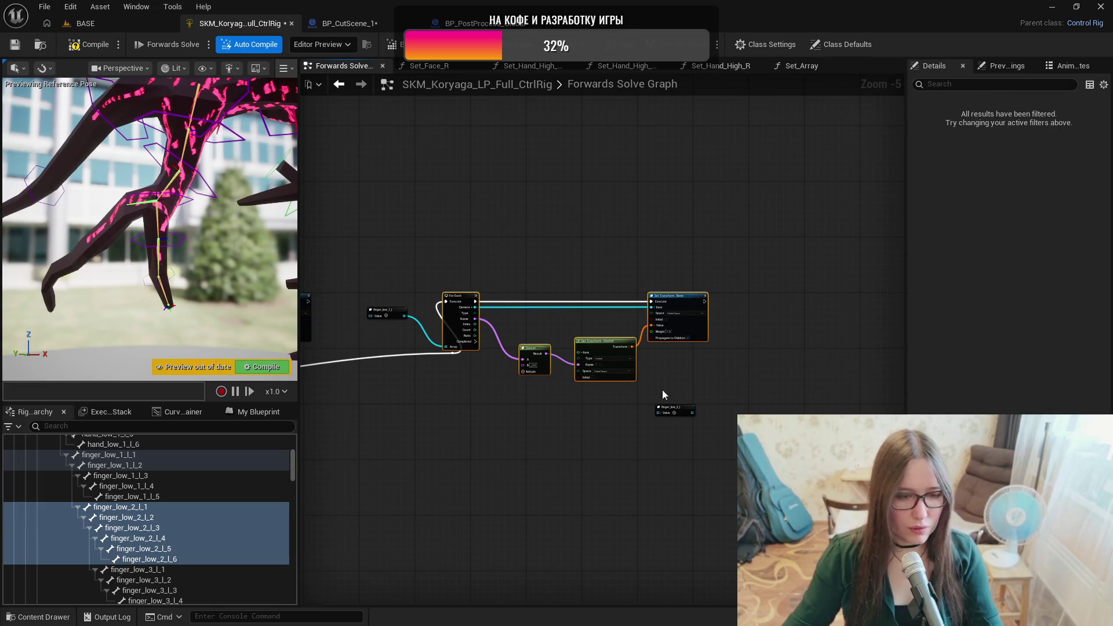
pyautogui.hotkey('ctrl', 'c')
pyautogui.hotkey('ctrl', 'v')
pyautogui.moveTo(661, 409)
pyautogui.mouseDown()
pyautogui.moveTo(748, 374)
pyautogui.moveTo(745, 354)
pyautogui.mouseUp()
# Shift the exec wire's reroute knot left to tidy the wire.
pyautogui.scroll(2, 490, 377)
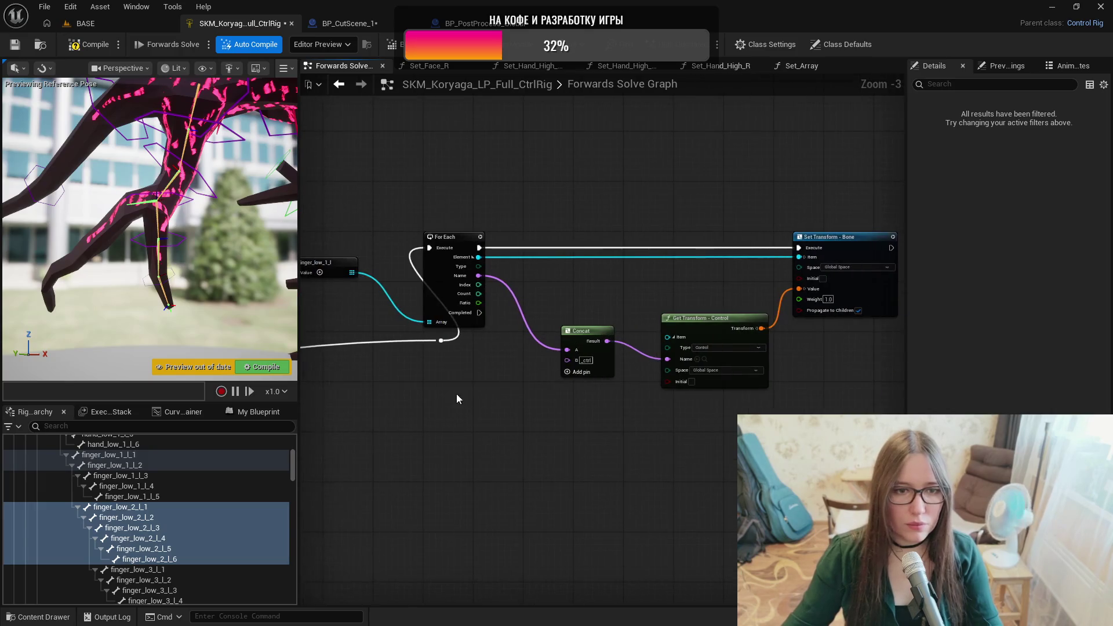
pyautogui.scroll(-2, 457, 395)
pyautogui.moveTo(458, 395)
pyautogui.mouseDown()
pyautogui.moveTo(571, 392)
pyautogui.moveTo(551, 366)
pyautogui.moveTo(583, 351)
pyautogui.moveTo(556, 387)
pyautogui.mouseUp()
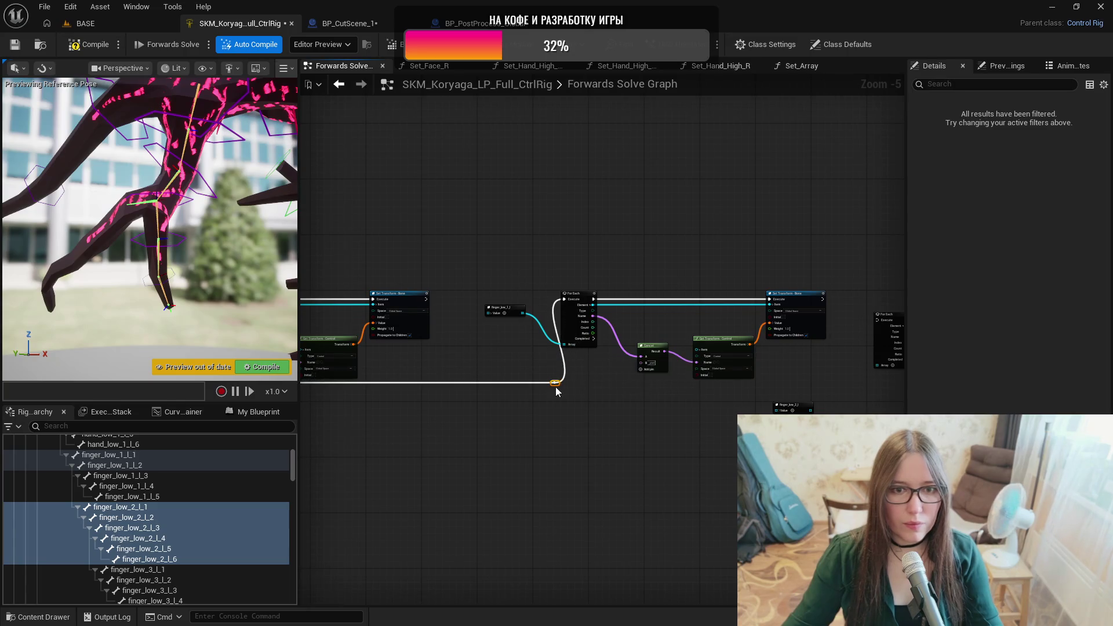
pyautogui.scroll(-2, 556, 391)
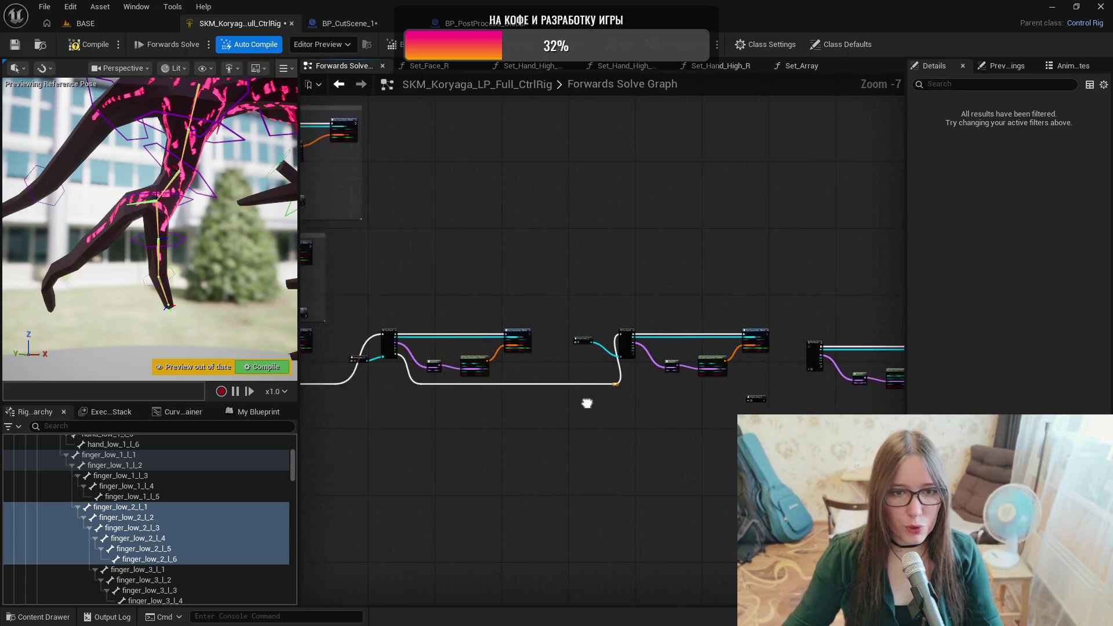
pyautogui.moveTo(580, 389); pyautogui.dragTo(568, 390)
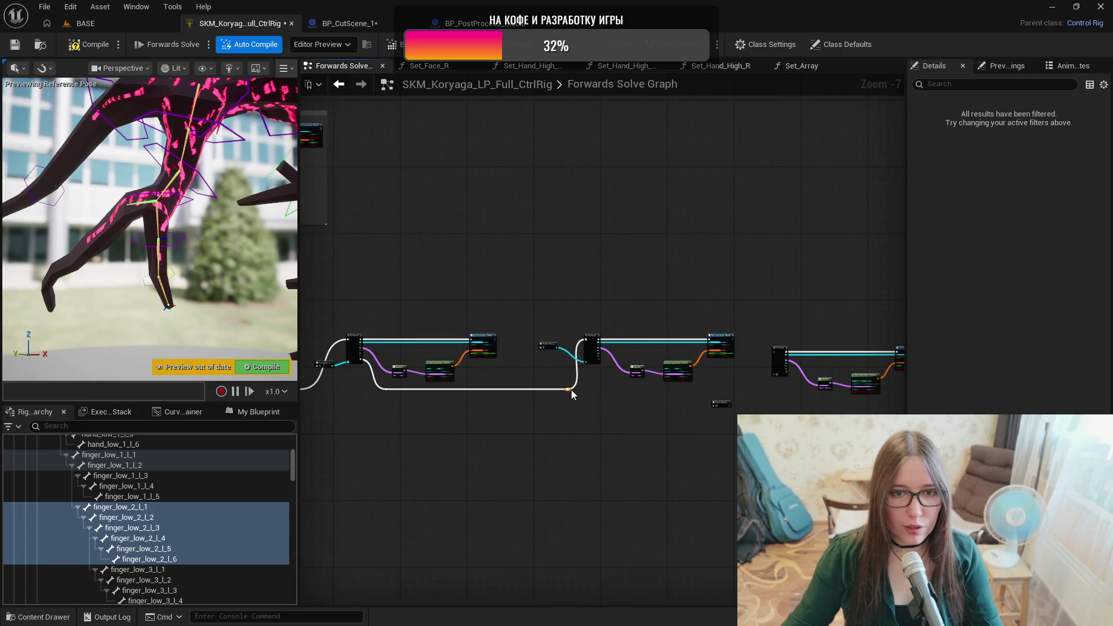
pyautogui.scroll(4, 577, 389)
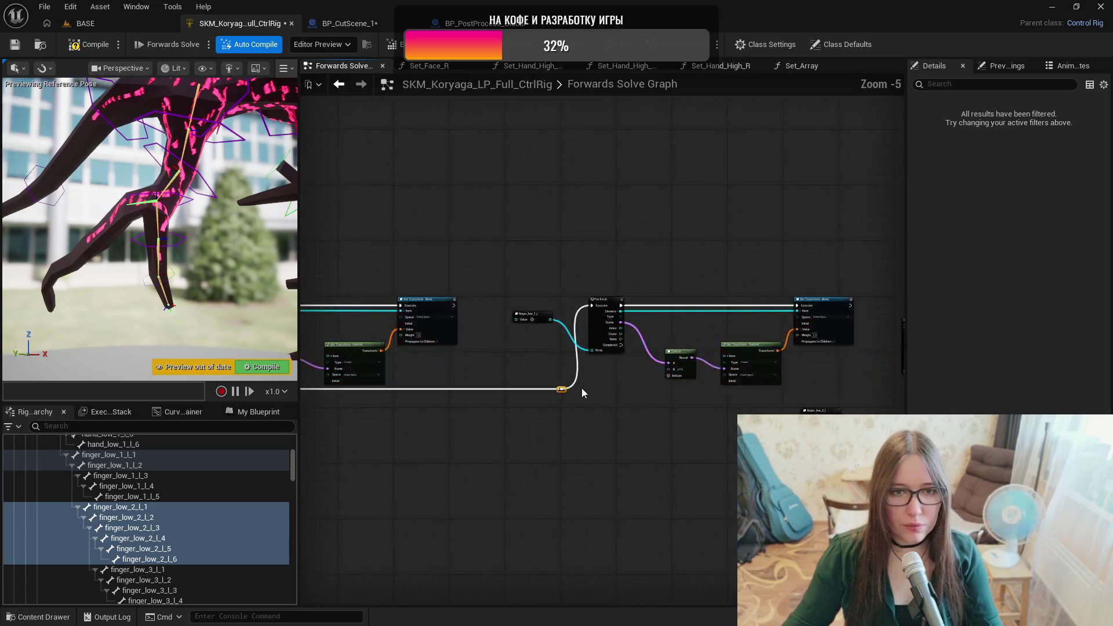
# Feed finger_low_2_l into the copied loop's Array pin and wire the Completed output onward.
pyautogui.moveTo(513, 408)
pyautogui.mouseDown()
pyautogui.moveTo(557, 390)
pyautogui.moveTo(378, 410)
pyautogui.moveTo(526, 420)
pyautogui.mouseUp()
pyautogui.moveTo(718, 421); pyautogui.dragTo(556, 423)
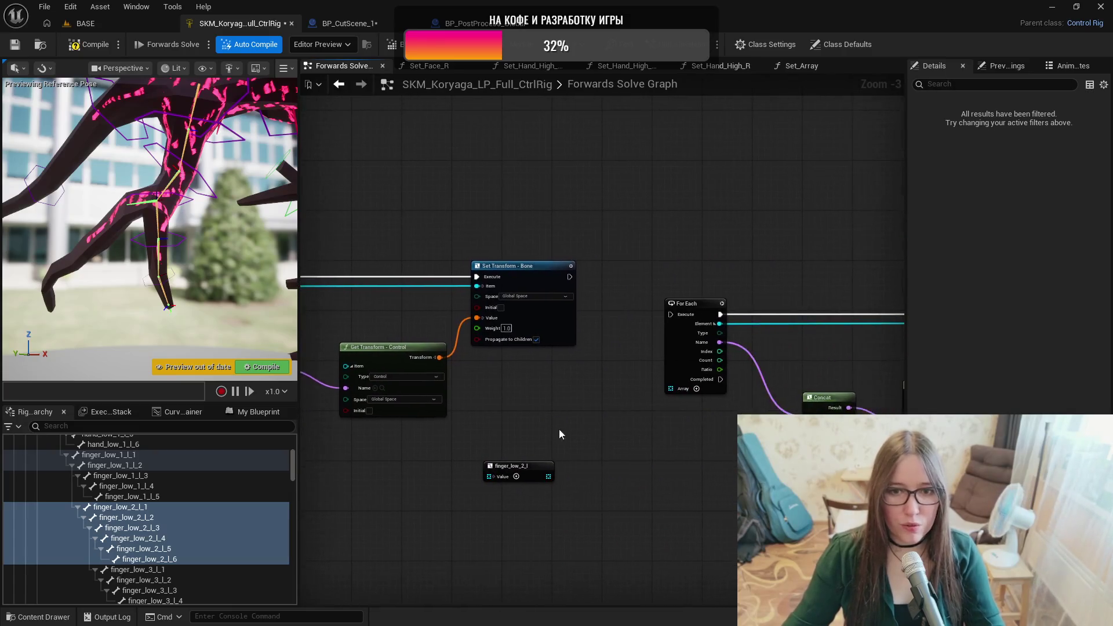
pyautogui.moveTo(549, 477)
pyautogui.mouseDown()
pyautogui.moveTo(675, 398)
pyautogui.moveTo(672, 389)
pyautogui.mouseUp()
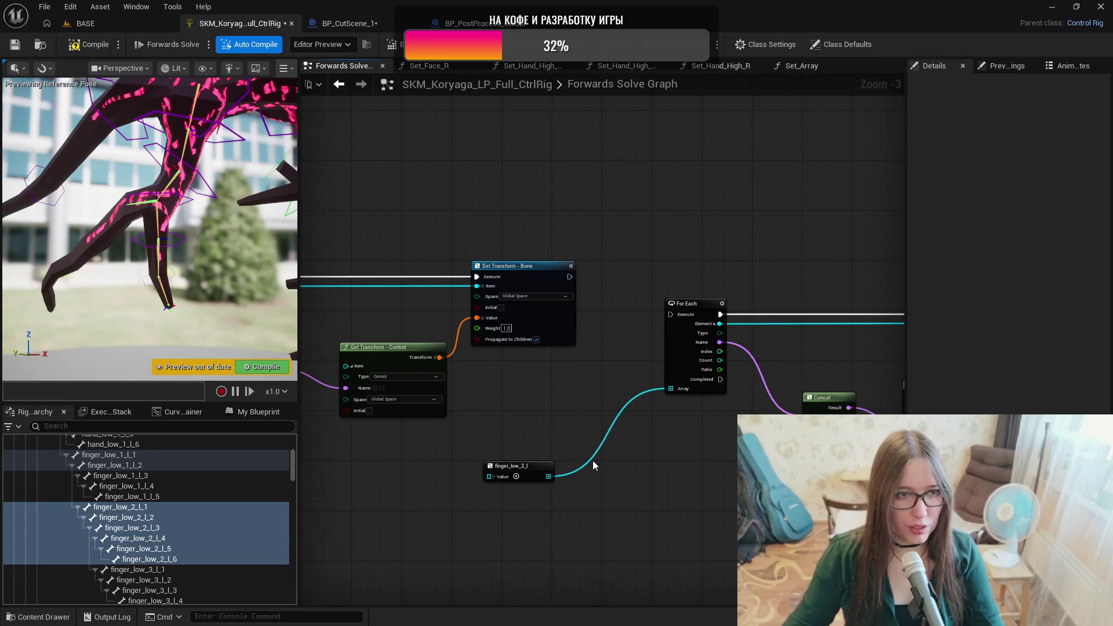
pyautogui.moveTo(637, 468); pyautogui.dragTo(433, 455)
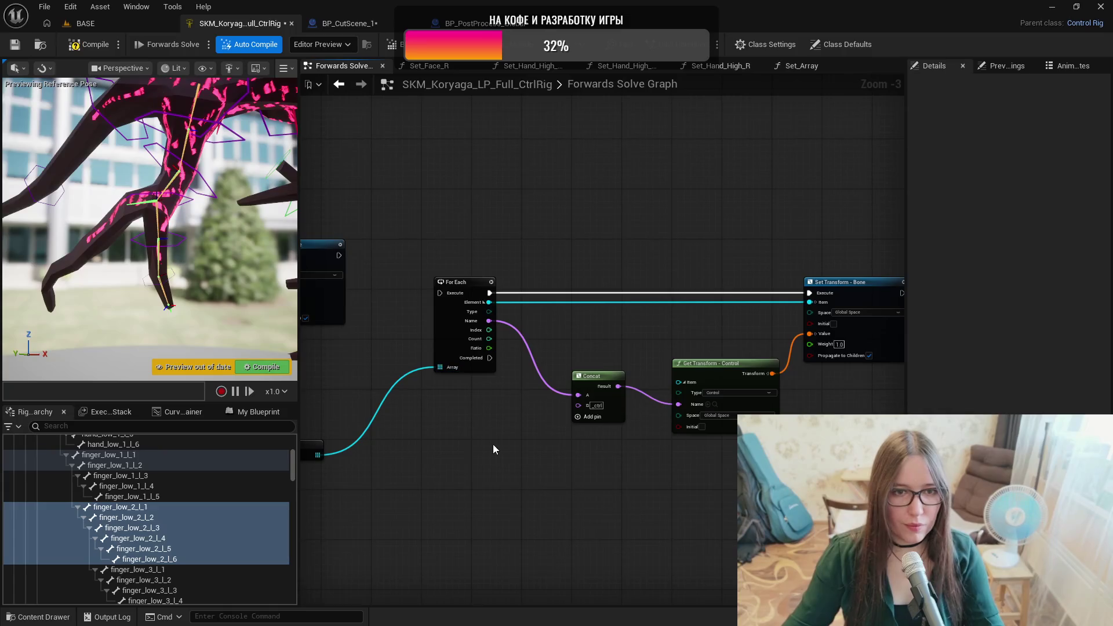
pyautogui.scroll(-1, 492, 444)
pyautogui.moveTo(350, 445)
pyautogui.mouseDown()
pyautogui.moveTo(464, 412)
pyautogui.moveTo(550, 414)
pyautogui.moveTo(459, 474)
pyautogui.moveTo(558, 479)
pyautogui.mouseUp()
pyautogui.scroll(1, 462, 468)
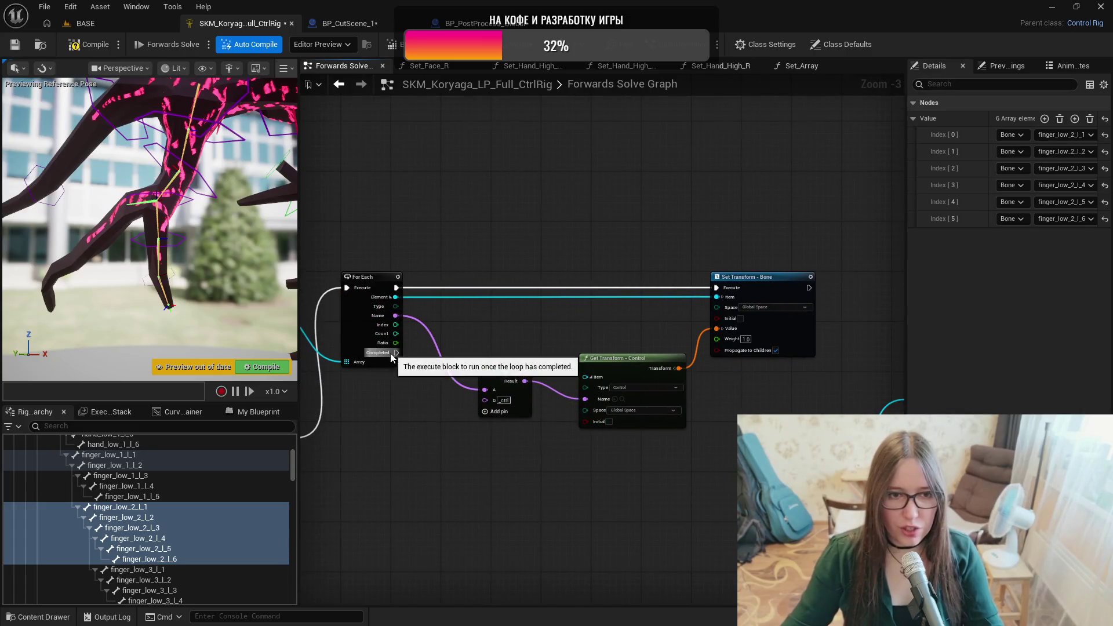
pyautogui.moveTo(396, 353)
pyautogui.mouseDown()
pyautogui.moveTo(817, 396)
pyautogui.moveTo(905, 389)
pyautogui.moveTo(780, 391)
pyautogui.moveTo(826, 331)
pyautogui.mouseUp()
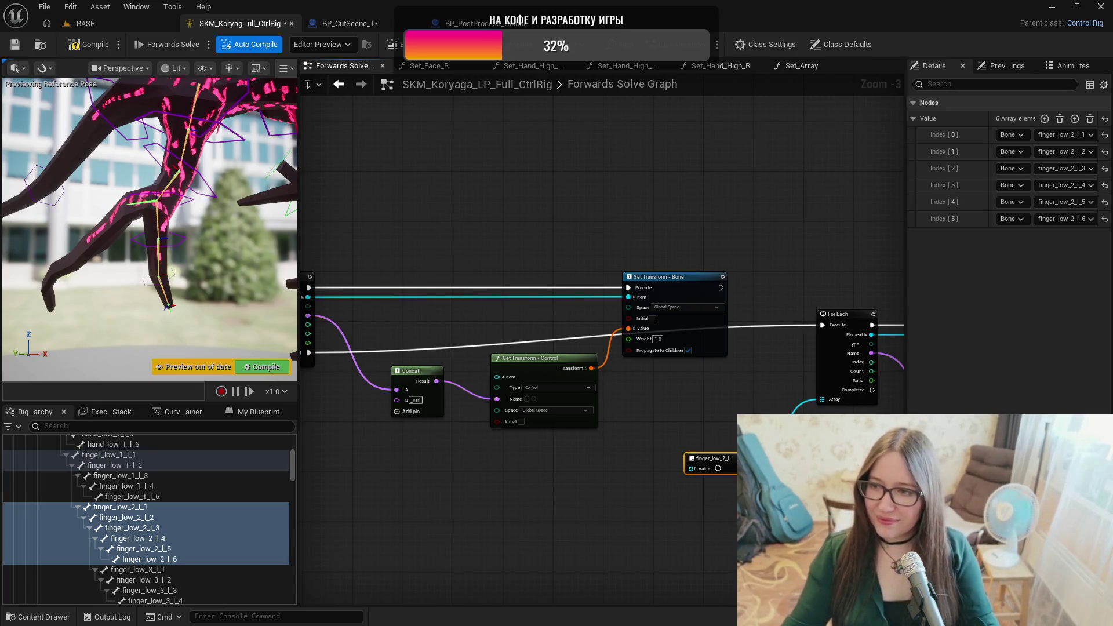
# Select the new loop with its array node and adjust its vertical position.
pyautogui.moveTo(602, 348); pyautogui.dragTo(585, 360)
pyautogui.scroll(-2, 621, 437)
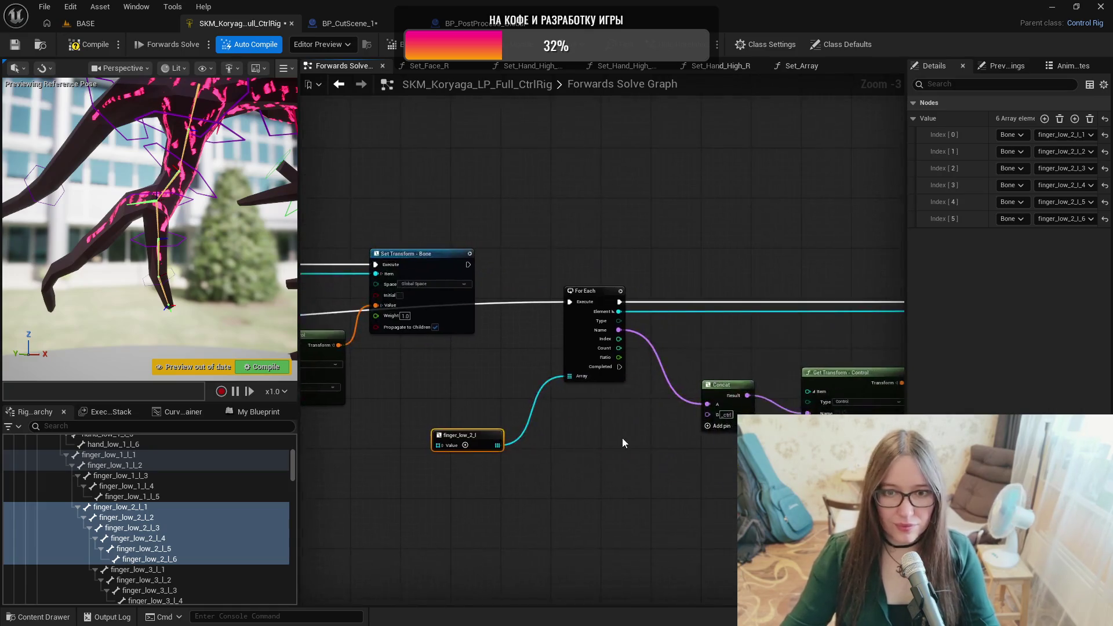
pyautogui.moveTo(879, 270)
pyautogui.mouseDown()
pyautogui.moveTo(583, 429)
pyautogui.moveTo(524, 444)
pyautogui.mouseUp()
pyautogui.moveTo(583, 341); pyautogui.dragTo(588, 353)
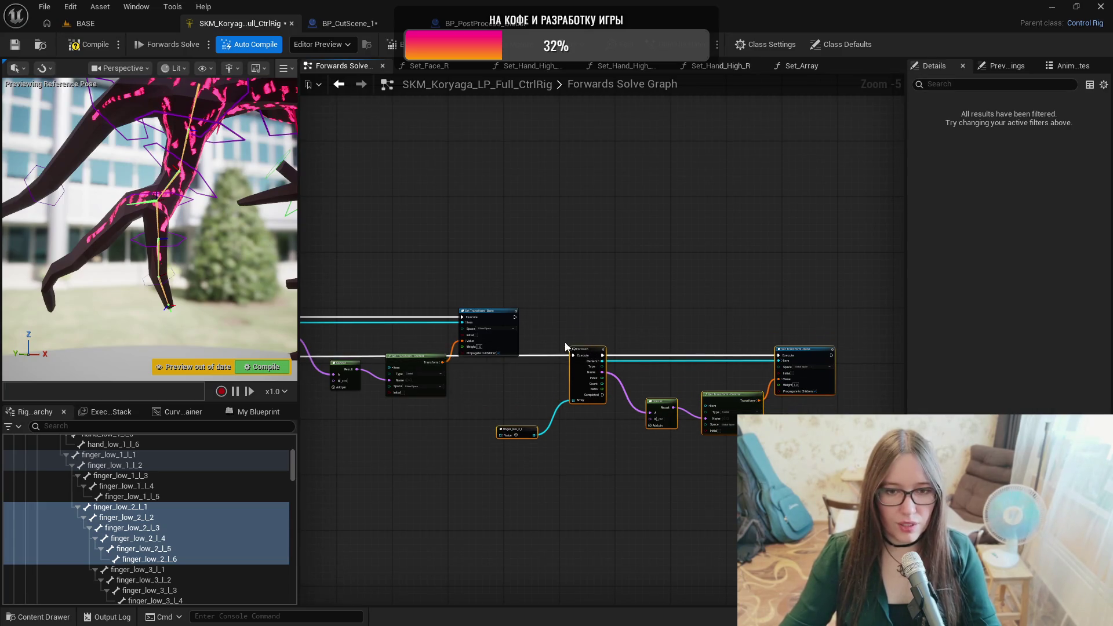
pyautogui.scroll(-1, 571, 345)
pyautogui.moveTo(577, 346); pyautogui.dragTo(592, 324)
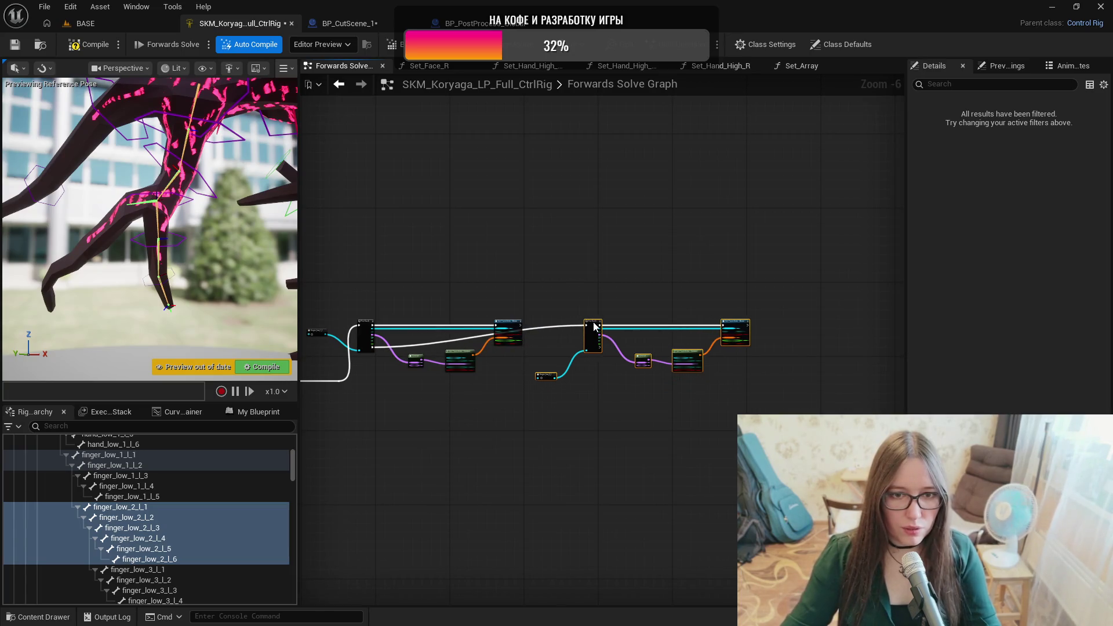
pyautogui.click(560, 325)
# Reposition the exec wire's reroute knots and the small array node, then select finger_low_3_l_1.
pyautogui.moveTo(560, 360); pyautogui.dragTo(557, 392)
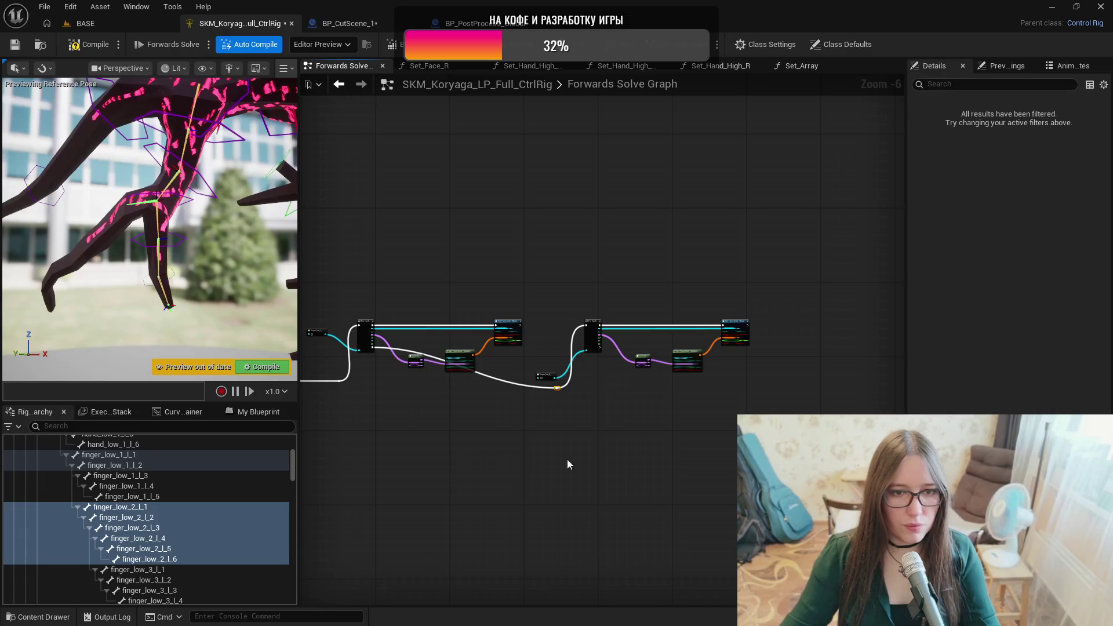
pyautogui.moveTo(556, 388); pyautogui.dragTo(396, 385)
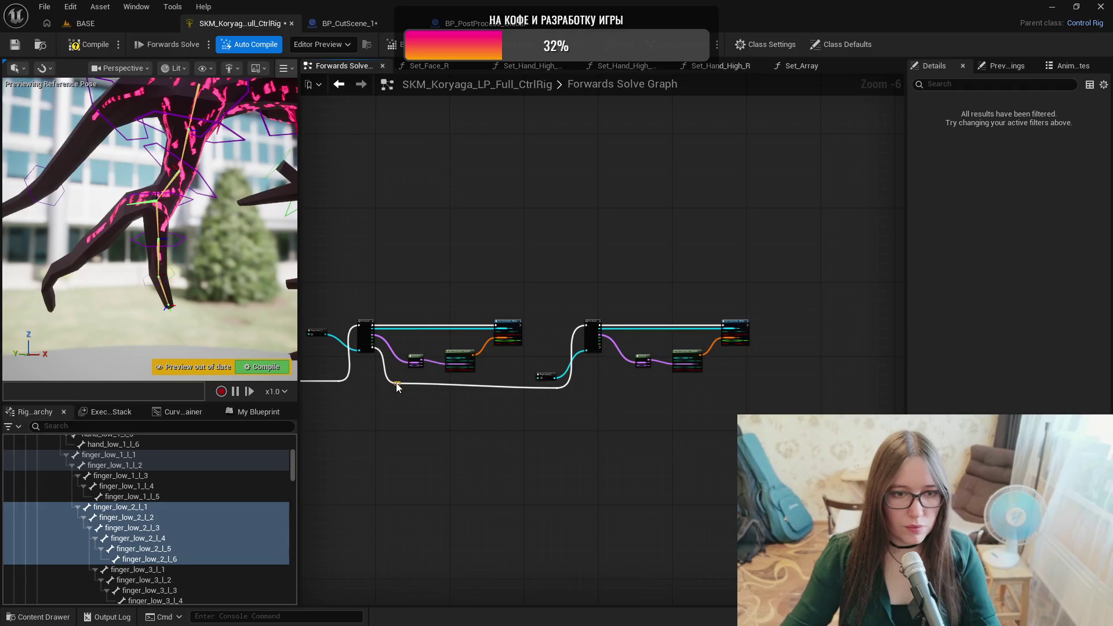
pyautogui.moveTo(549, 379); pyautogui.dragTo(547, 355)
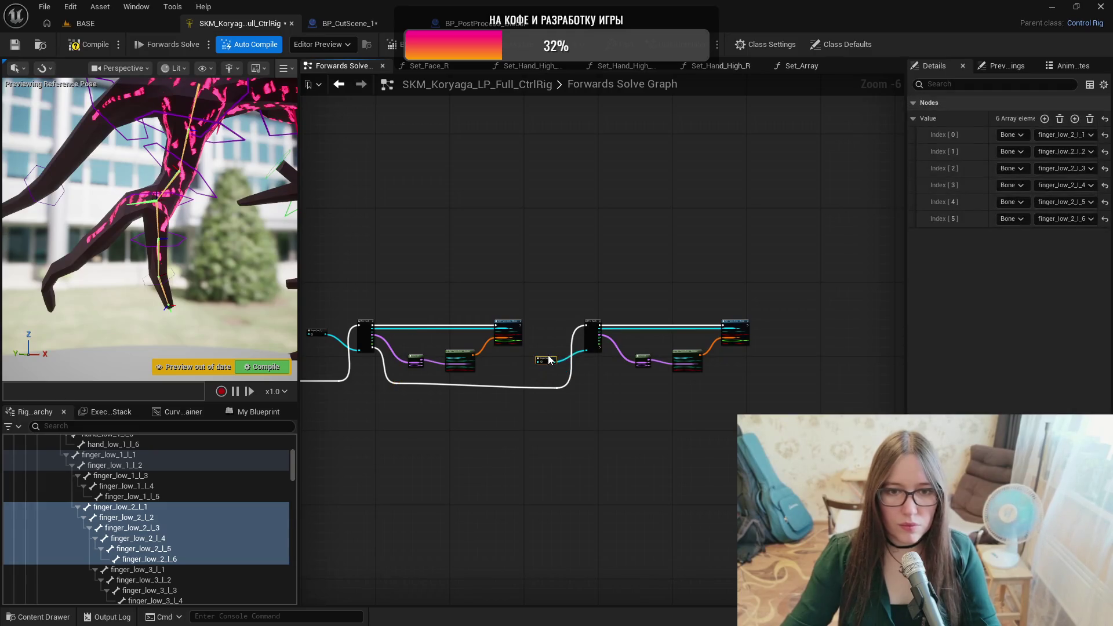
pyautogui.click(602, 408)
pyautogui.moveTo(557, 387)
pyautogui.mouseDown()
pyautogui.moveTo(758, 413)
pyautogui.moveTo(711, 429)
pyautogui.mouseUp()
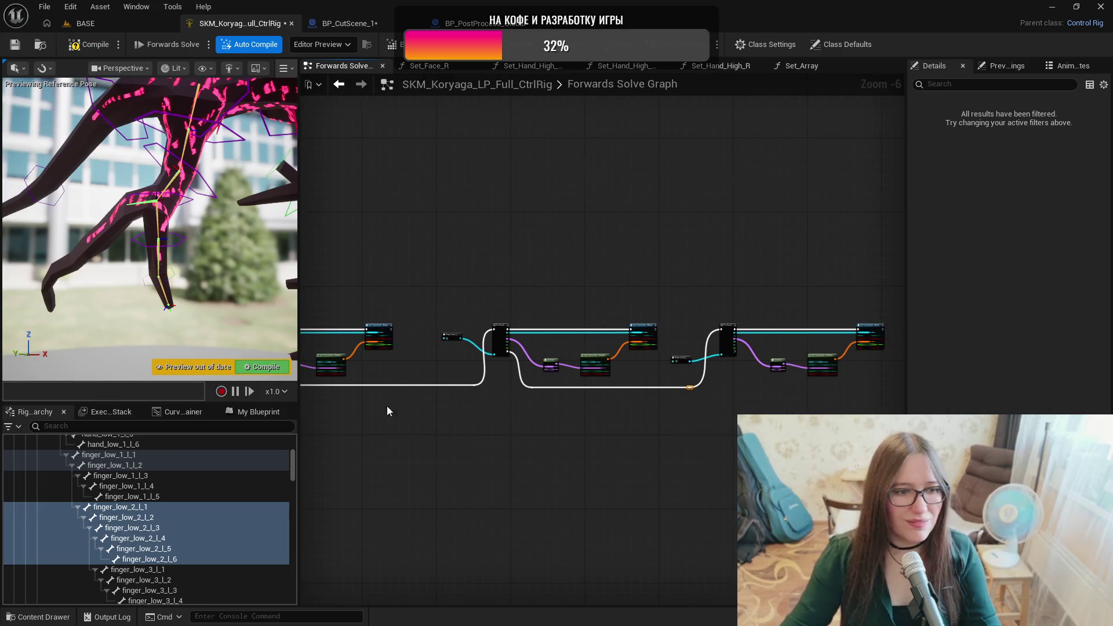
pyautogui.click(149, 571)
pyautogui.scroll(-1, 184, 528)
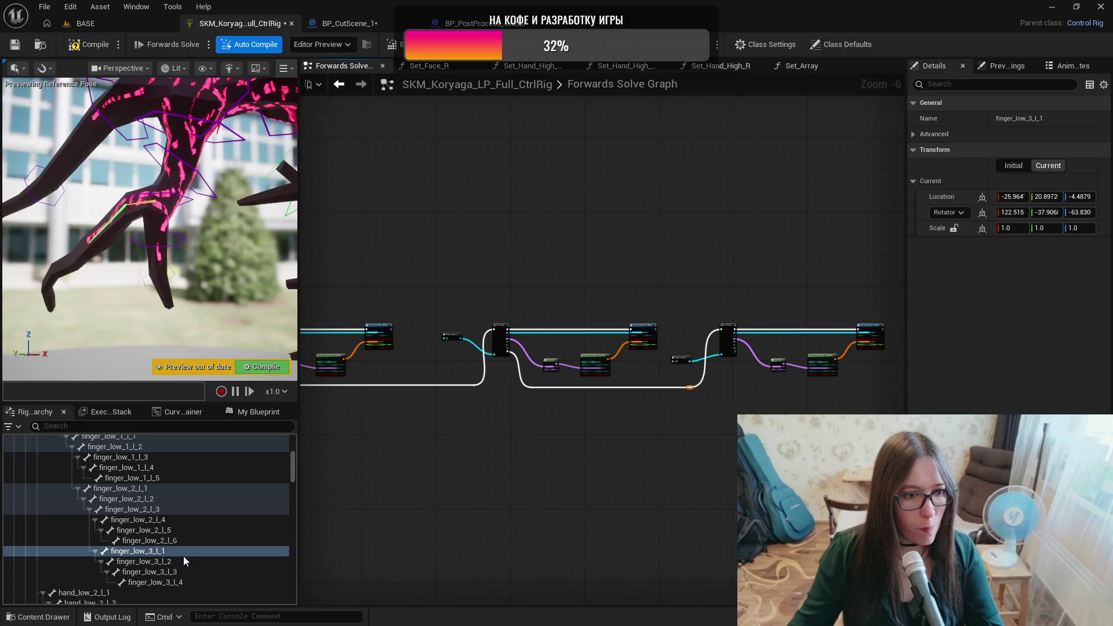
# Inspect bones finger_low_3_l_1 through l_4 and compare with finger_low_2_l_6.
pyautogui.click(168, 549)
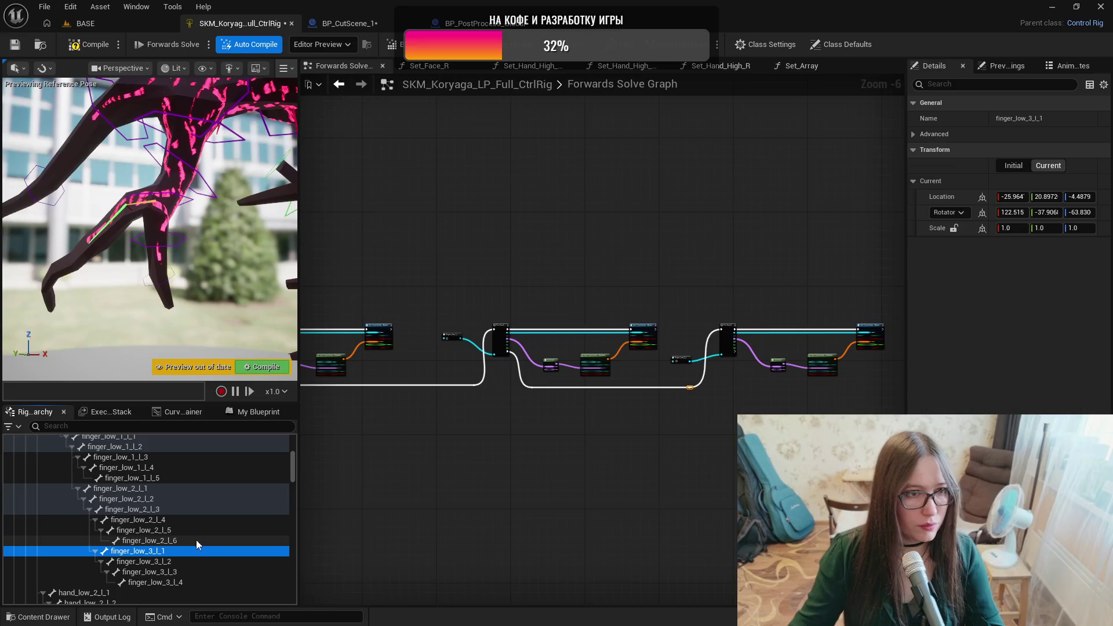
pyautogui.click(181, 562)
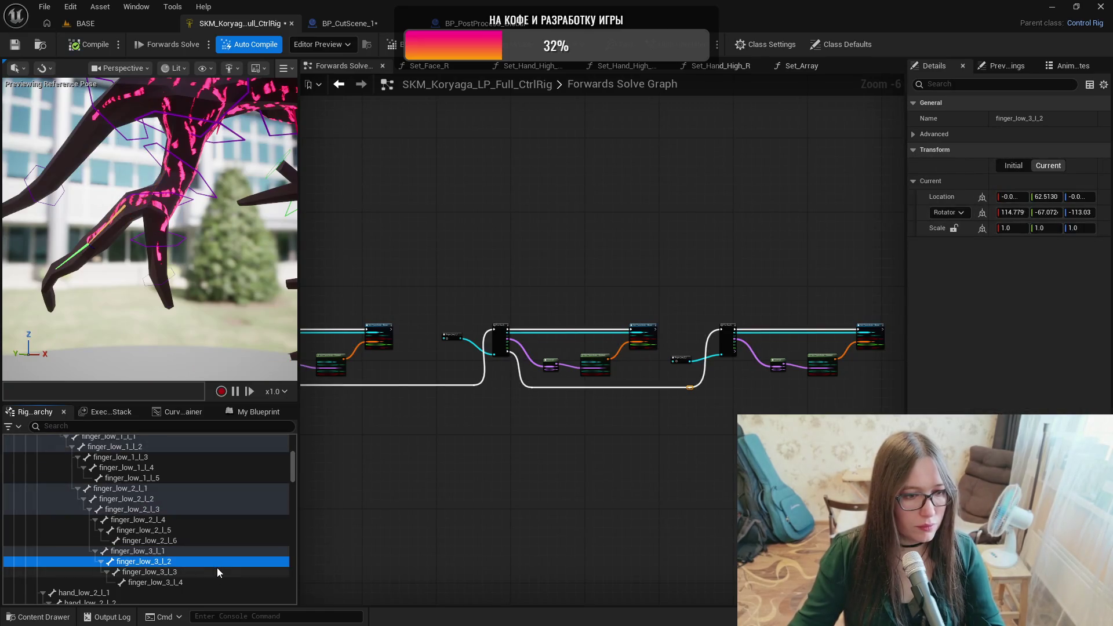
pyautogui.click(187, 572)
pyautogui.click(183, 582)
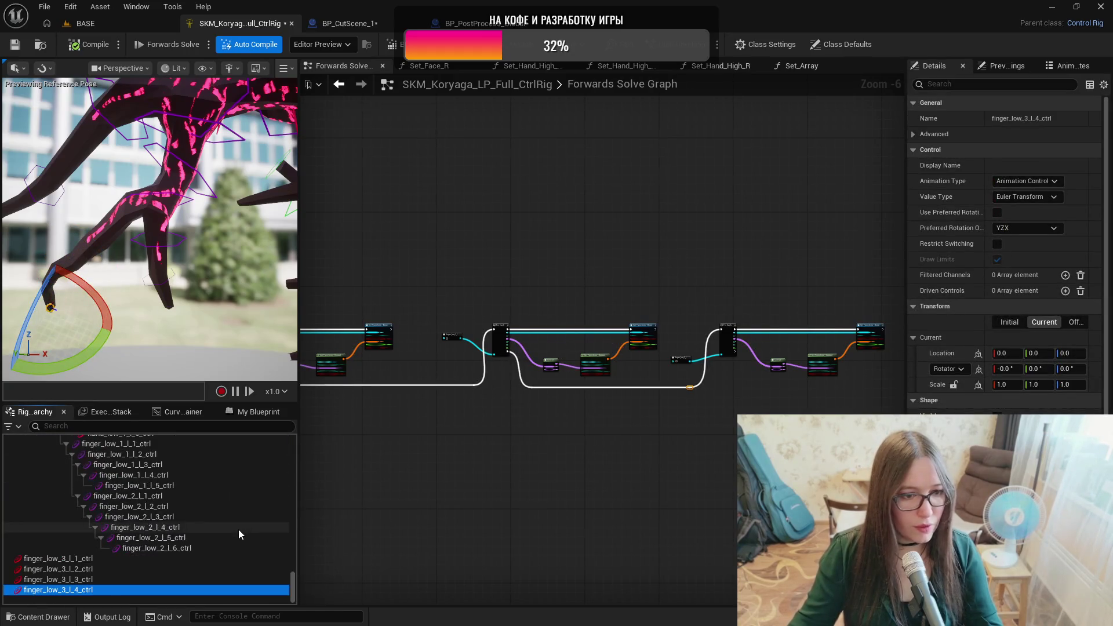
pyautogui.click(111, 547)
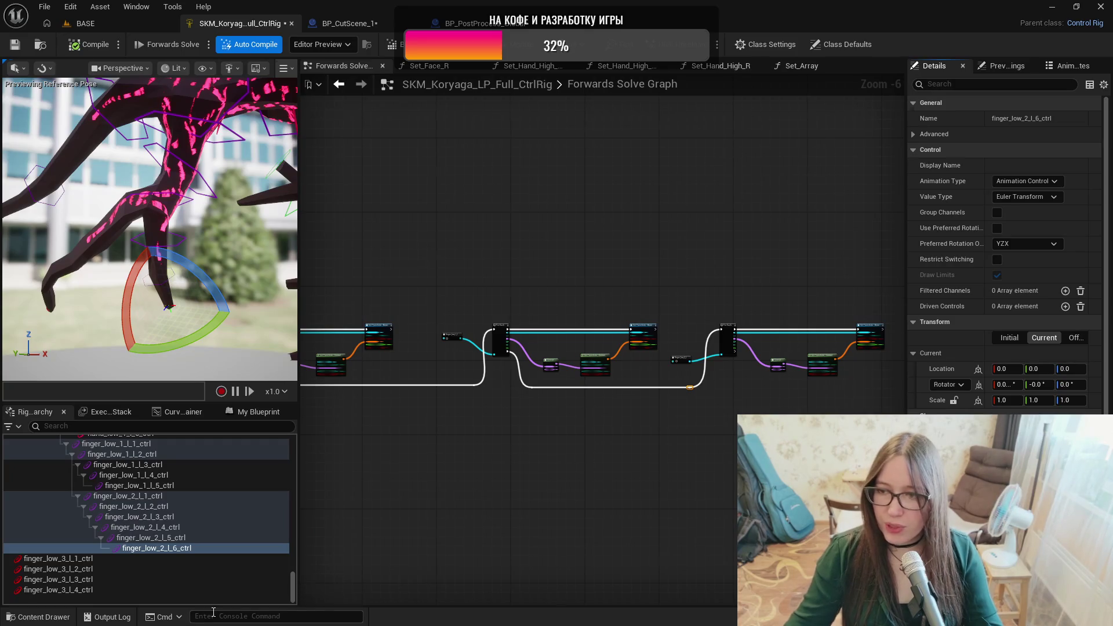
# Select the four finger_low_3 controls, then narrow back to finger_low_3_l_1_ctrl.
pyautogui.click(89, 556)
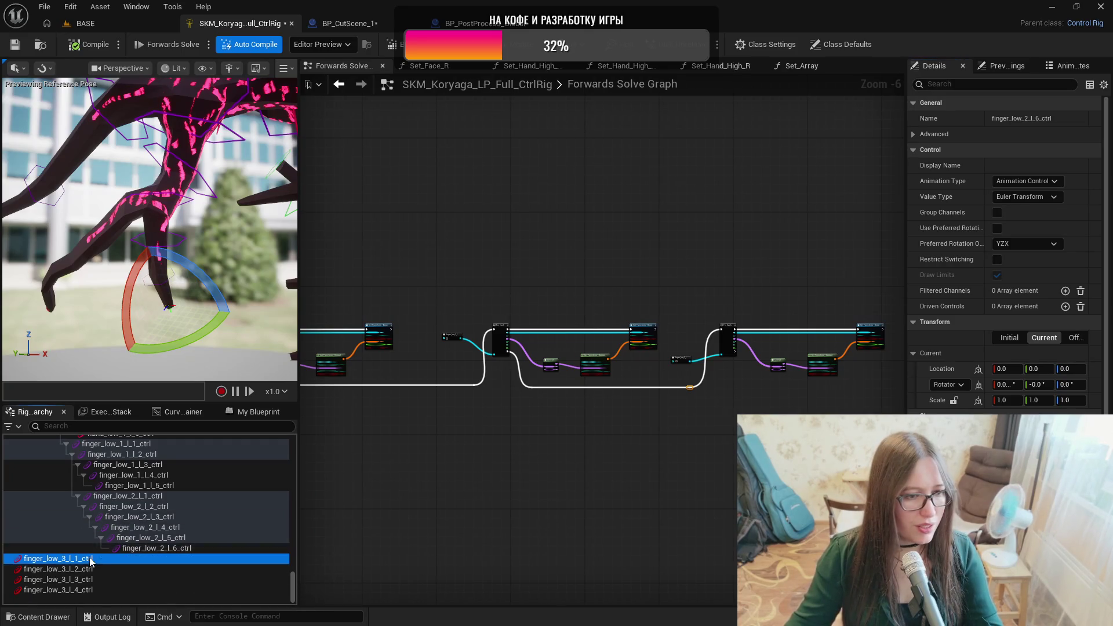
pyautogui.keyDown('shift'); pyautogui.click(86, 590); pyautogui.keyUp('shift')
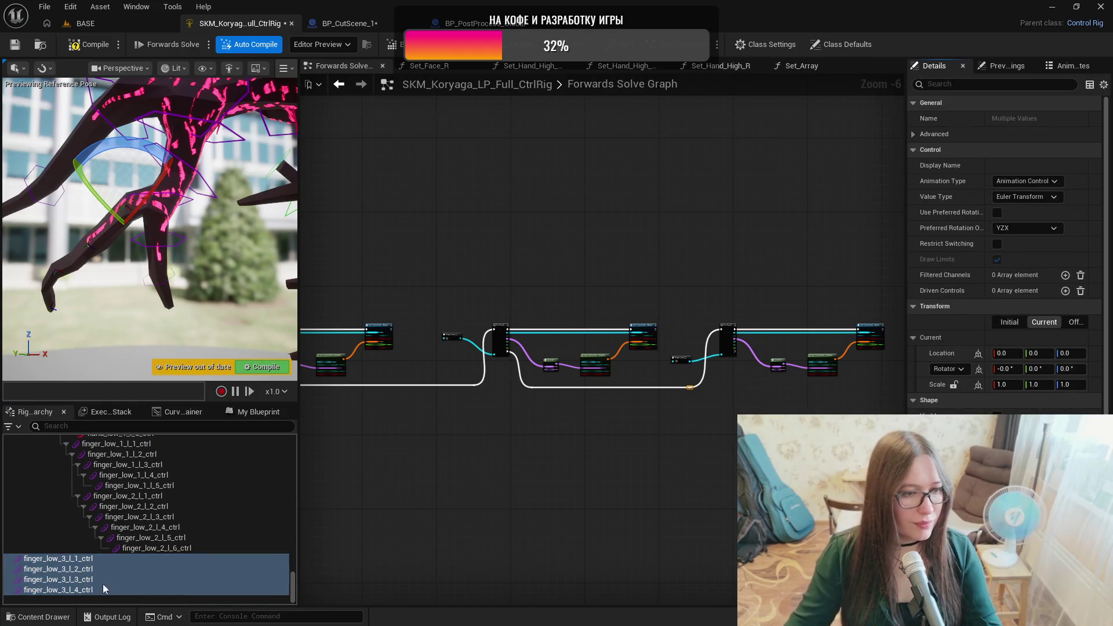
pyautogui.click(87, 559)
pyautogui.moveTo(174, 243)
pyautogui.mouseDown()
pyautogui.moveTo(203, 232)
pyautogui.moveTo(193, 210)
pyautogui.moveTo(223, 276)
pyautogui.mouseUp()
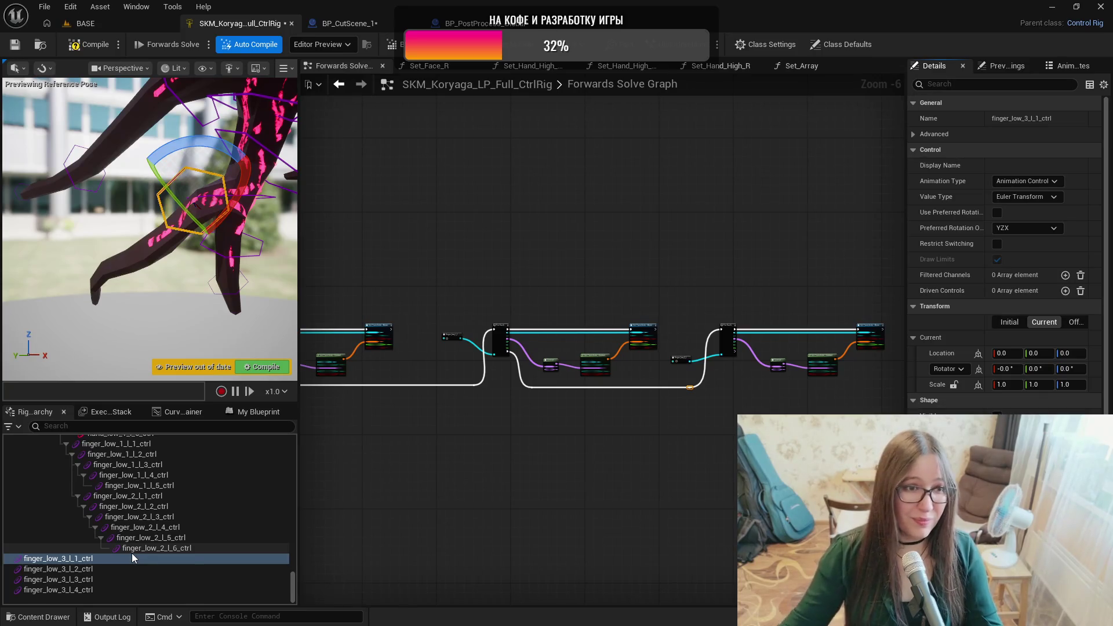
# View the finger_low_3_l_2, l_3 and l_4 shapes, then edit finger_low_3_l_1_ctrl's shape transform.
pyautogui.click(106, 570)
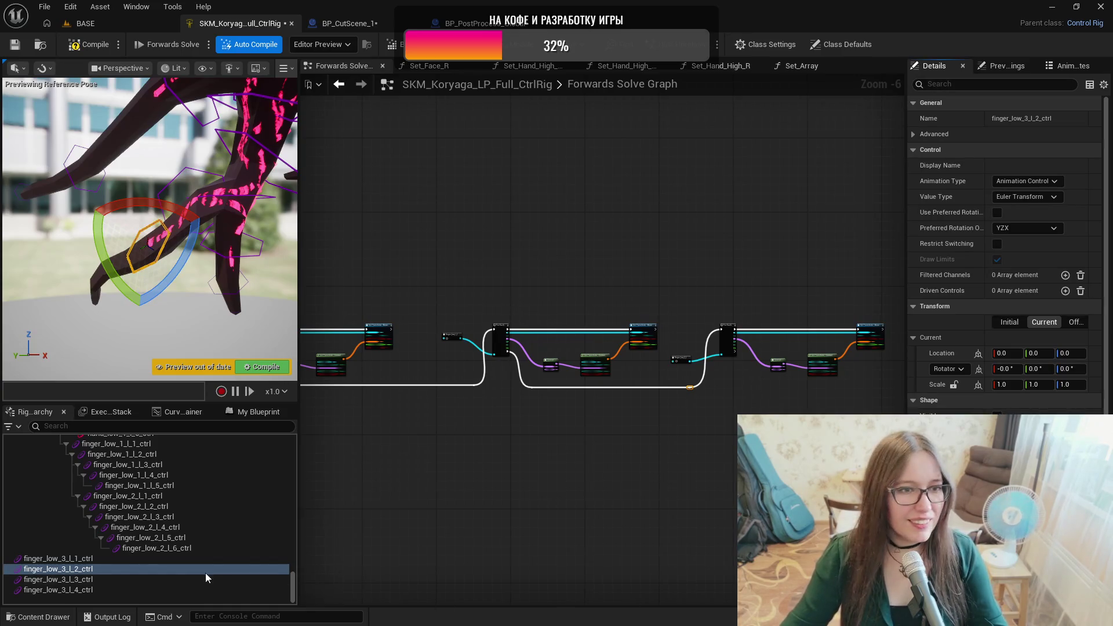
pyautogui.click(108, 580)
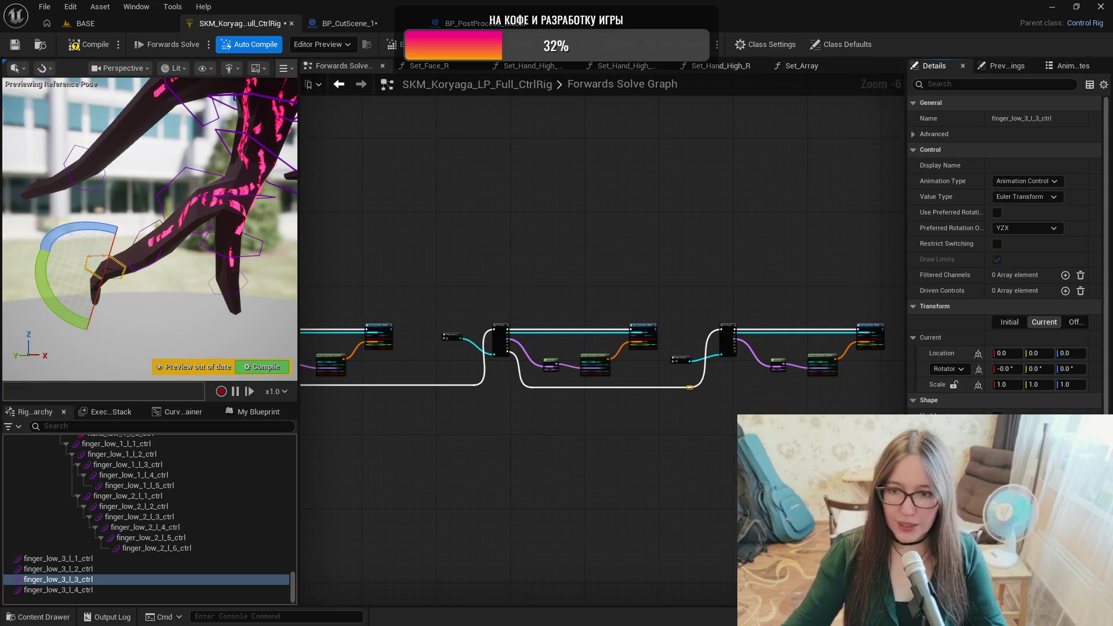
pyautogui.click(255, 590)
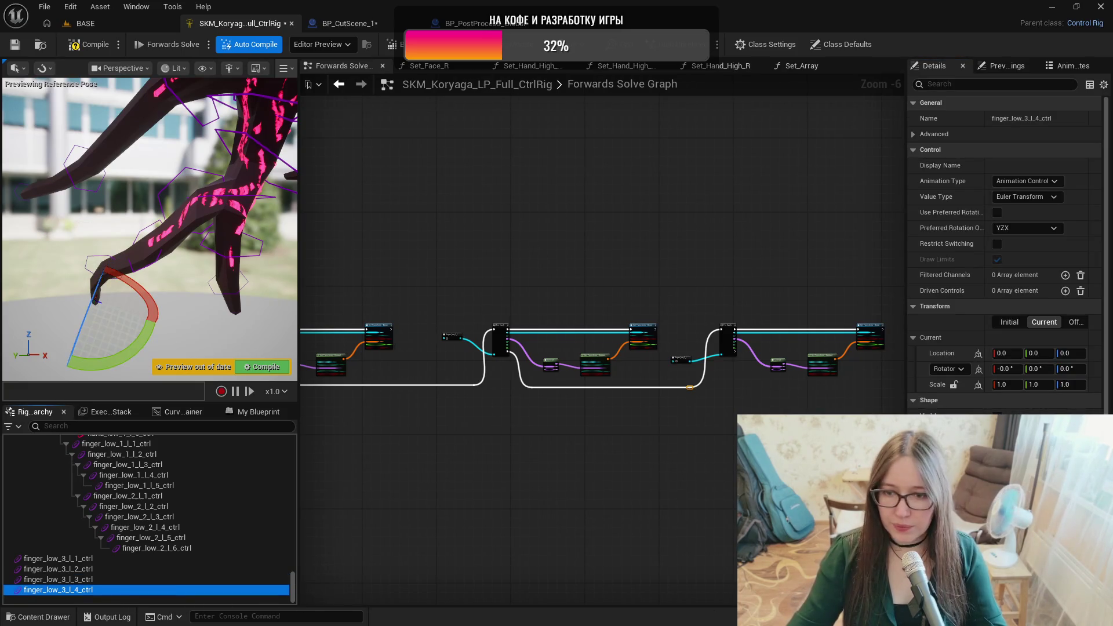
pyautogui.click(58, 558)
pyautogui.hotkey('ctrl', '.')
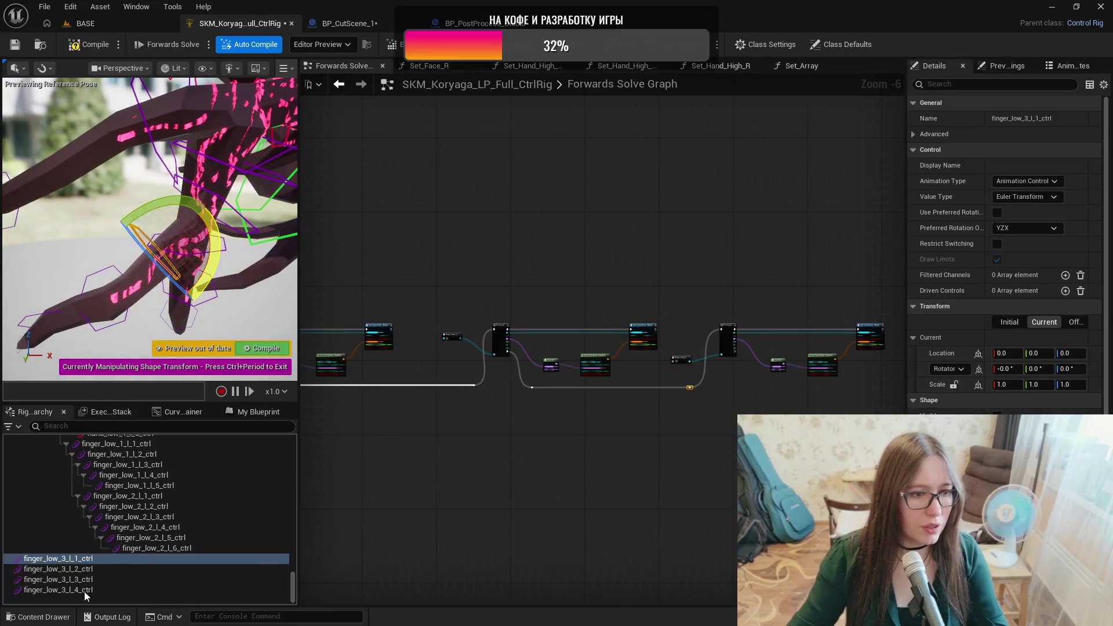
# Rotate the finger_low_3_l_2, l_3 (-90°) and l_4 control shapes around their finger segments.
pyautogui.click(84, 570)
pyautogui.moveTo(156, 304); pyautogui.dragTo(136, 318)
pyautogui.click(58, 579)
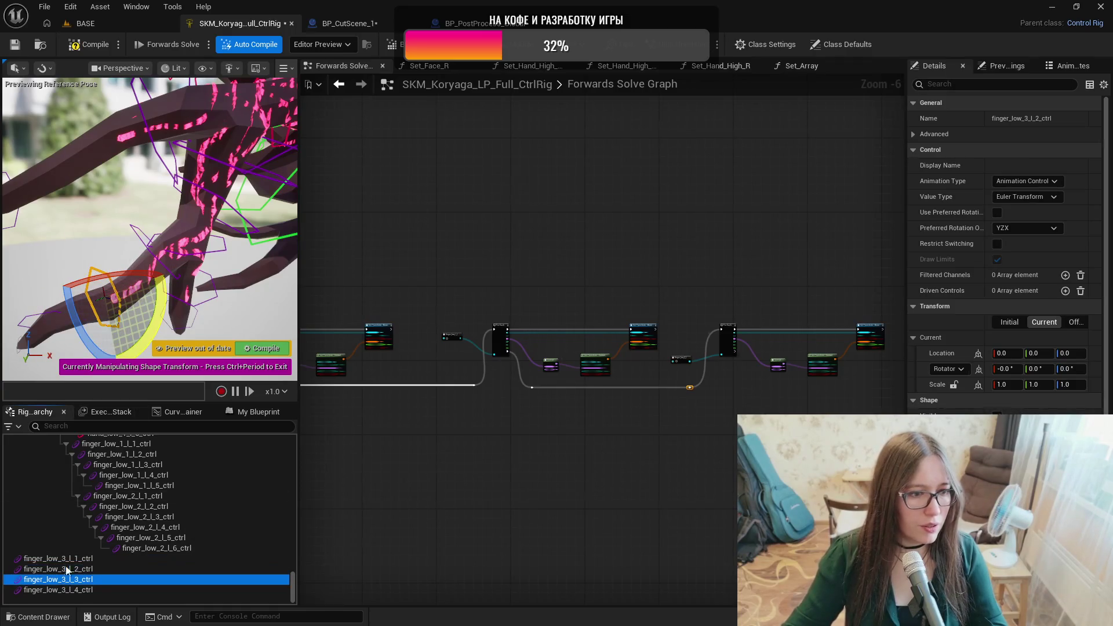
pyautogui.press('f')
pyautogui.moveTo(141, 324)
pyautogui.mouseDown()
pyautogui.moveTo(150, 270)
pyautogui.moveTo(116, 279)
pyautogui.mouseUp()
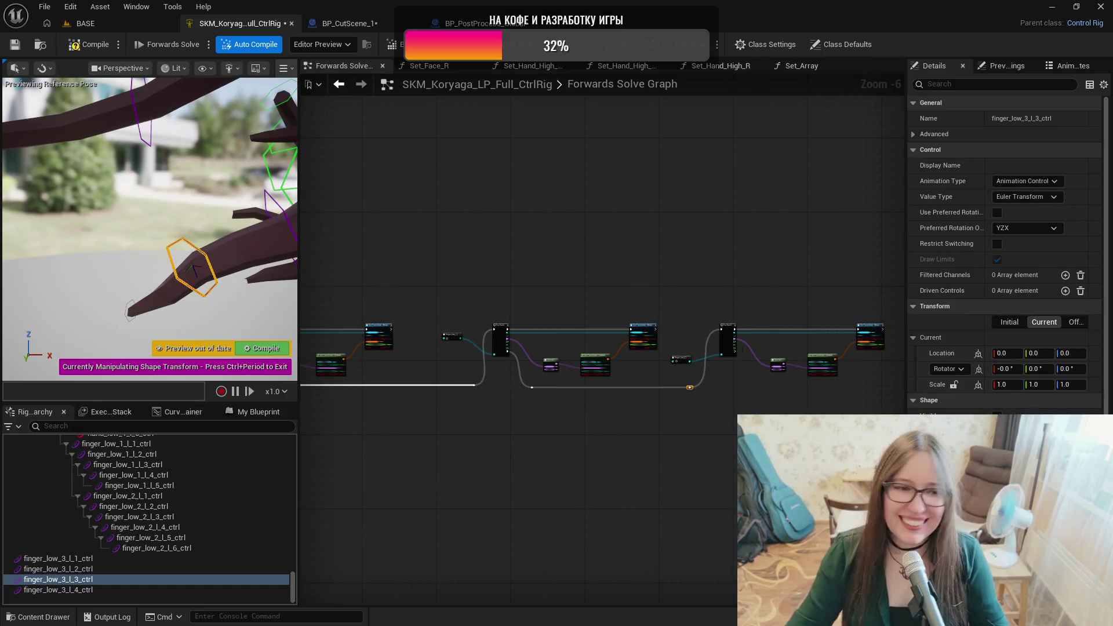
pyautogui.click(100, 589)
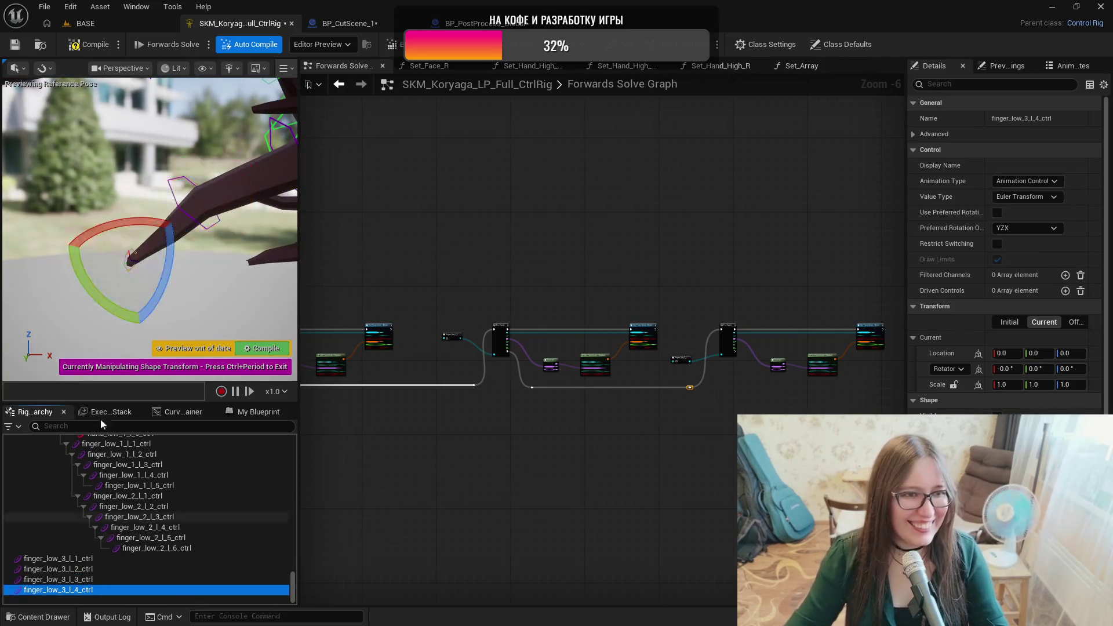
pyautogui.moveTo(180, 271)
pyautogui.mouseDown()
pyautogui.moveTo(145, 220)
pyautogui.moveTo(214, 262)
pyautogui.mouseUp()
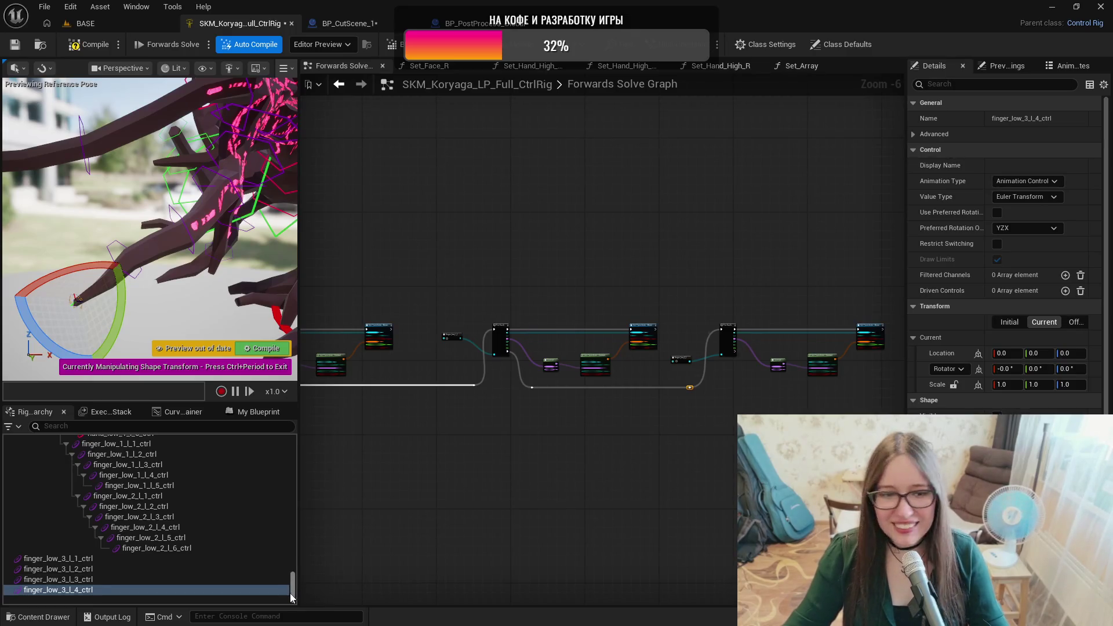
pyautogui.moveTo(291, 593); pyautogui.dragTo(293, 445)
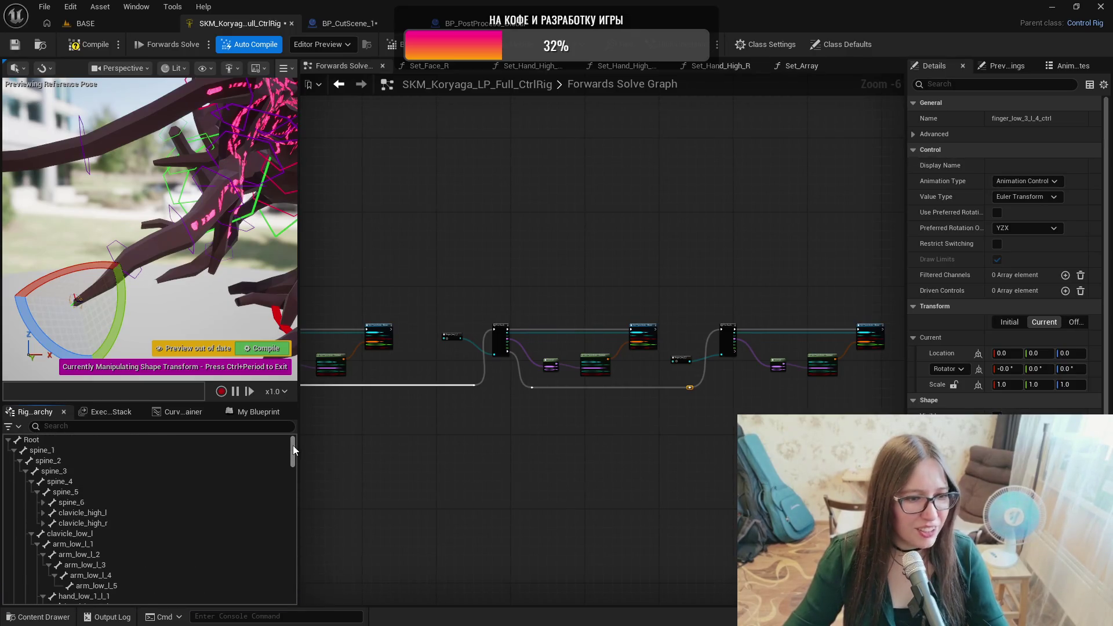
# Scroll the Rig Hierarchy and inspect bones finger_low_2_l_1 and finger_low_3_l_1.
pyautogui.scroll(-2, 256, 481)
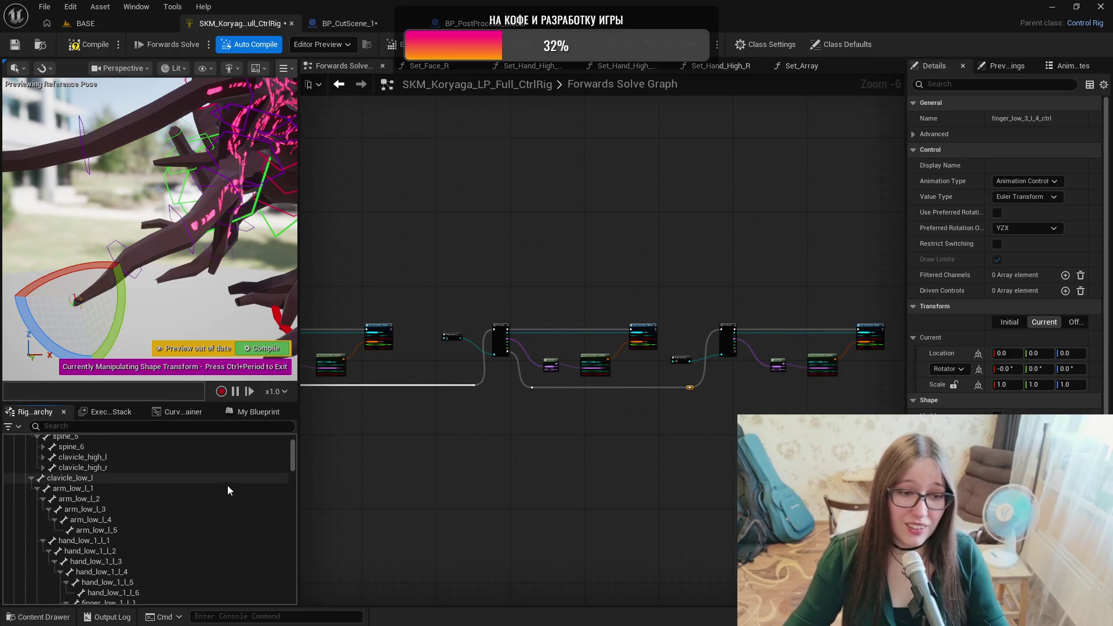
pyautogui.scroll(-1, 231, 484)
pyautogui.scroll(-1, 169, 478)
pyautogui.scroll(-1, 172, 498)
pyautogui.scroll(-1, 170, 523)
pyautogui.click(163, 565)
pyautogui.scroll(-2, 164, 561)
pyautogui.scroll(-1, 165, 561)
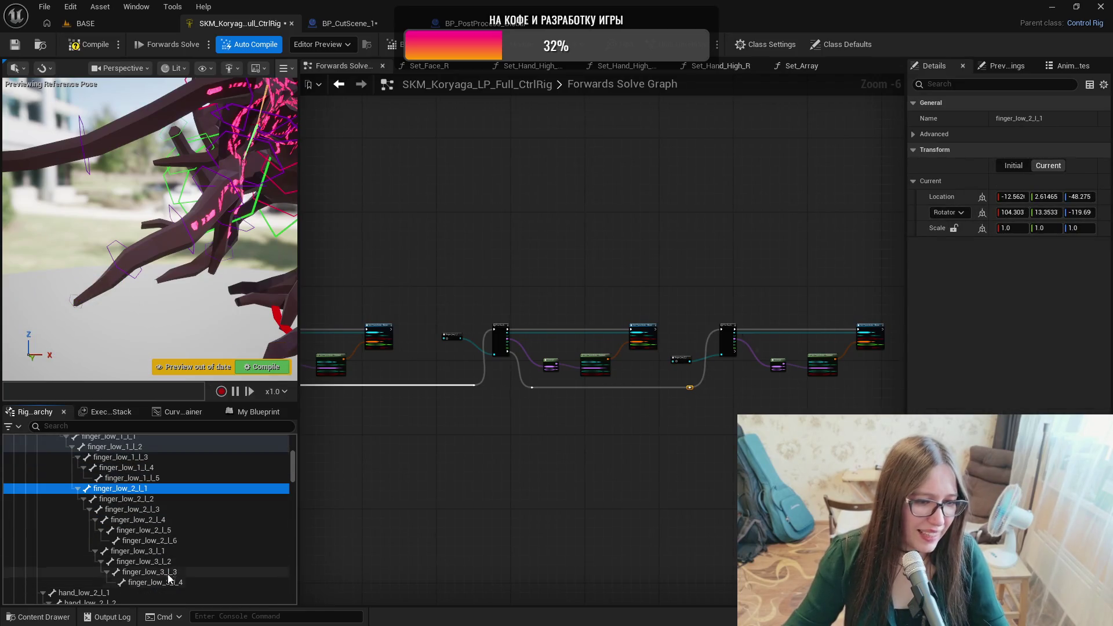
pyautogui.click(153, 551)
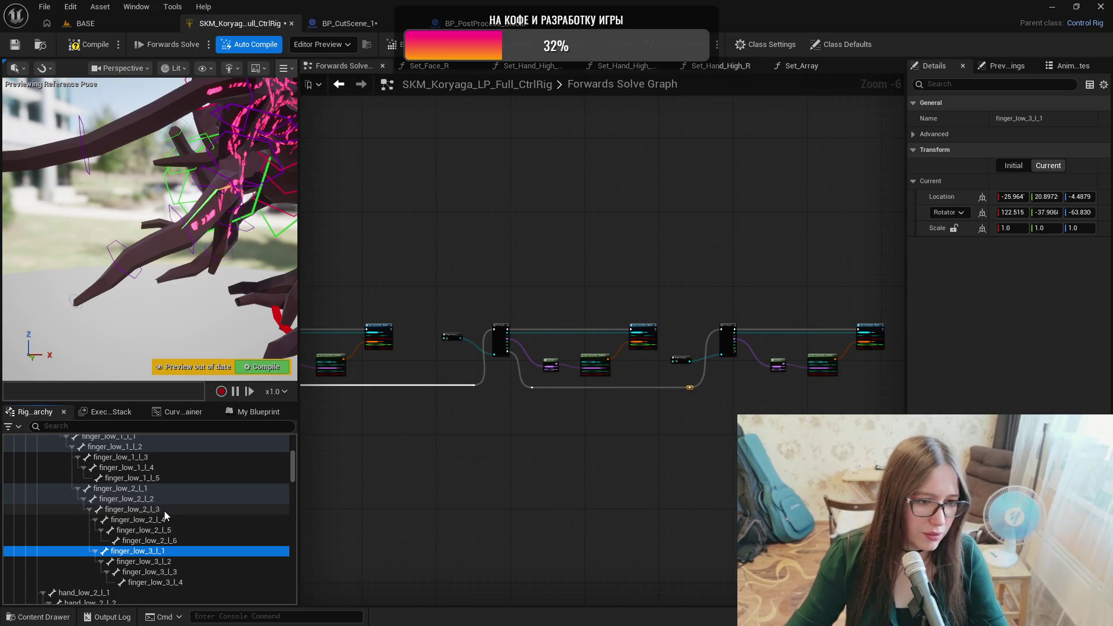
pyautogui.scroll(-10, 165, 512)
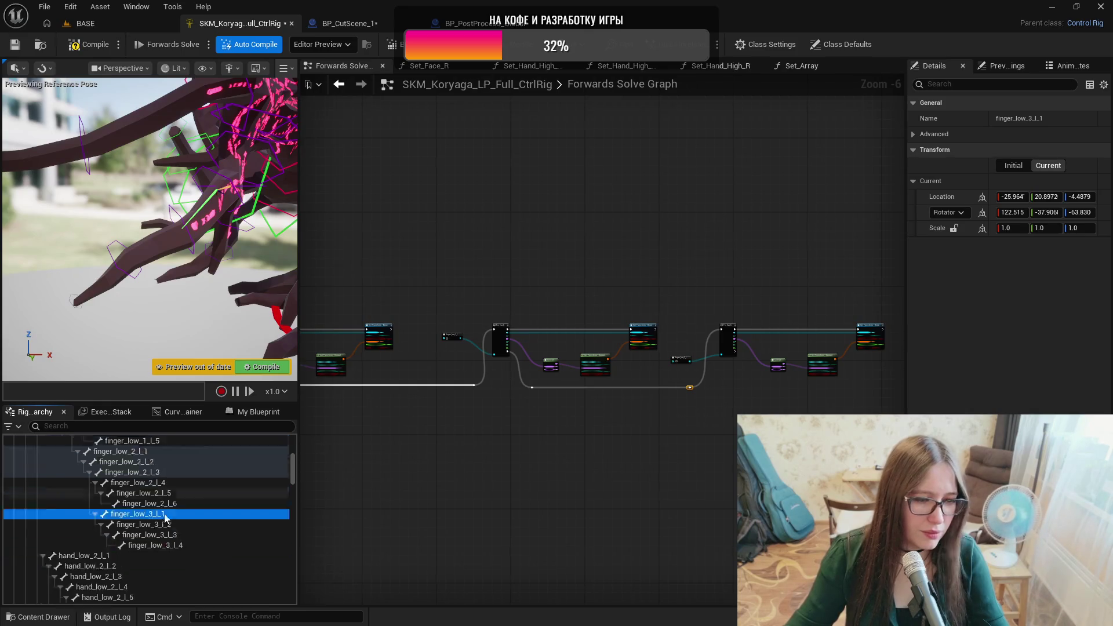
pyautogui.scroll(-10, 162, 517)
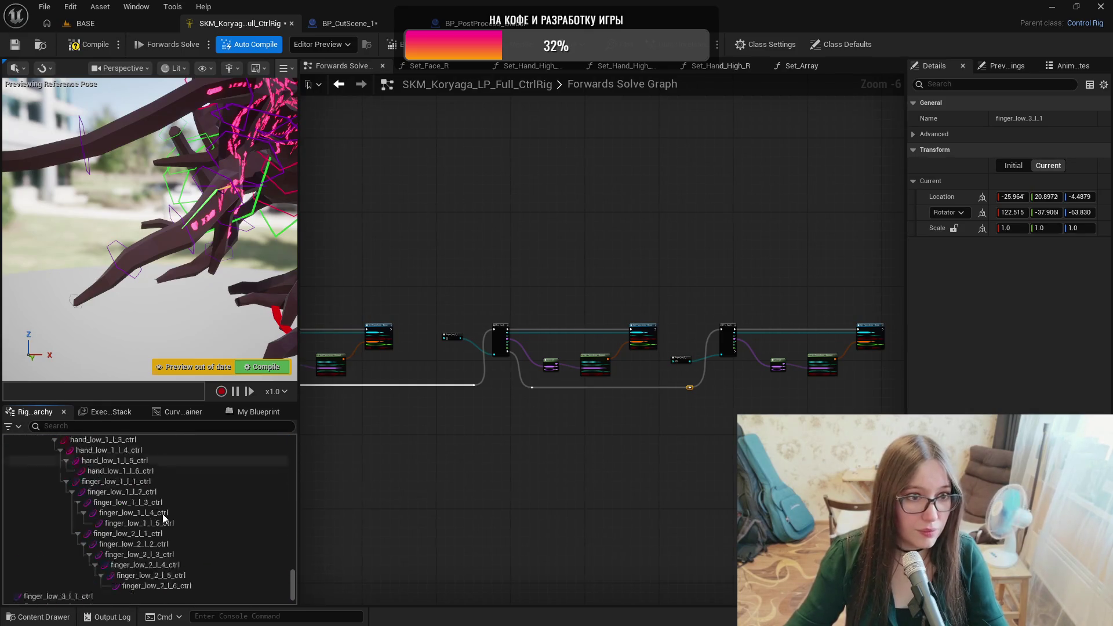
# Chain finger_low_3_l_1_ctrl through l_4_ctrl so each control sits under the previous one.
pyautogui.click(99, 560)
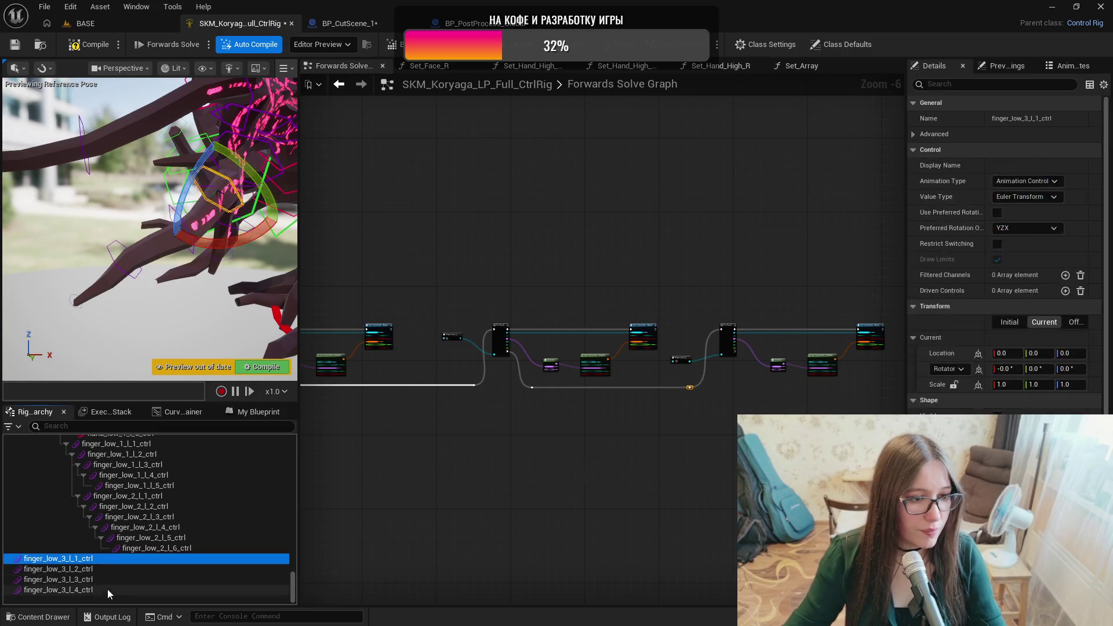
pyautogui.keyDown('shift'); pyautogui.click(107, 589); pyautogui.keyUp('shift')
pyautogui.moveTo(106, 559)
pyautogui.mouseDown()
pyautogui.moveTo(145, 538)
pyautogui.moveTo(145, 518)
pyautogui.mouseUp()
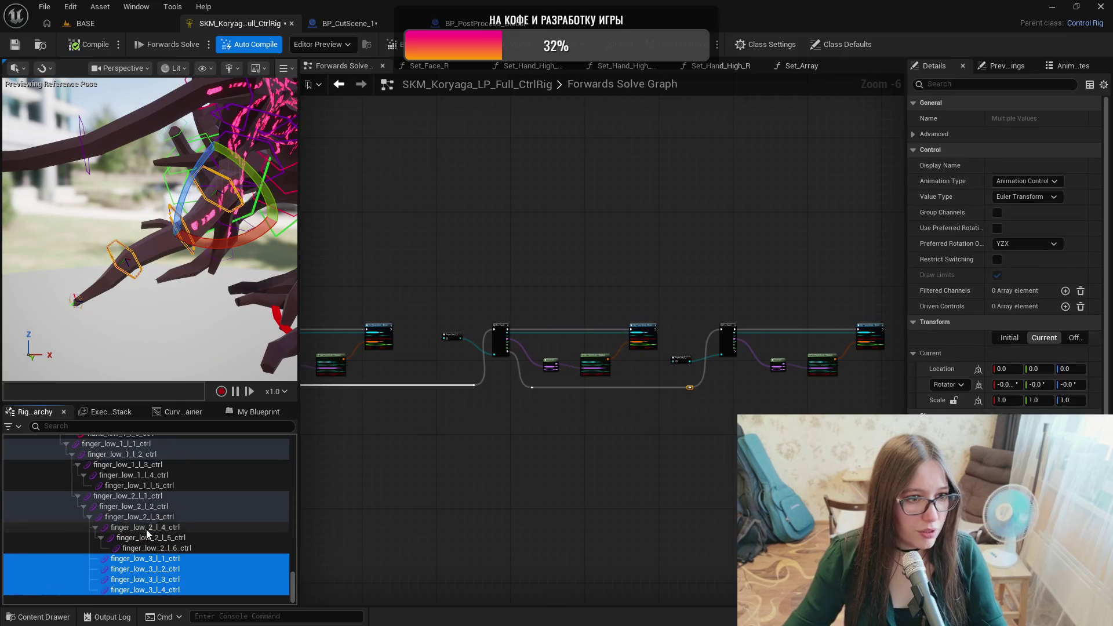
pyautogui.keyDown('ctrl'); pyautogui.click(162, 560); pyautogui.keyUp('ctrl')
pyautogui.moveTo(164, 561)
pyautogui.mouseDown()
pyautogui.moveTo(165, 571)
pyautogui.moveTo(152, 568)
pyautogui.mouseUp()
pyautogui.keyDown('ctrl'); pyautogui.click(168, 568); pyautogui.keyUp('ctrl')
pyautogui.click(197, 588)
pyautogui.press('Return')
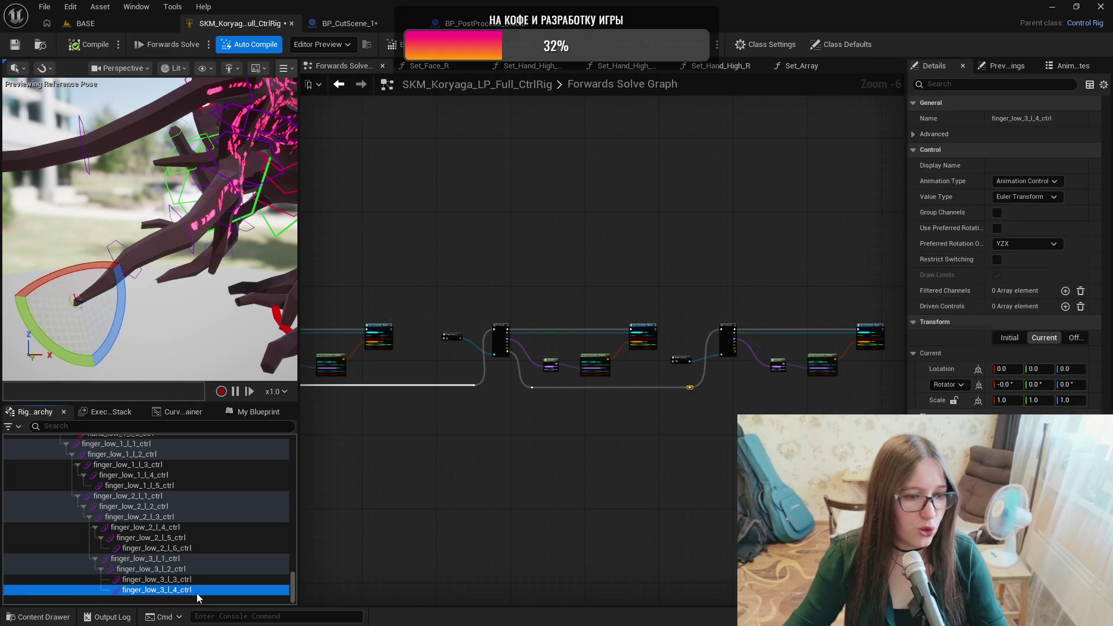
pyautogui.keyDown('ctrl'); pyautogui.click(194, 580); pyautogui.keyUp('ctrl')
pyautogui.moveTo(194, 587)
pyautogui.mouseDown()
pyautogui.moveTo(208, 579)
pyautogui.moveTo(153, 578)
pyautogui.mouseUp()
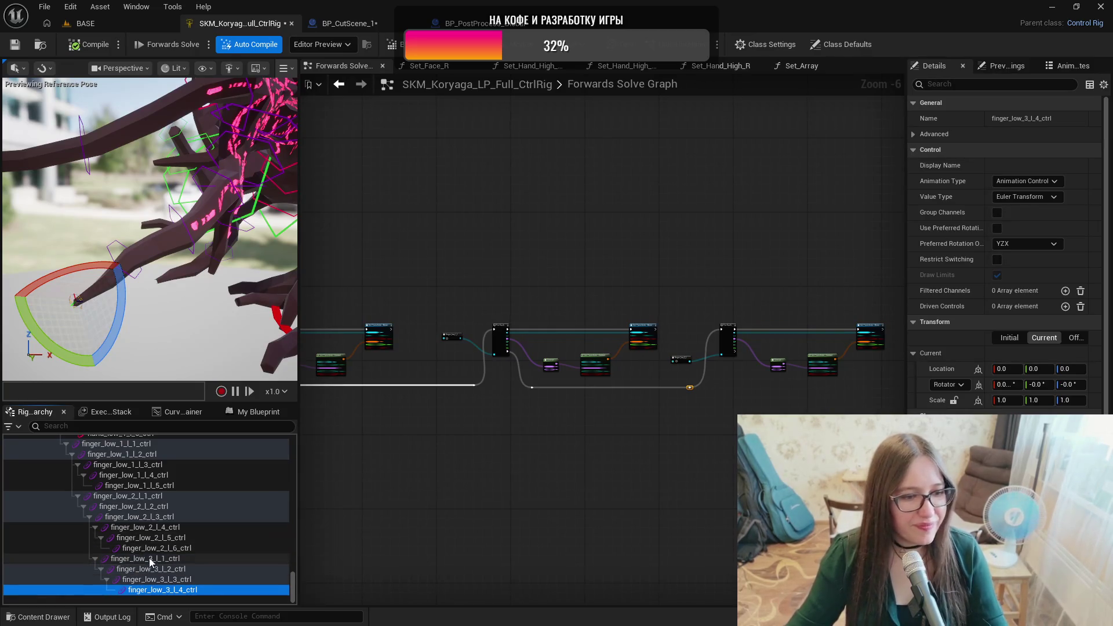
# Select bones finger_low_3_l_1 through l_4 and show the My Blueprint graphs and functions list.
pyautogui.moveTo(293, 593); pyautogui.dragTo(290, 443)
pyautogui.scroll(-5, 224, 488)
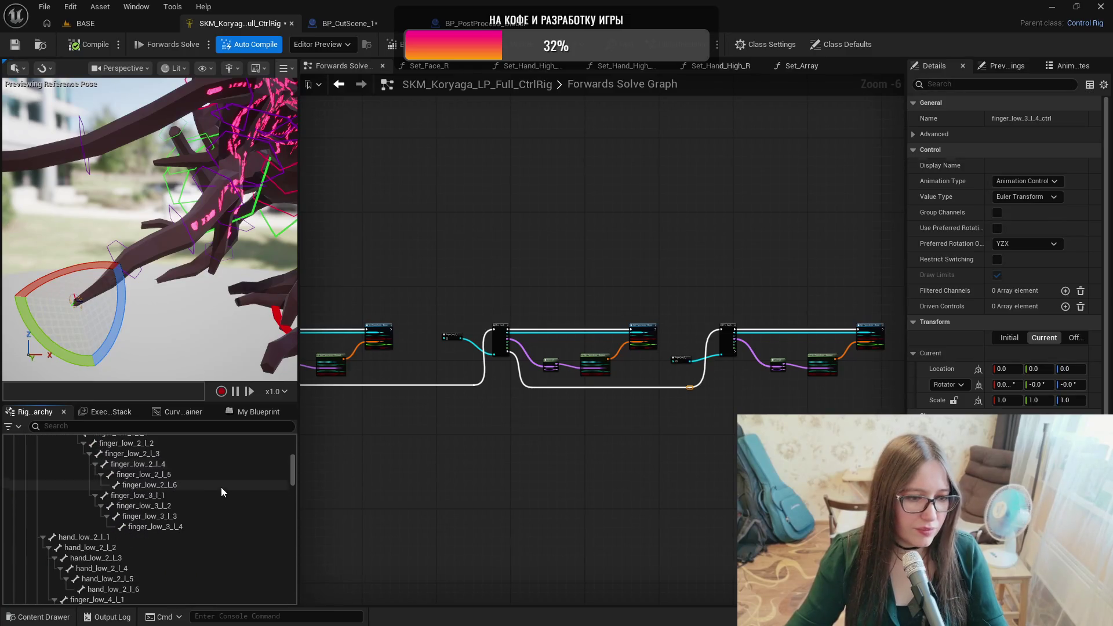
pyautogui.click(145, 496)
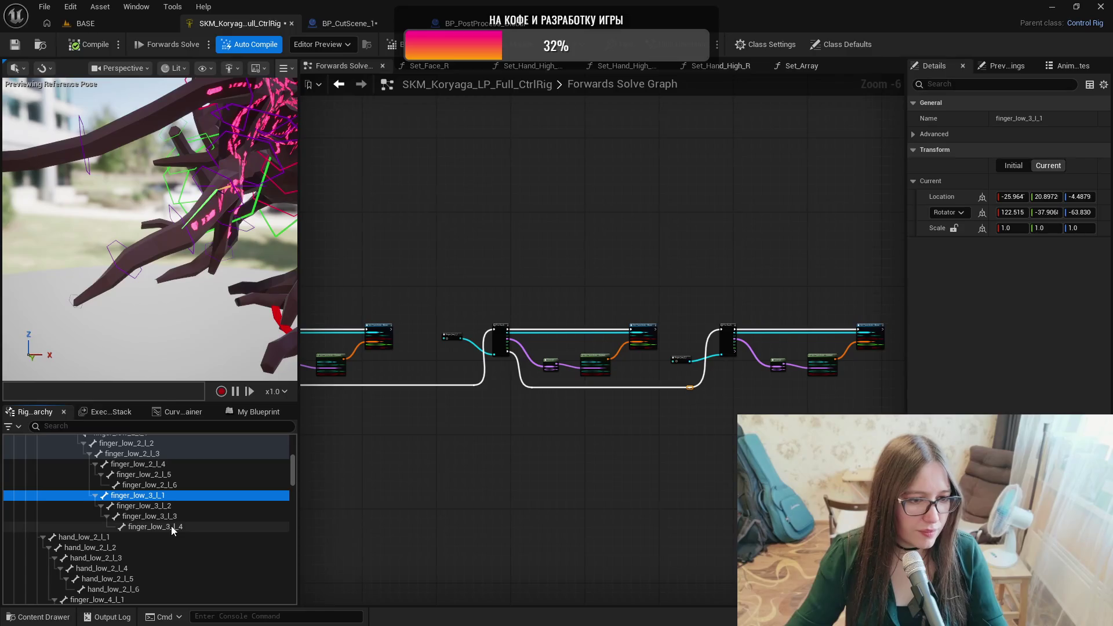
pyautogui.keyDown('shift'); pyautogui.click(172, 528); pyautogui.keyUp('shift')
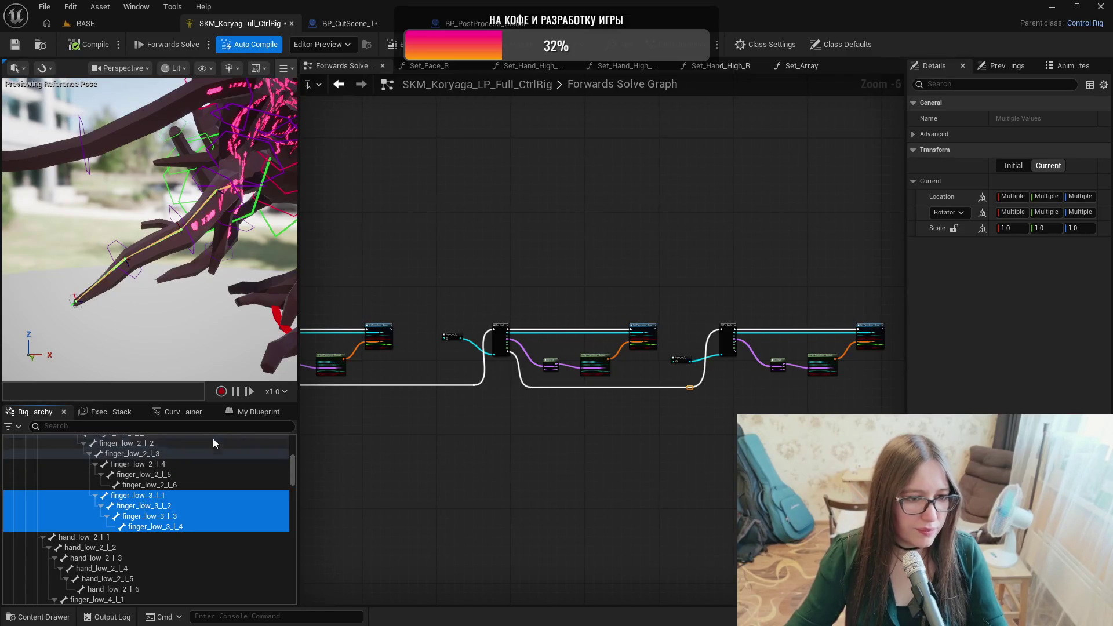
pyautogui.click(254, 413)
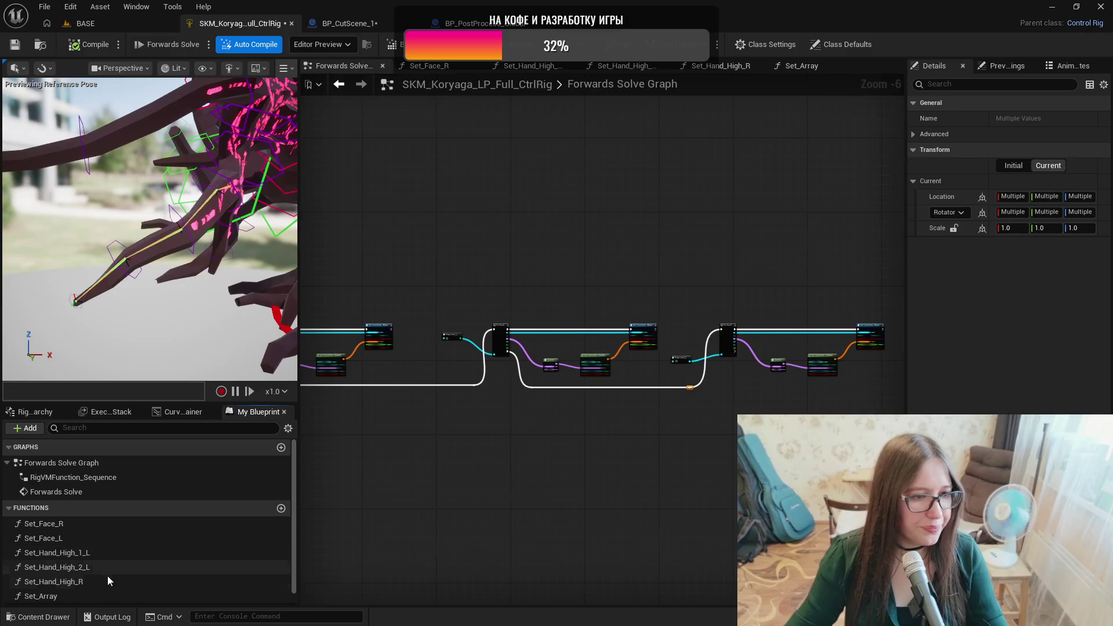
# Delete the Set_Array function and add a new function named Set_Finger_3_L, fixing the mistyped name.
pyautogui.click(84, 596)
pyautogui.press('Delete')
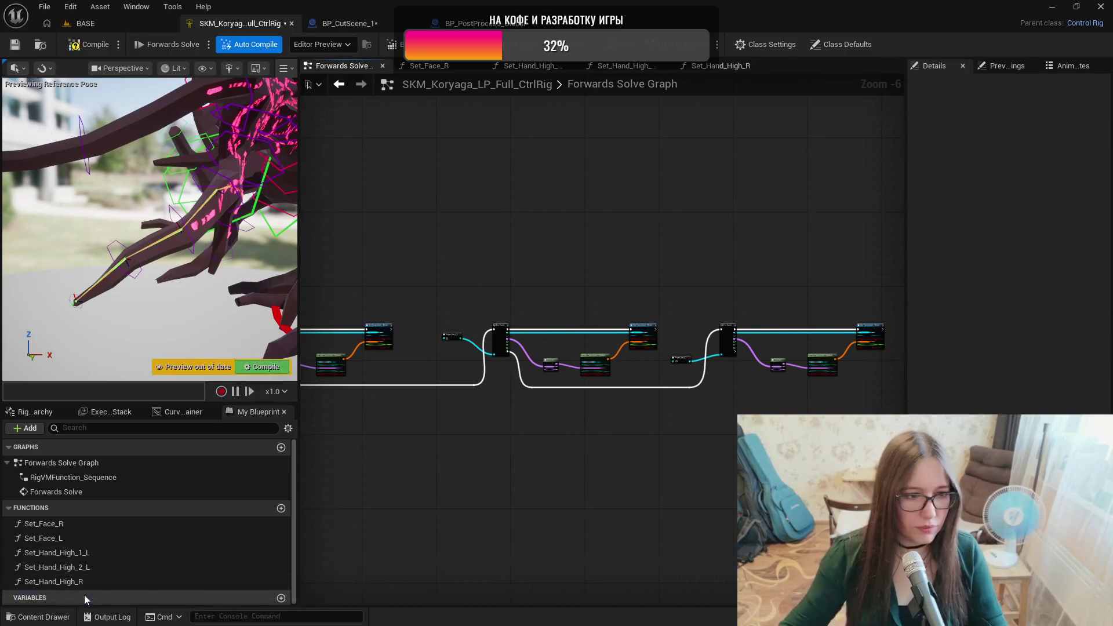
pyautogui.click(281, 509)
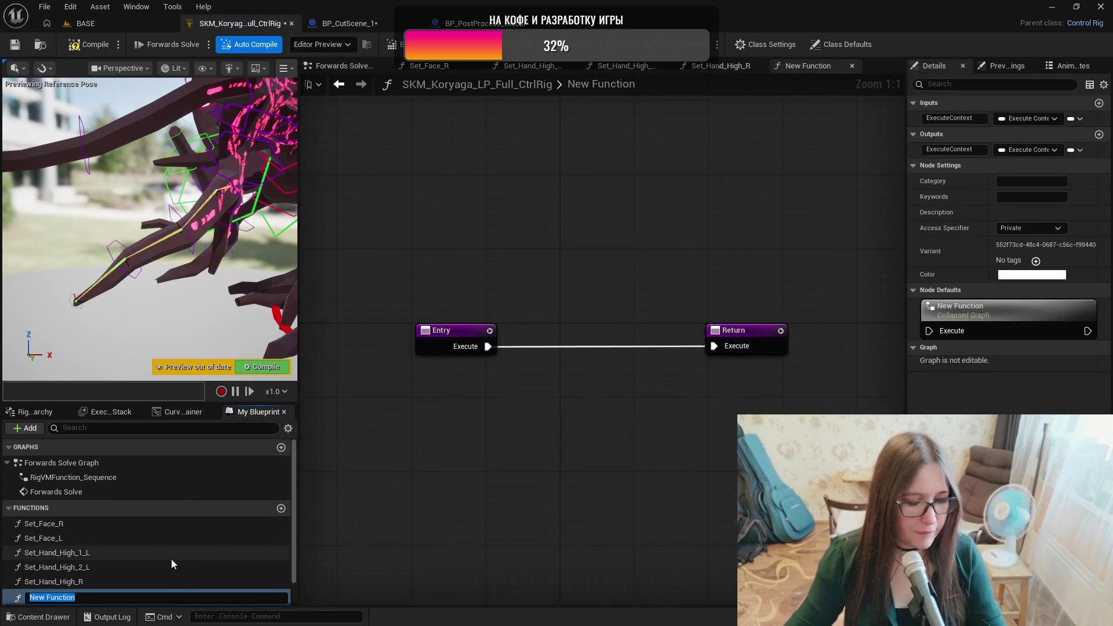
pyautogui.write('Set_')
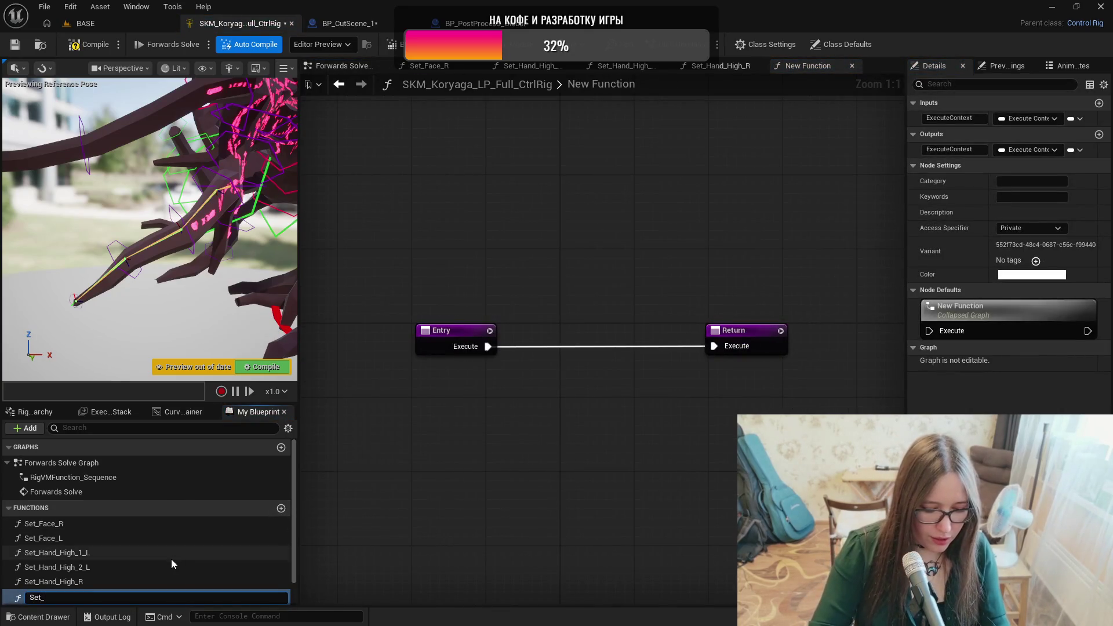
pyautogui.write('Finger_')
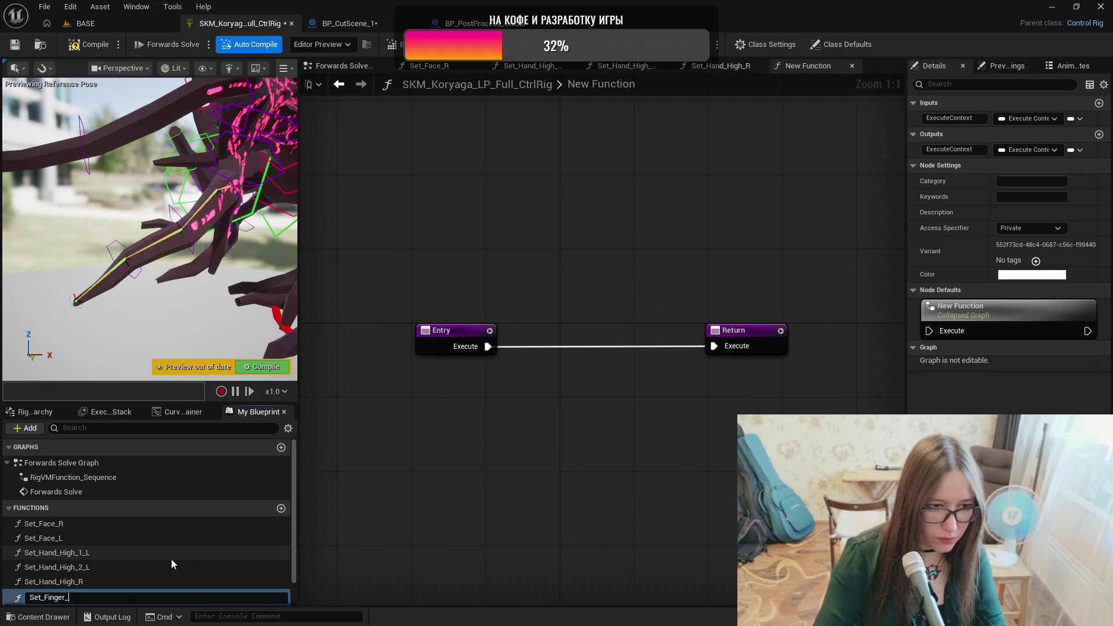
pyautogui.write('Le')
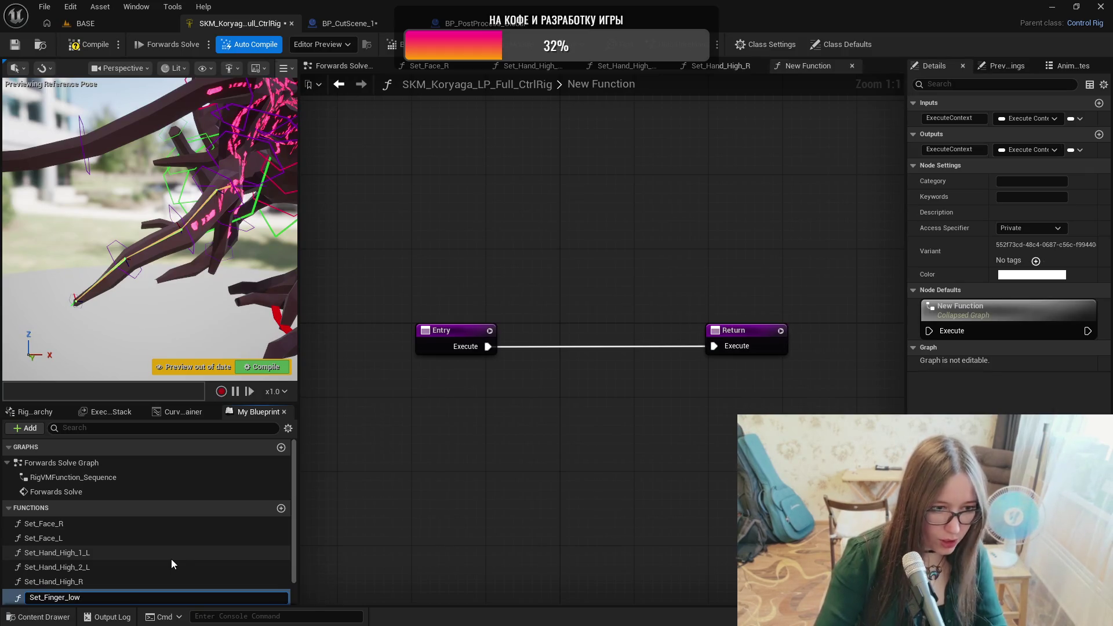
pyautogui.press('BackSpace')
pyautogui.press('BackSpace')
pyautogui.write('3_')
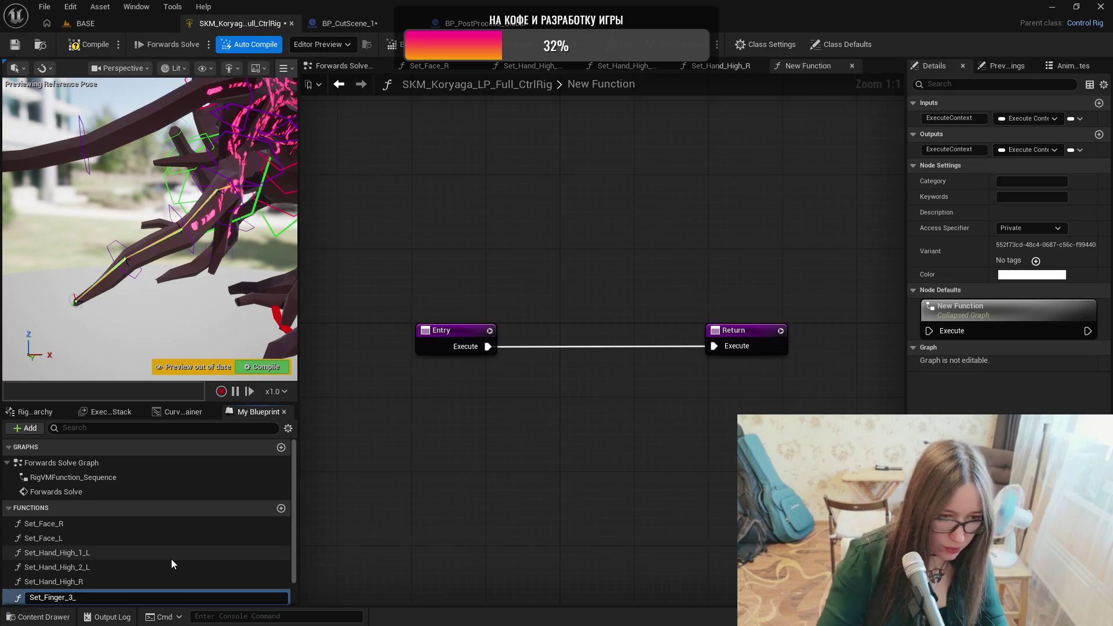
pyautogui.write('L')
pyautogui.press('Return')
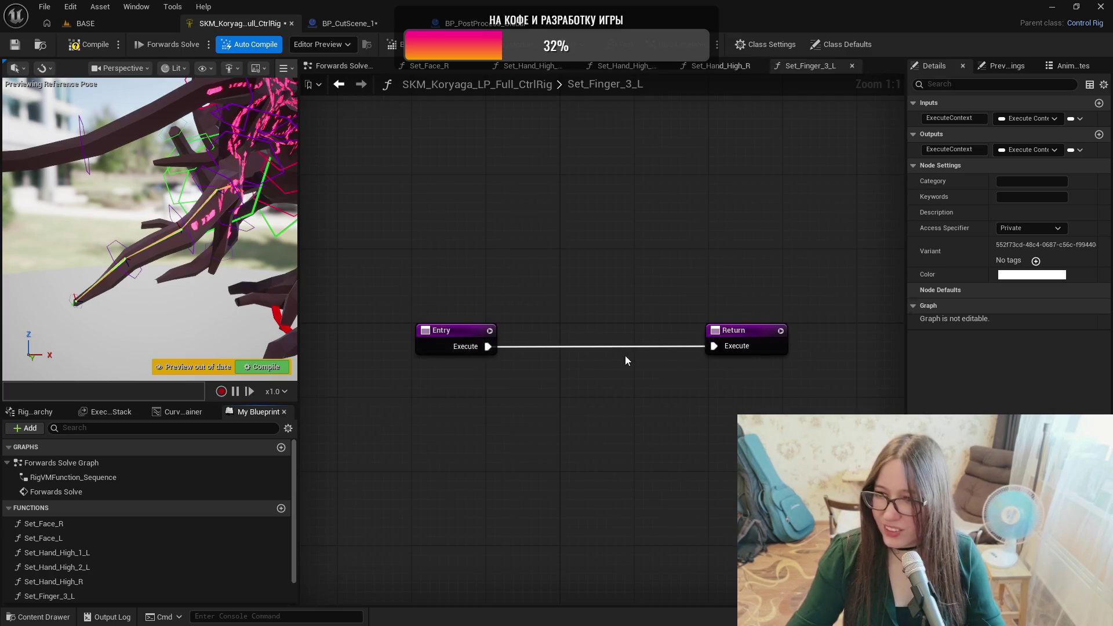
# Unlink Return from Entry and add a Set Transform node targeting bone finger_low_3_l_1.
pyautogui.keyDown('alt'); pyautogui.click(714, 346); pyautogui.keyUp('alt')
pyautogui.moveTo(731, 332); pyautogui.dragTo(724, 239)
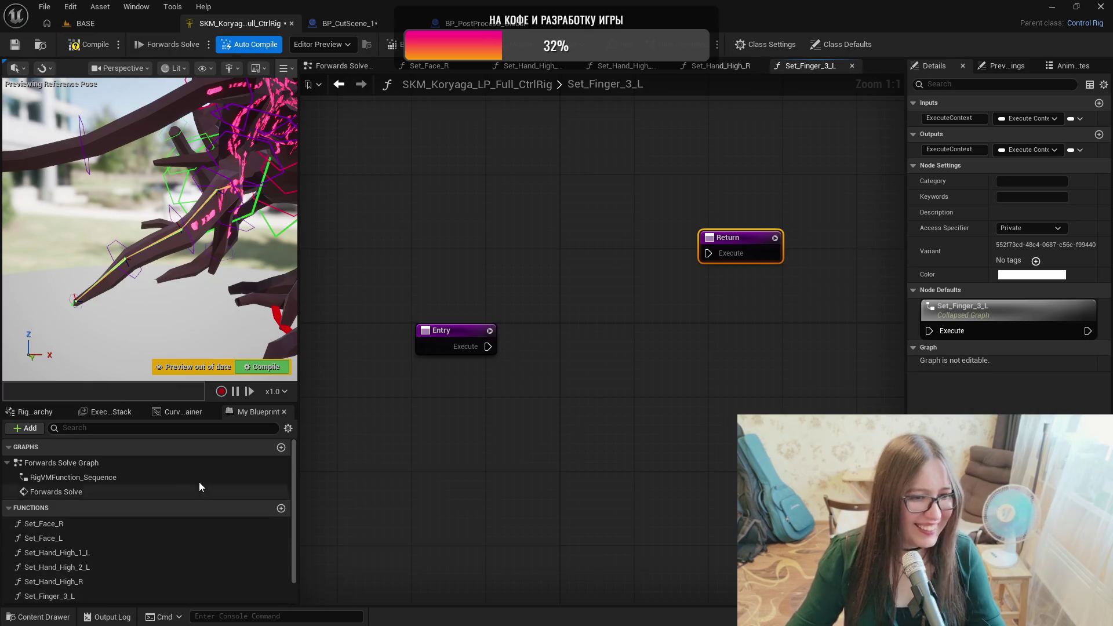
pyautogui.click(36, 411)
pyautogui.rightClick(551, 355)
pyautogui.write('settr')
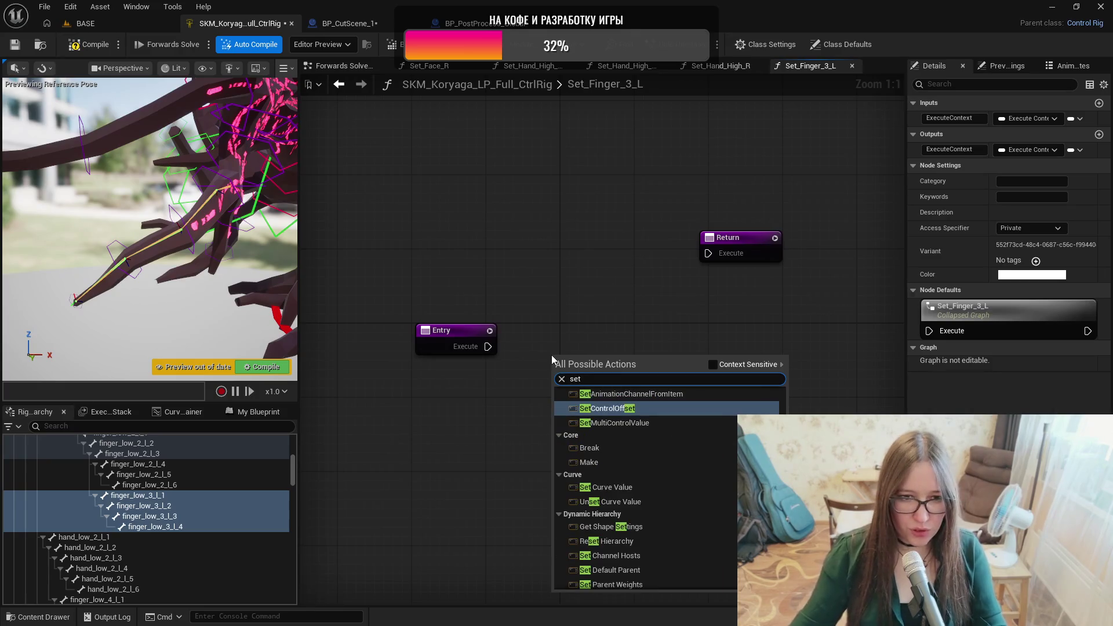
pyautogui.press('Return')
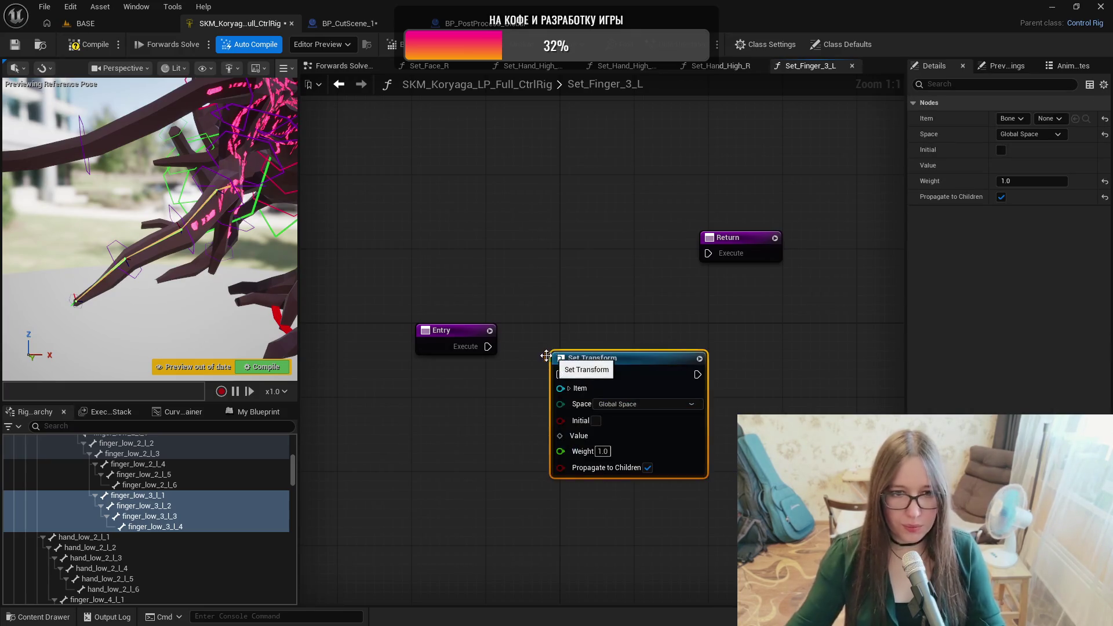
pyautogui.click(160, 496)
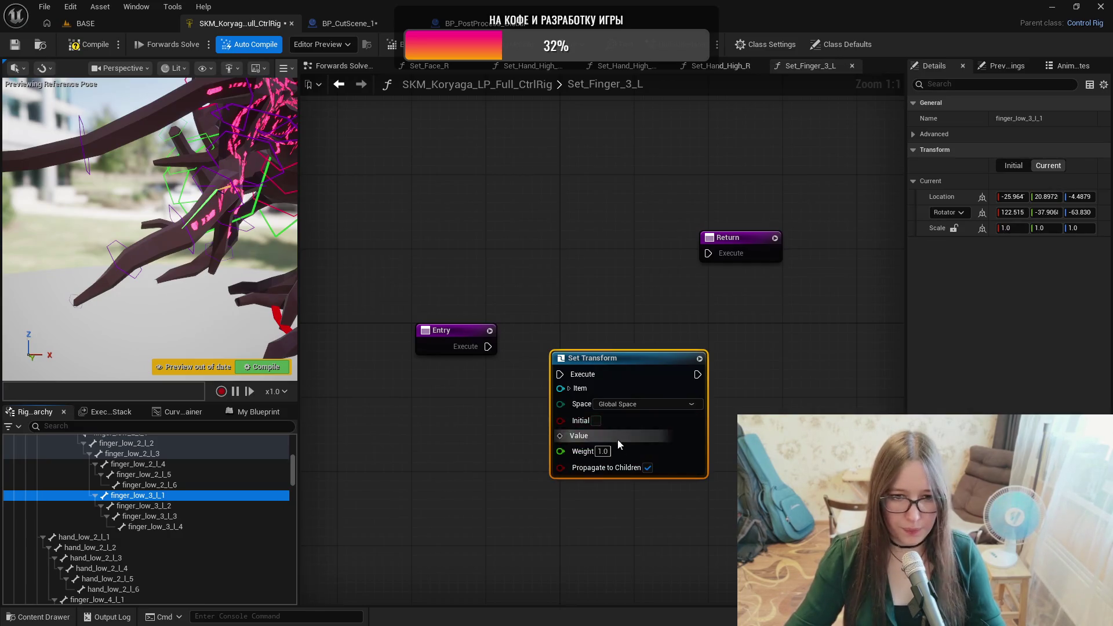
pyautogui.click(569, 388)
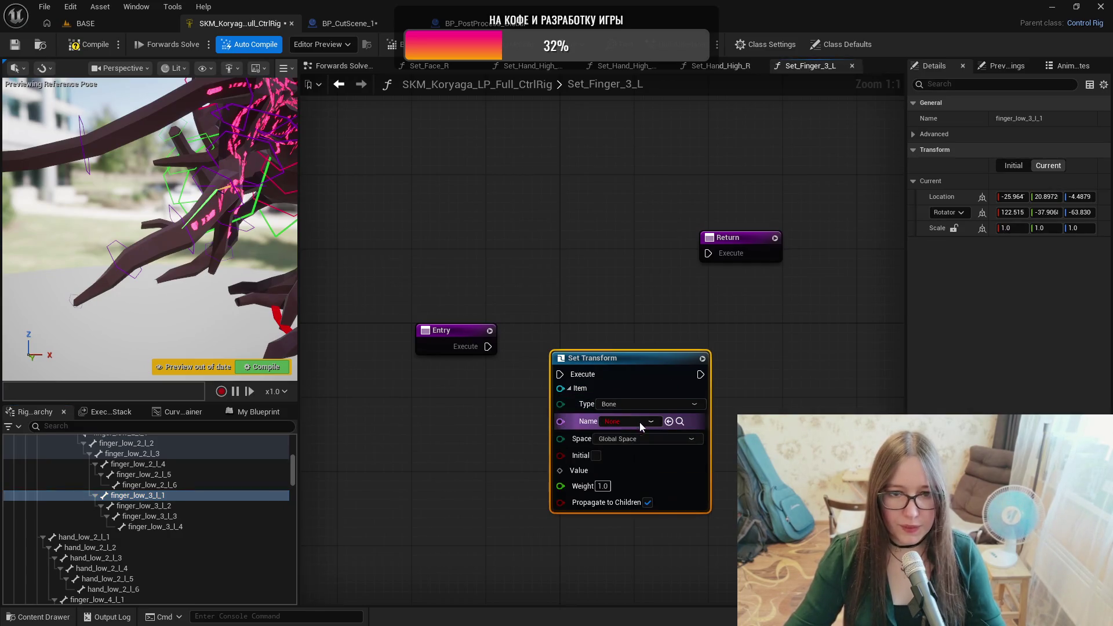
pyautogui.click(670, 421)
pyautogui.moveTo(644, 356)
pyautogui.mouseDown()
pyautogui.moveTo(676, 332)
pyautogui.moveTo(690, 337)
pyautogui.mouseUp()
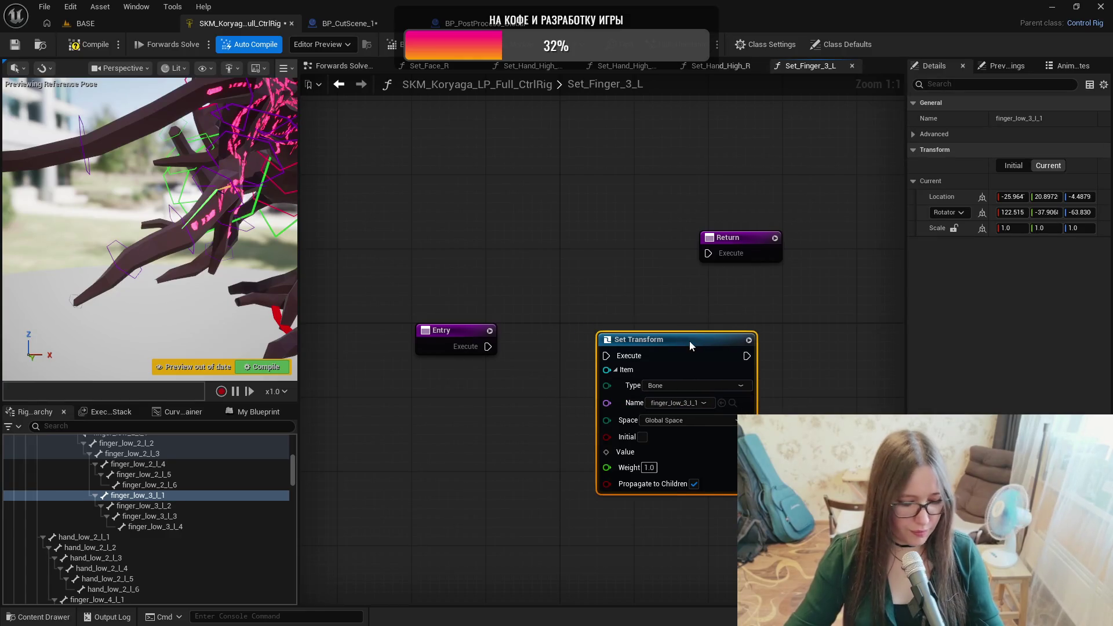
# Paste copies of the Set Transform node and arrange them beside the first one.
pyautogui.moveTo(871, 407); pyautogui.dragTo(610, 381)
pyautogui.hotkey('ctrl', 'v')
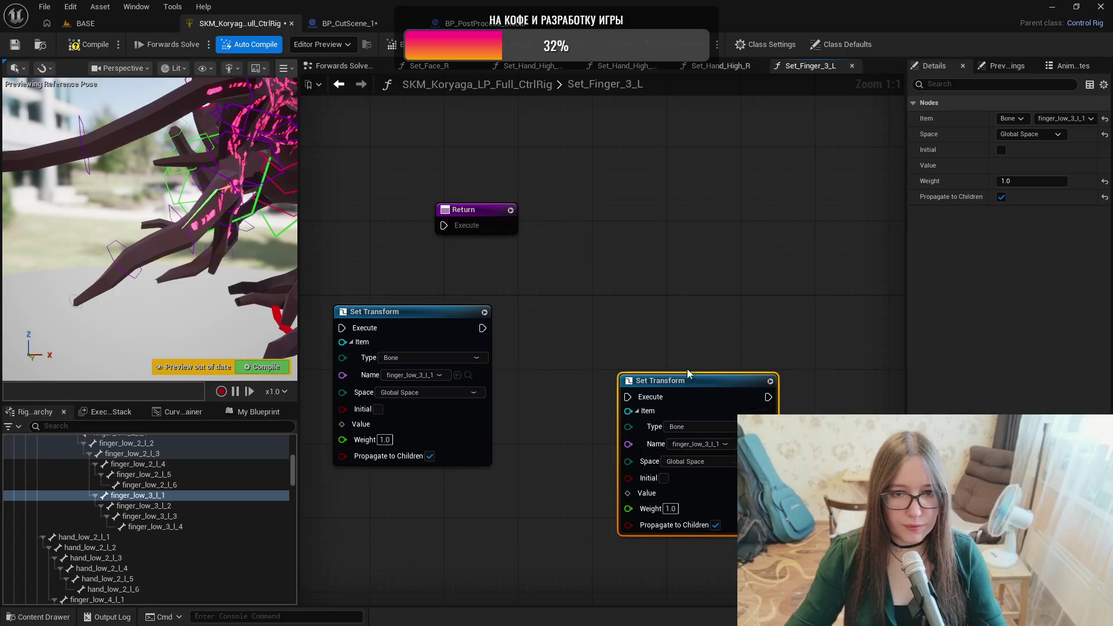
pyautogui.moveTo(688, 380); pyautogui.dragTo(693, 313)
pyautogui.hotkey('ctrl', 'z')
pyautogui.hotkey('ctrl', 'v')
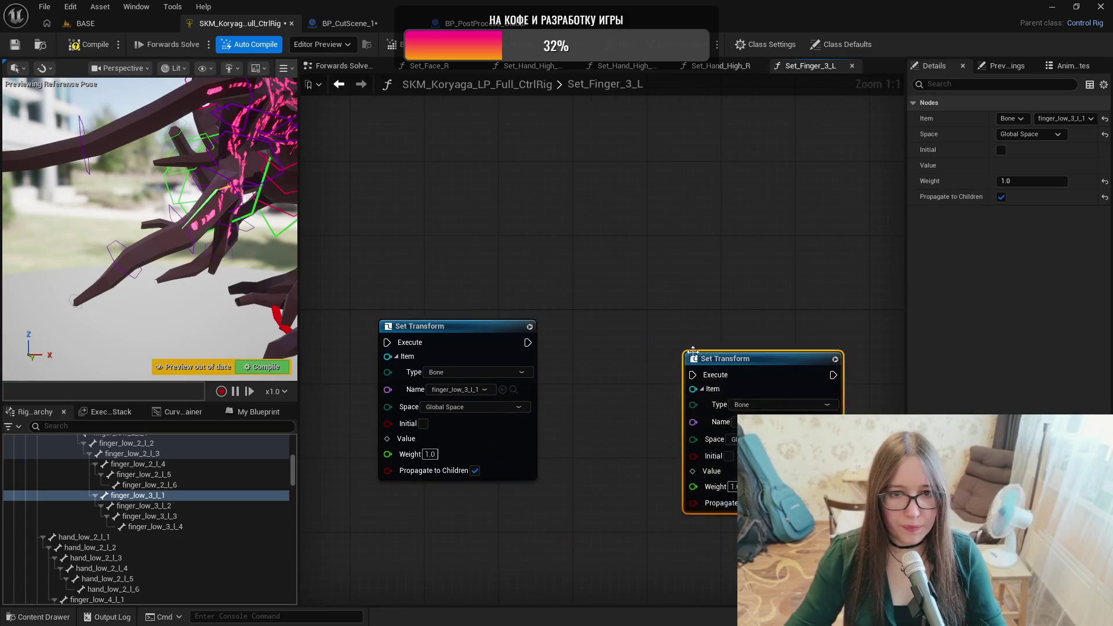
pyautogui.moveTo(717, 361); pyautogui.dragTo(732, 328)
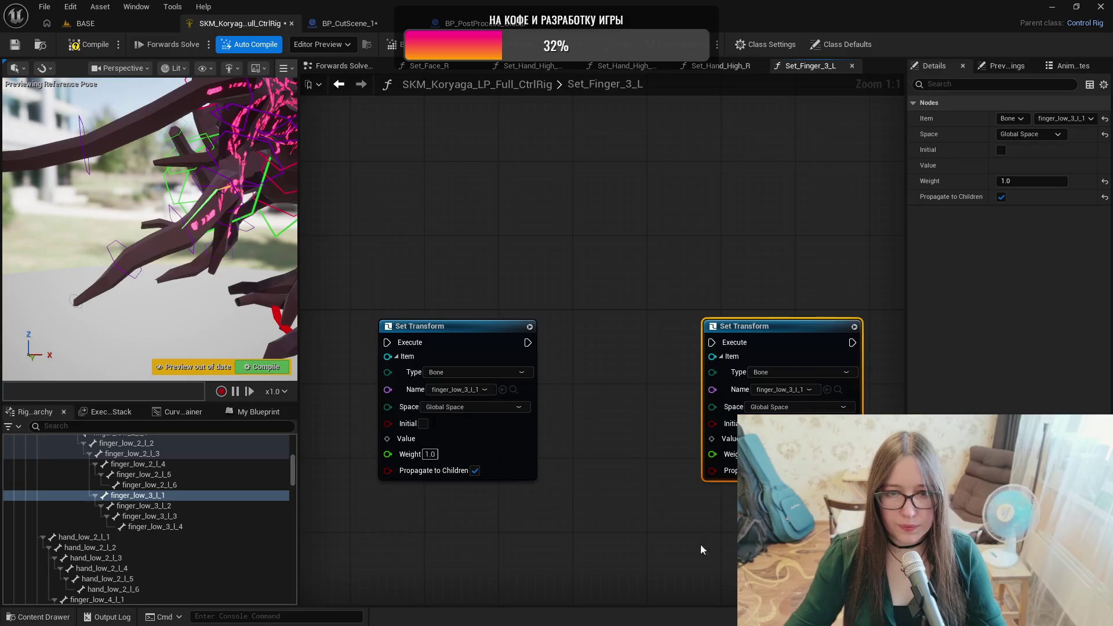
pyautogui.moveTo(712, 544); pyautogui.dragTo(561, 541)
pyautogui.moveTo(638, 551); pyautogui.dragTo(805, 539)
pyautogui.moveTo(767, 397)
pyautogui.mouseDown()
pyautogui.moveTo(787, 308)
pyautogui.moveTo(810, 306)
pyautogui.mouseUp()
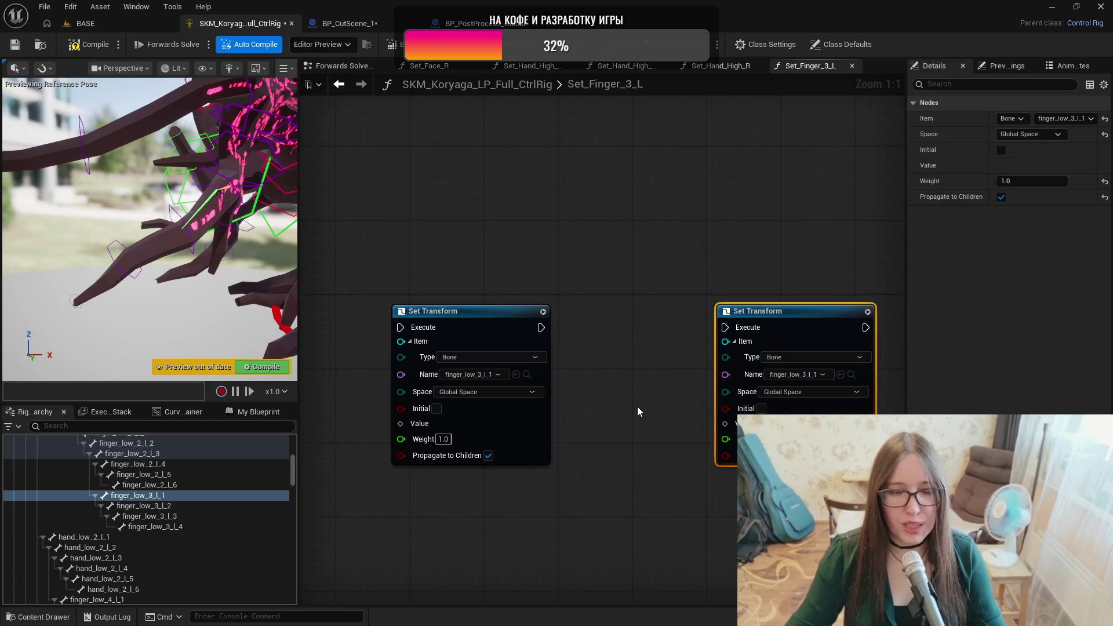
pyautogui.moveTo(631, 426)
pyautogui.mouseDown()
pyautogui.moveTo(538, 436)
pyautogui.moveTo(576, 527)
pyautogui.moveTo(688, 520)
pyautogui.mouseUp()
pyautogui.hotkey('ctrl', 'z')
pyautogui.hotkey('ctrl', 'z')
pyautogui.hotkey('ctrl', 'z')
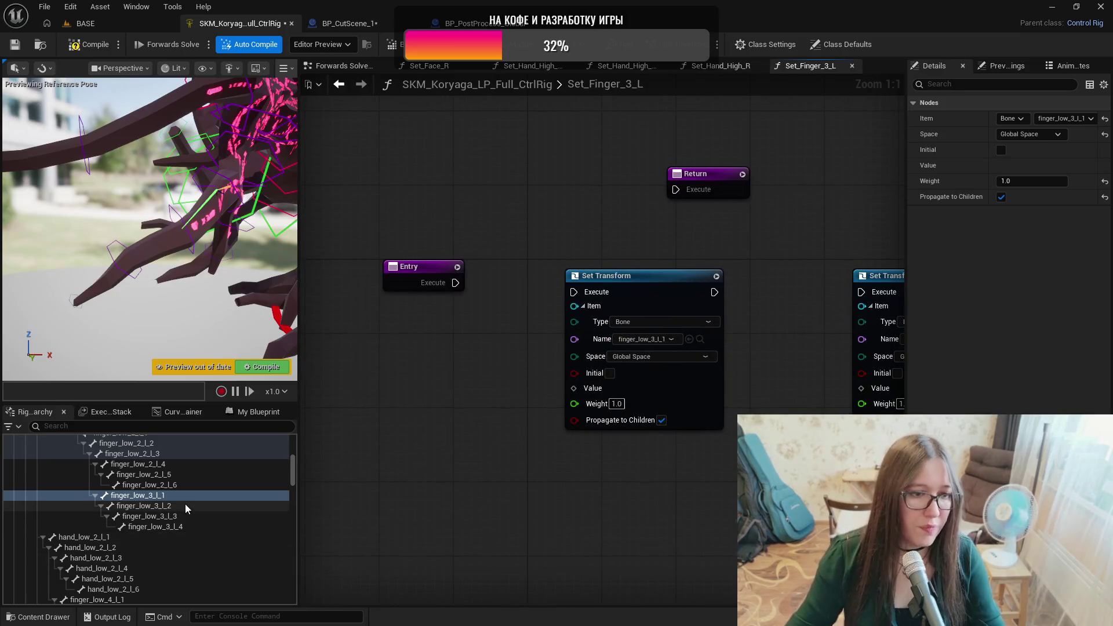
pyautogui.rightClick(403, 496)
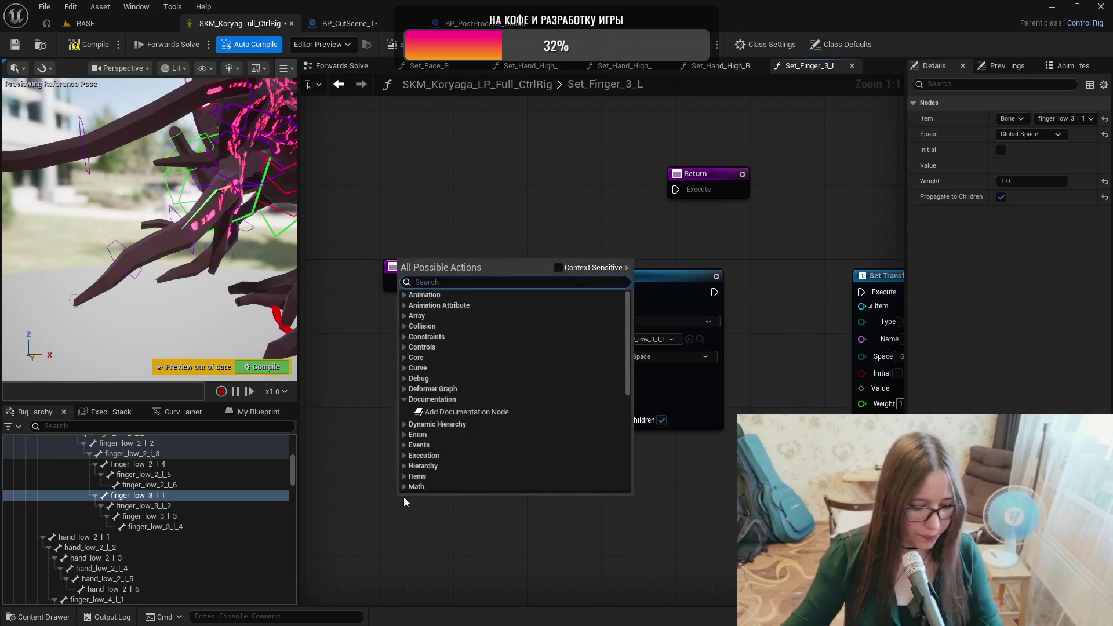
# Add a Get Transform node and retarget the Set Transform copies to bones finger_low_3_l_2, _3 and _4.
pyautogui.write('gettra')
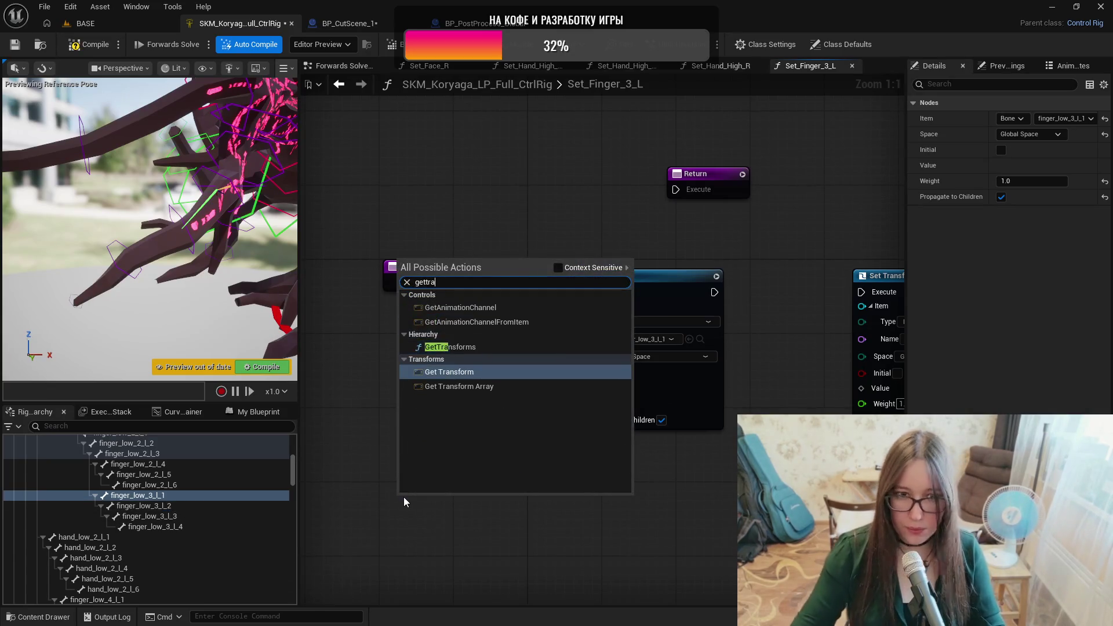
pyautogui.press('Return')
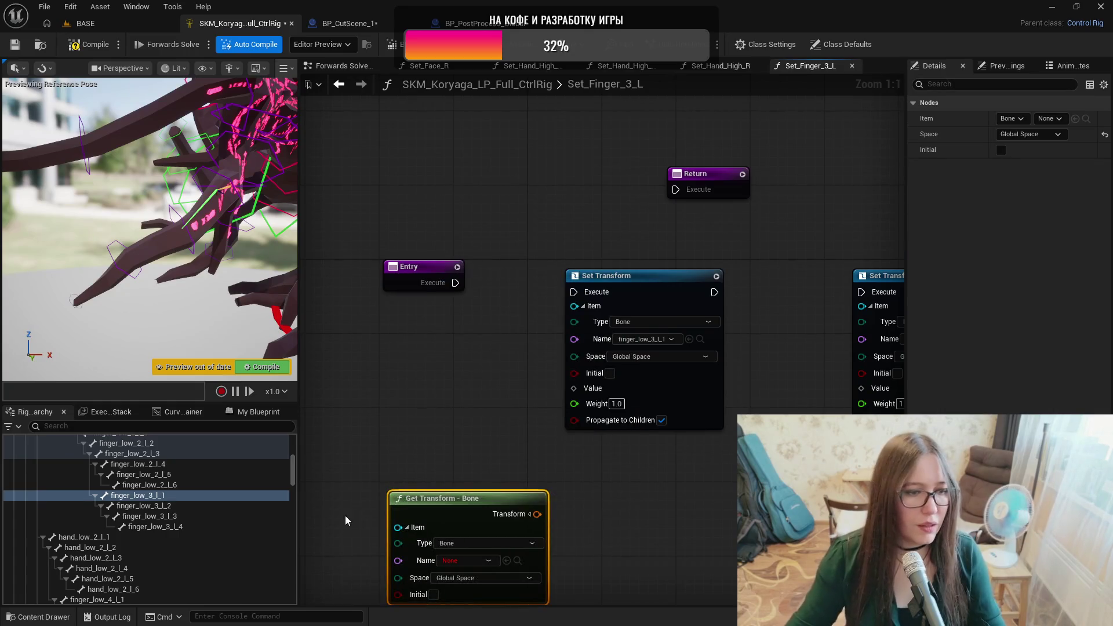
pyautogui.click(236, 506)
pyautogui.moveTo(626, 377)
pyautogui.mouseDown()
pyautogui.moveTo(553, 393)
pyautogui.moveTo(313, 360)
pyautogui.mouseUp()
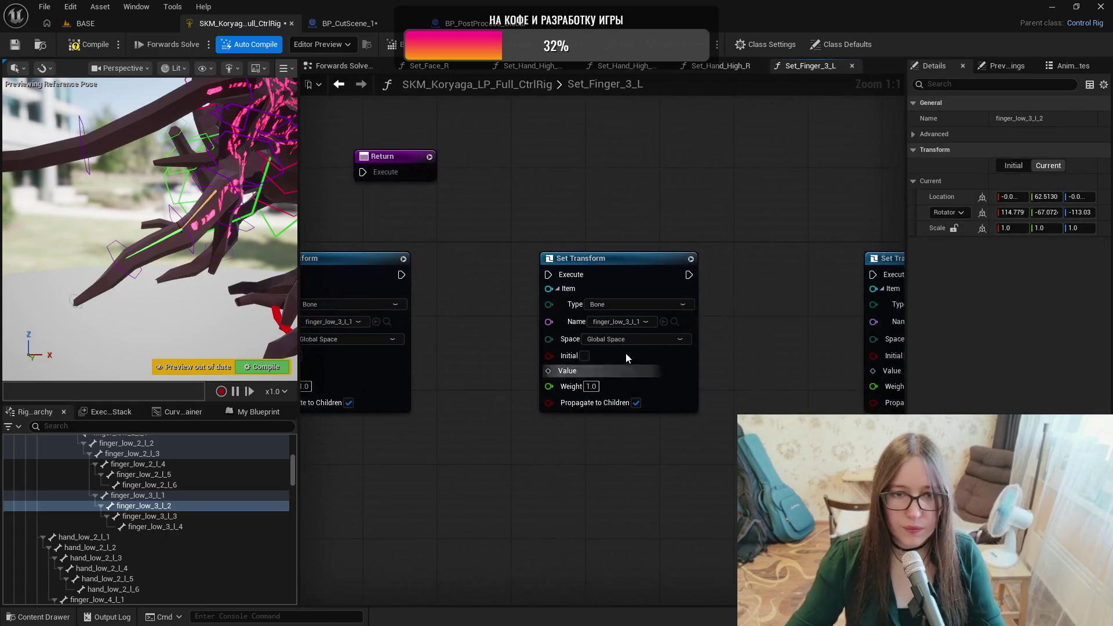
pyautogui.click(663, 322)
pyautogui.moveTo(670, 367); pyautogui.dragTo(441, 362)
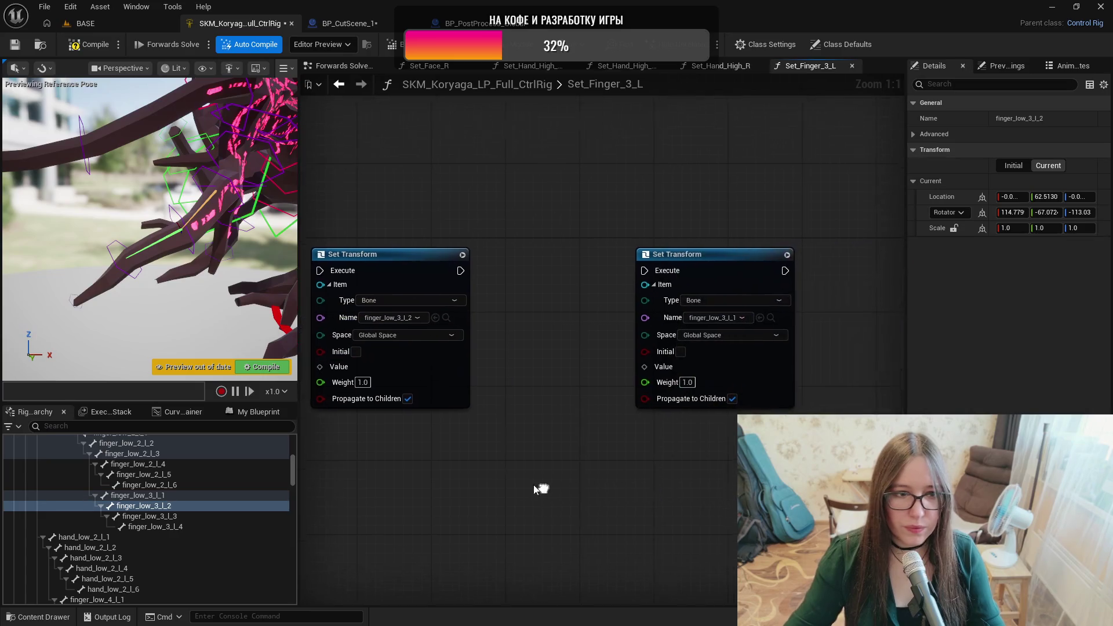
pyautogui.click(177, 515)
pyautogui.click(758, 317)
pyautogui.moveTo(801, 485); pyautogui.dragTo(614, 447)
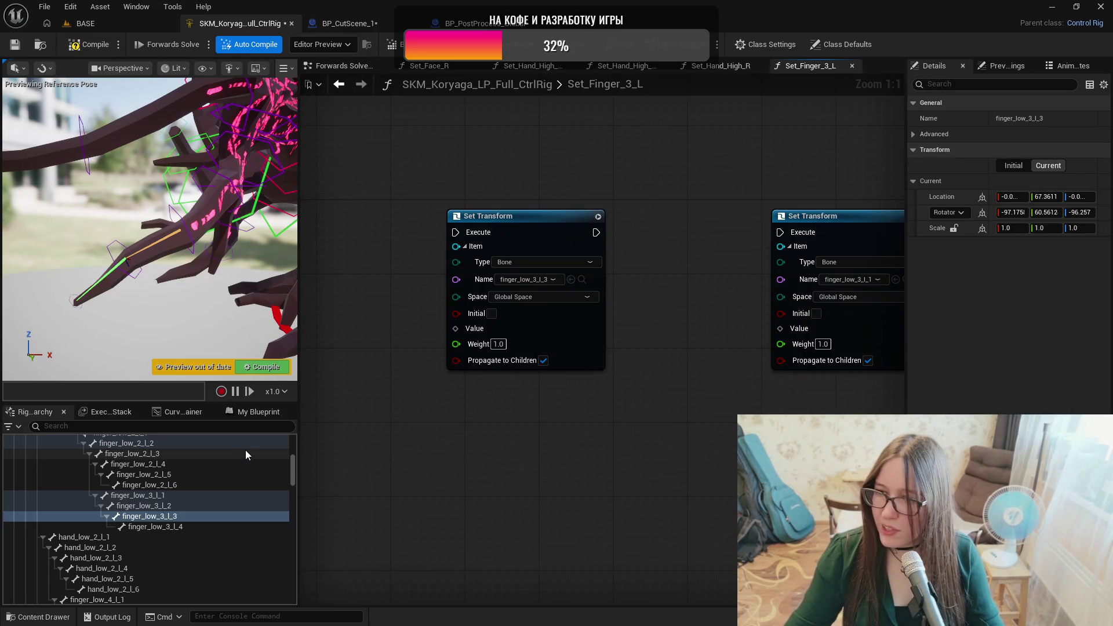
pyautogui.click(186, 527)
pyautogui.moveTo(745, 471)
pyautogui.mouseDown()
pyautogui.moveTo(587, 496)
pyautogui.moveTo(722, 478)
pyautogui.mouseUp()
pyautogui.click(738, 305)
# Point the Get Transform node at finger_low_3_l_1_ctrl and a pasted copy at finger_low_3_l_2_ctrl.
pyautogui.scroll(-1, 622, 474)
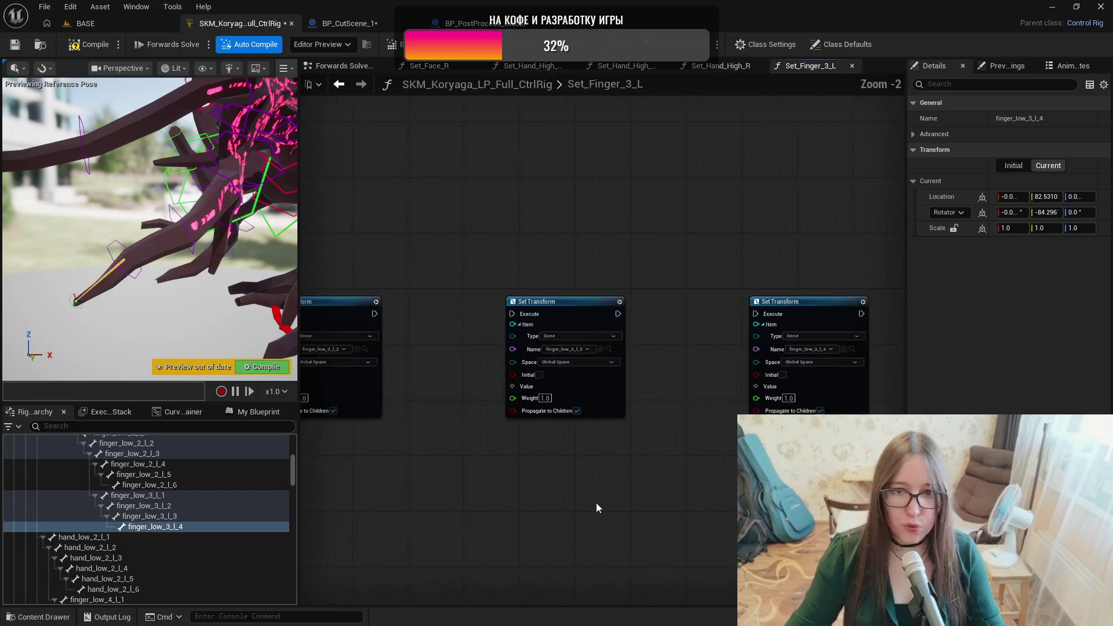
pyautogui.scroll(-1, 600, 499)
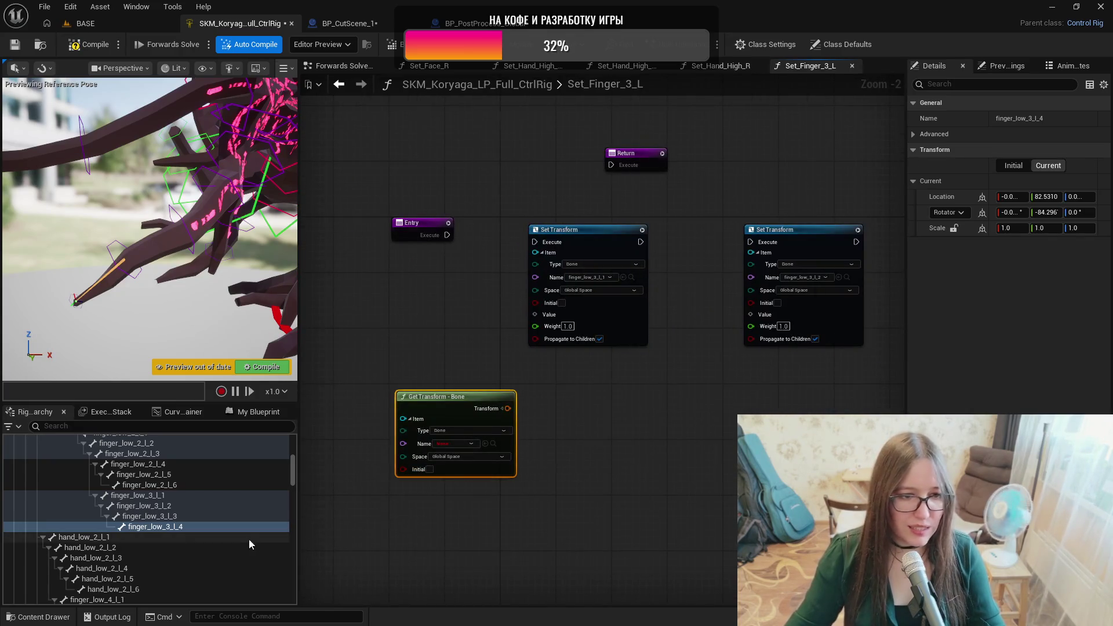
pyautogui.scroll(-10, 248, 531)
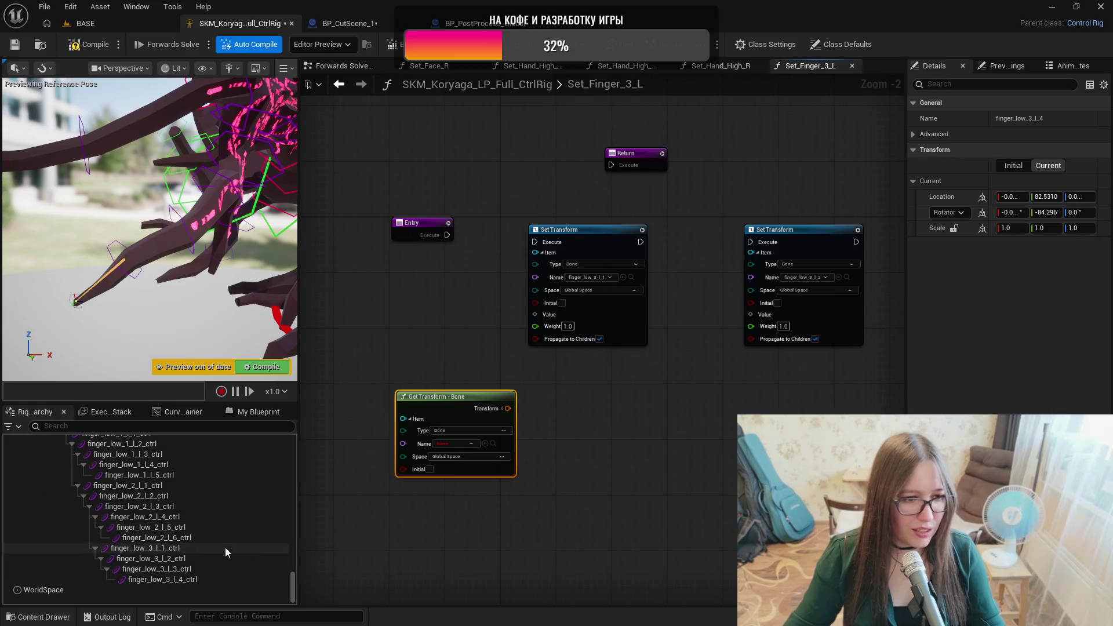
pyautogui.click(224, 548)
pyautogui.scroll(2, 440, 455)
pyautogui.click(500, 440)
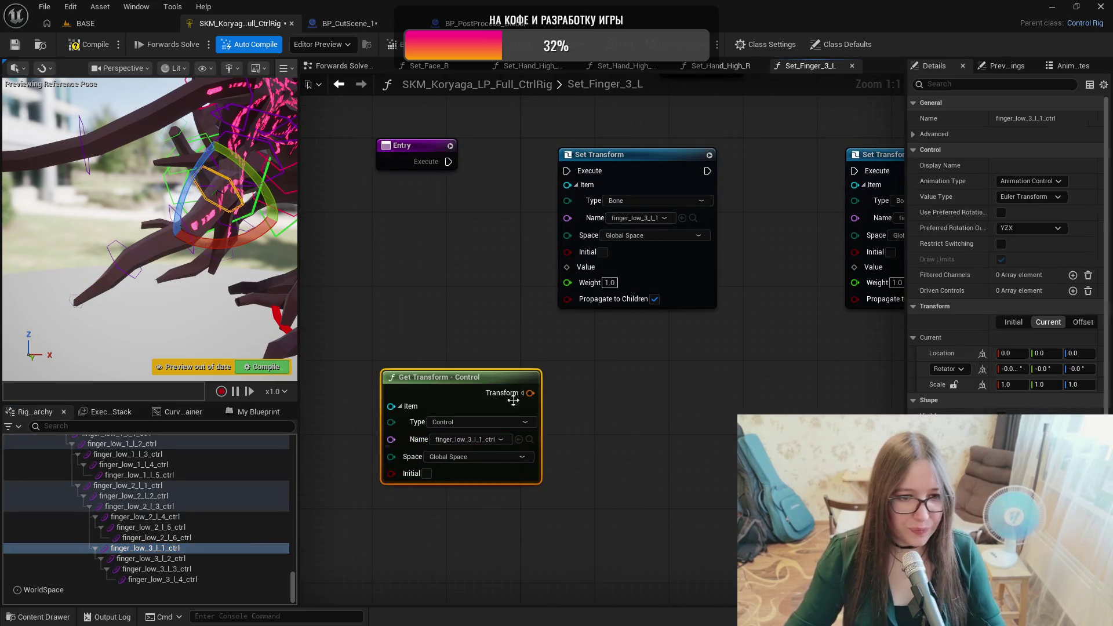
pyautogui.hotkey('ctrl', 'c')
pyautogui.hotkey('ctrl', 'v')
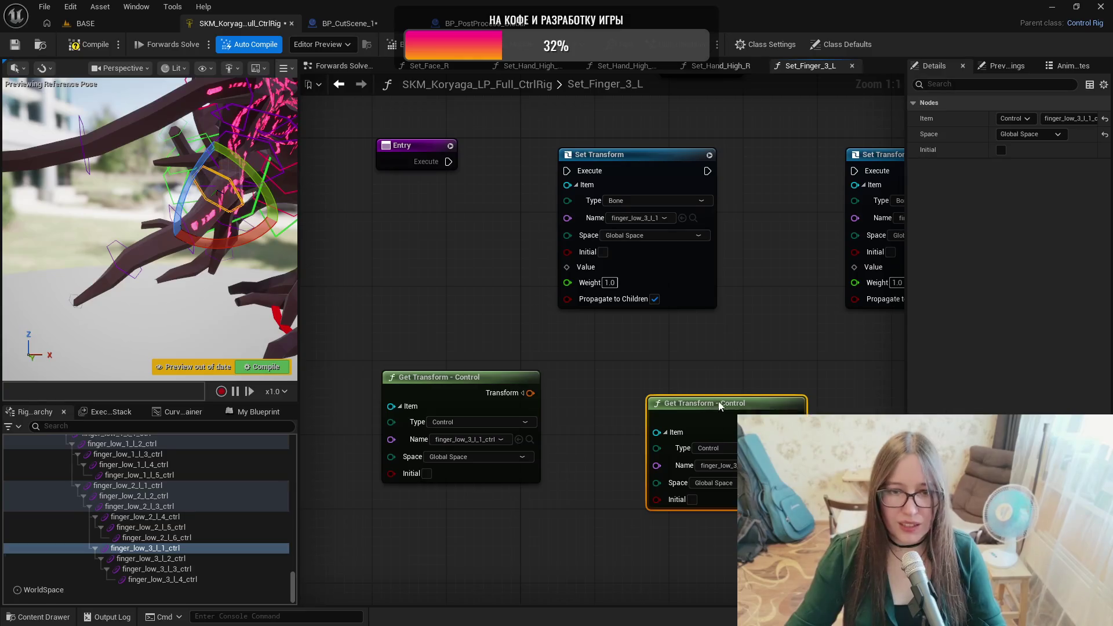
pyautogui.moveTo(701, 419); pyautogui.dragTo(742, 393)
pyautogui.moveTo(843, 333); pyautogui.dragTo(660, 318)
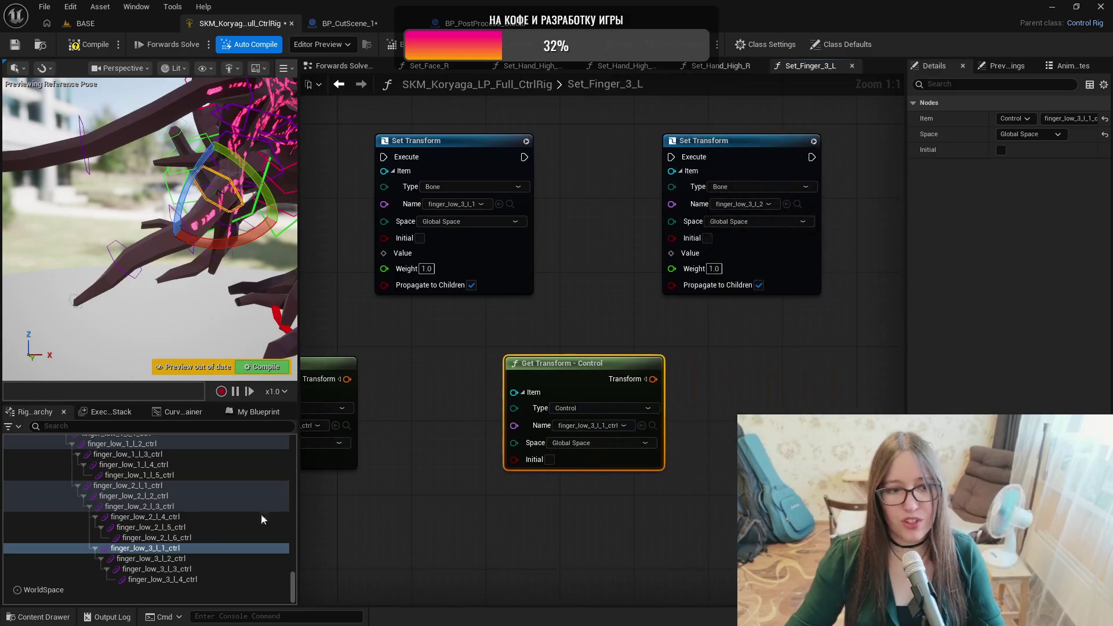
pyautogui.click(151, 558)
pyautogui.click(642, 425)
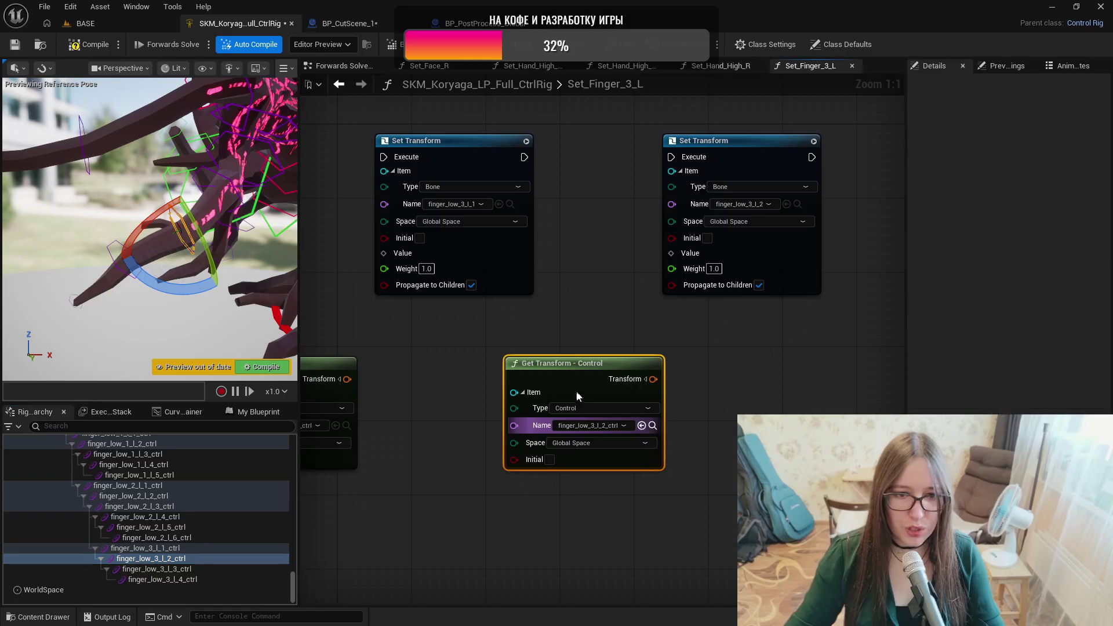
# Add two more Get Transform copies reading finger_low_3_l_3_ctrl and finger_low_3_l_4_ctrl.
pyautogui.moveTo(812, 408); pyautogui.dragTo(620, 372)
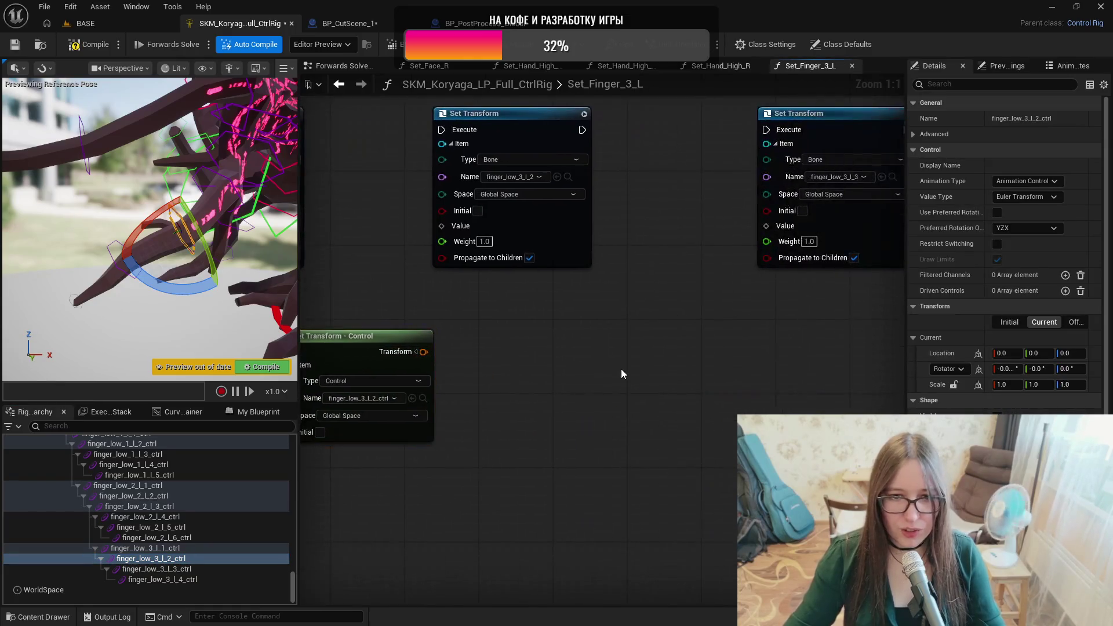
pyautogui.click(395, 337)
pyautogui.hotkey('ctrl', 'c')
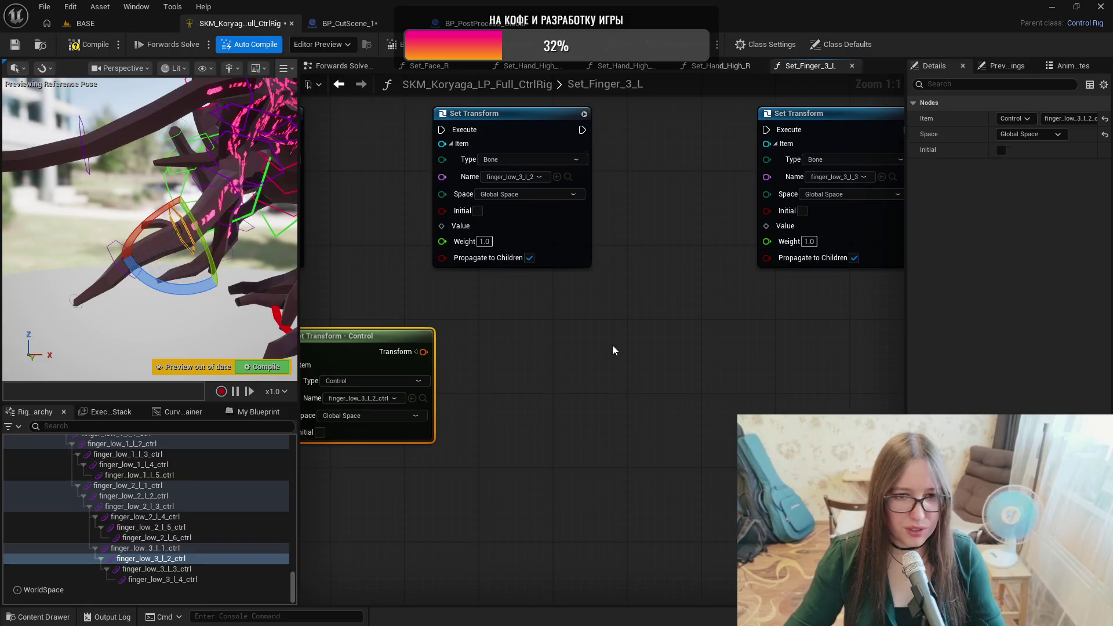
pyautogui.hotkey('ctrl', 'v')
pyautogui.moveTo(640, 353); pyautogui.dragTo(591, 336)
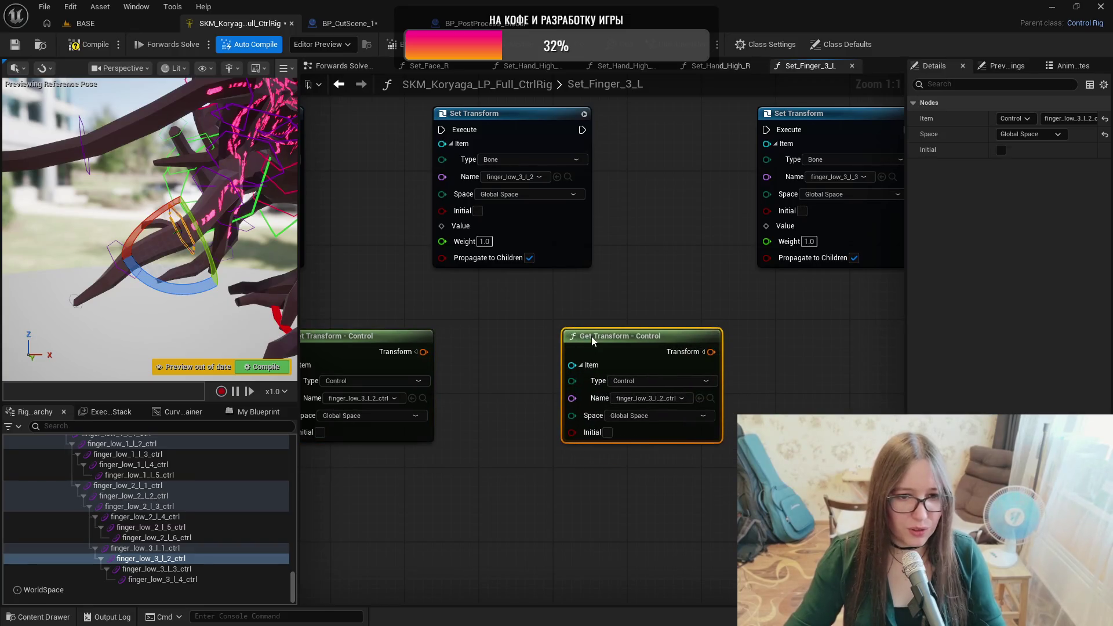
pyautogui.click(200, 568)
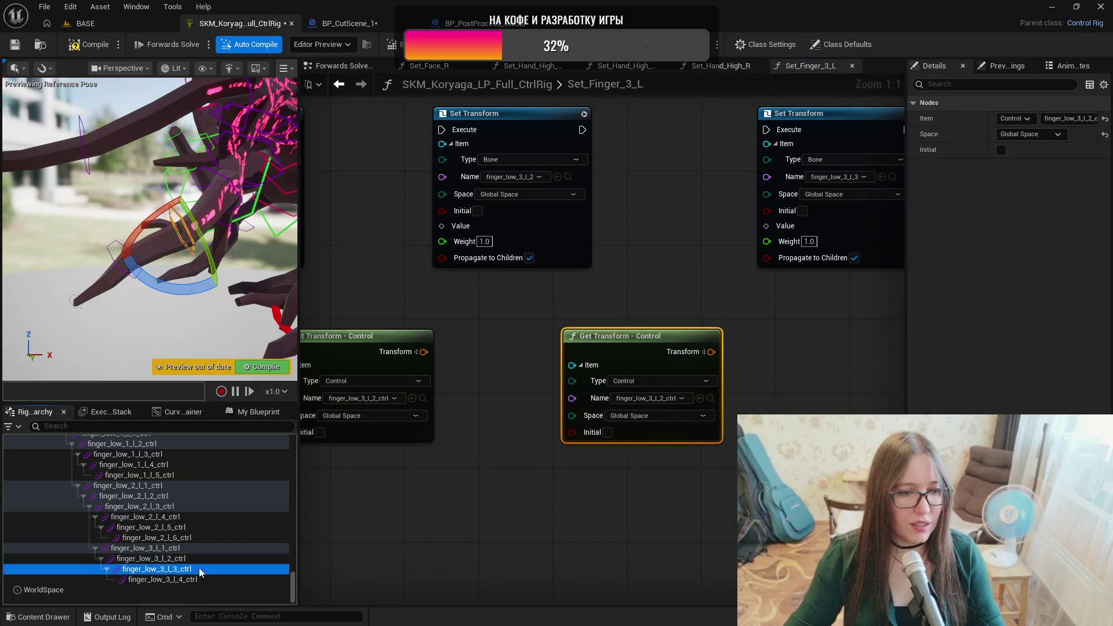
pyautogui.click(700, 398)
pyautogui.moveTo(770, 407); pyautogui.dragTo(613, 401)
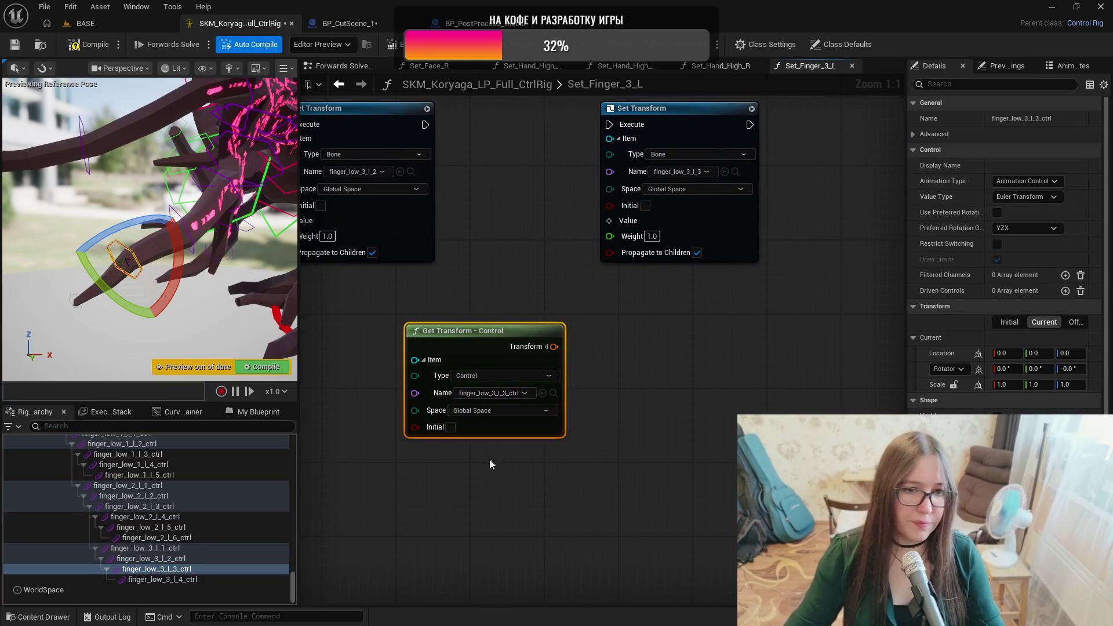
pyautogui.moveTo(775, 307); pyautogui.dragTo(631, 309)
pyautogui.hotkey('ctrl', 'v')
pyautogui.moveTo(747, 366); pyautogui.dragTo(700, 333)
pyautogui.click(162, 579)
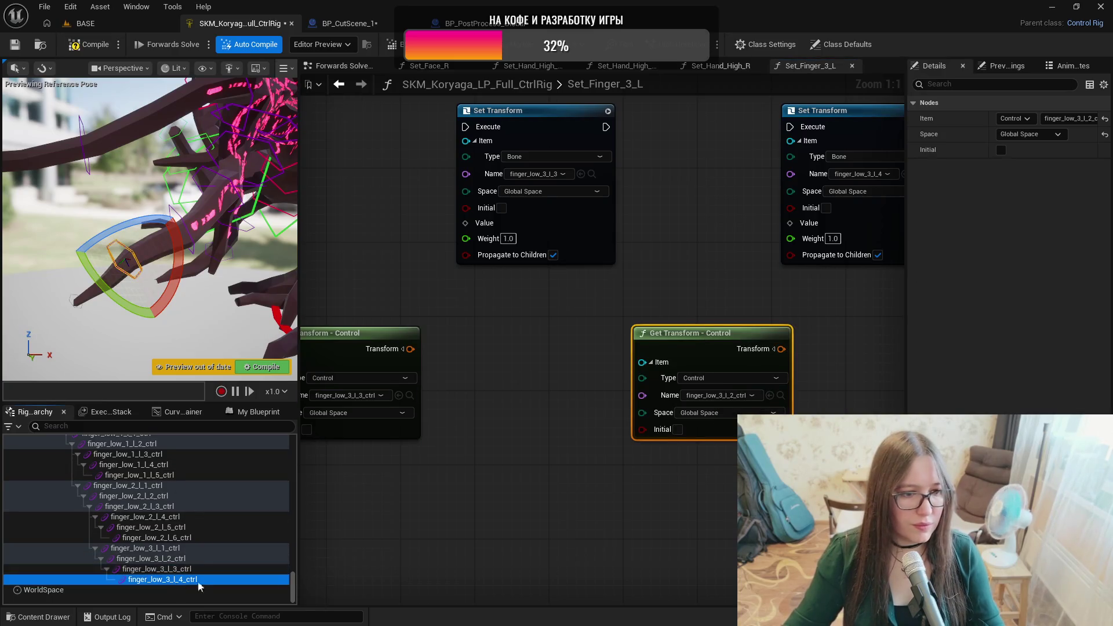
pyautogui.click(770, 395)
# Wire the four finger_low_3_l control transforms into the Value pins of their matching Set Transform nodes.
pyautogui.moveTo(447, 474); pyautogui.dragTo(832, 507)
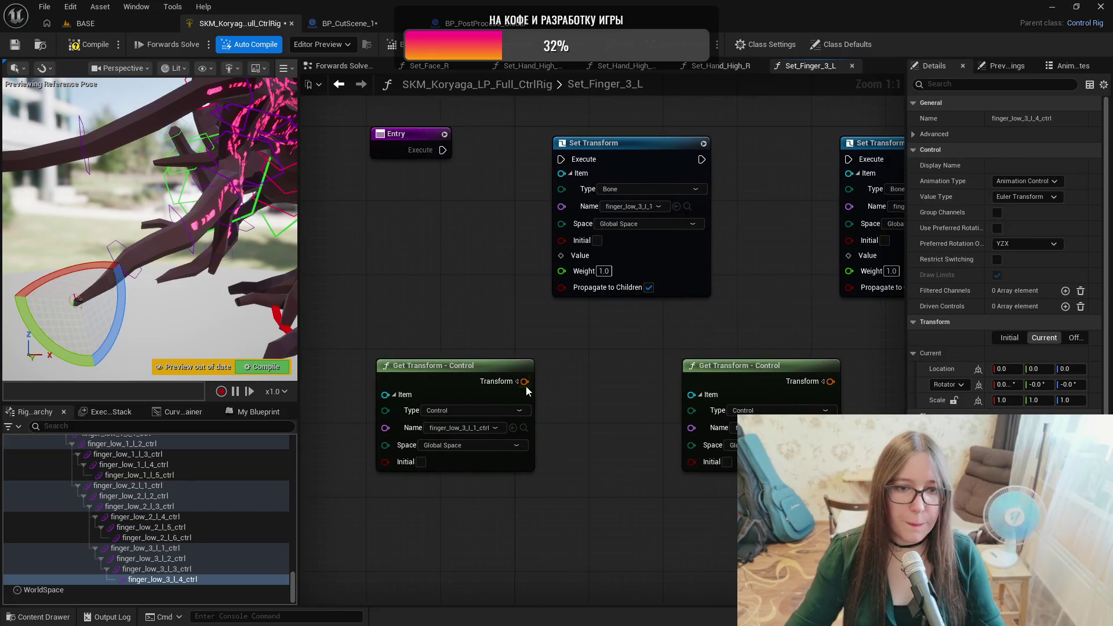
pyautogui.moveTo(535, 352); pyautogui.dragTo(561, 256)
pyautogui.moveTo(739, 311); pyautogui.dragTo(580, 318)
pyautogui.moveTo(674, 389); pyautogui.dragTo(693, 262)
pyautogui.moveTo(740, 383); pyautogui.dragTo(528, 389)
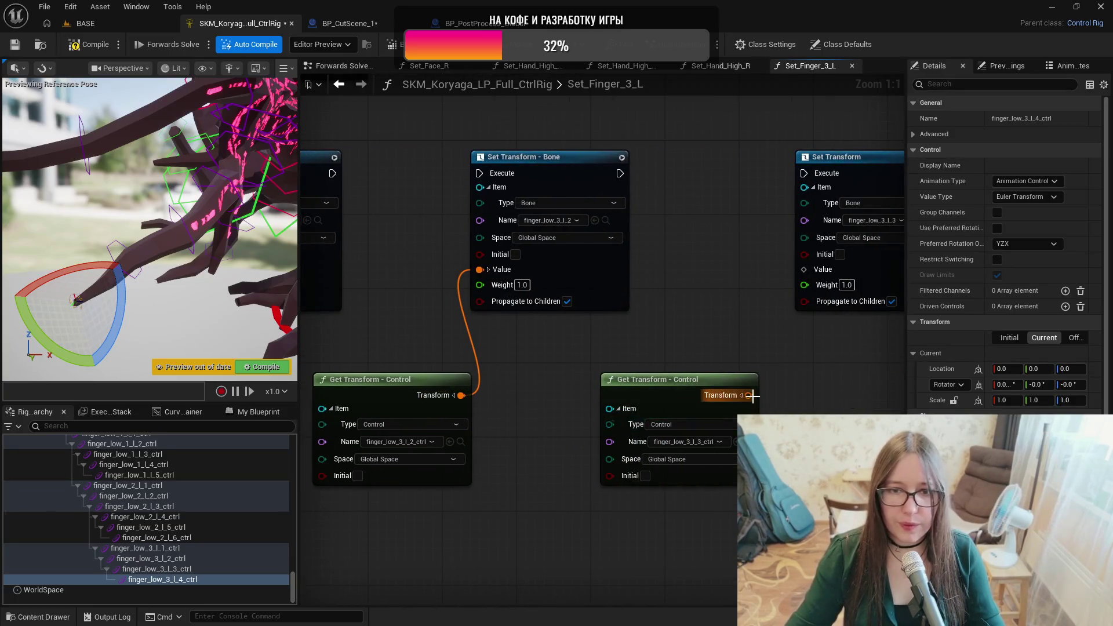
pyautogui.moveTo(754, 379); pyautogui.dragTo(805, 273)
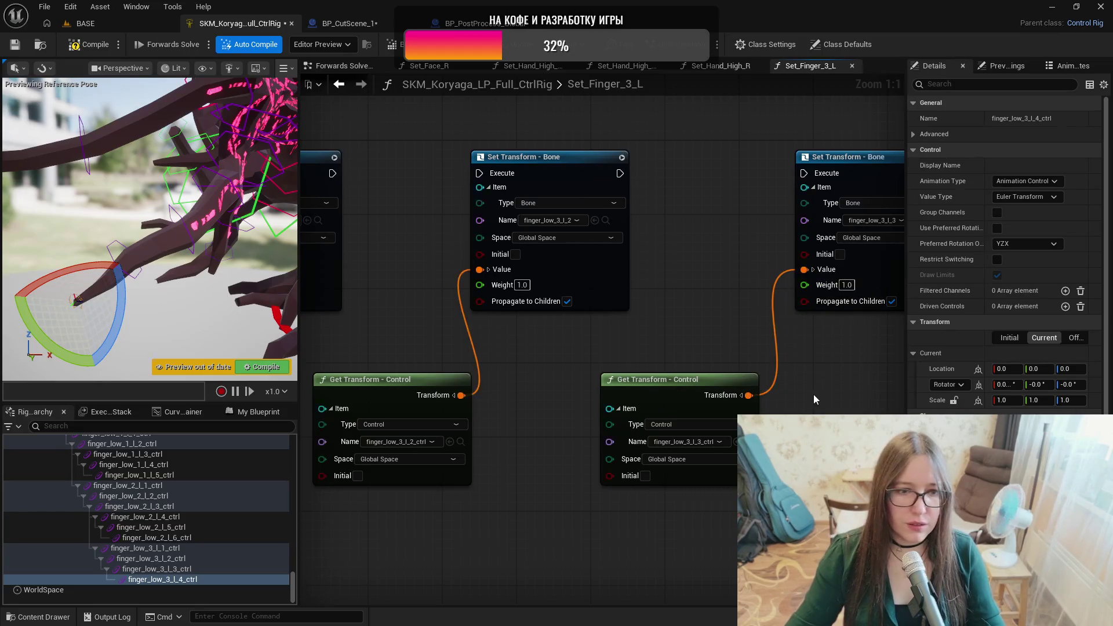
pyautogui.moveTo(817, 394); pyautogui.dragTo(700, 405)
pyautogui.moveTo(823, 397); pyautogui.dragTo(836, 271)
# Start the execution chain by dragging a wire out of the Entry node.
pyautogui.scroll(-5, 679, 308)
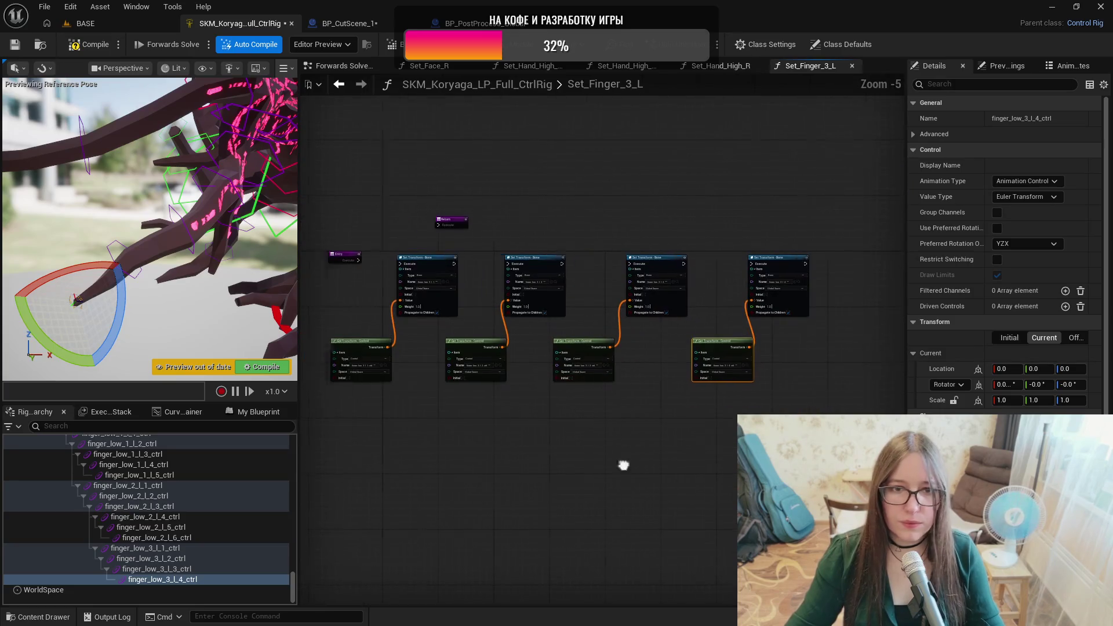
pyautogui.scroll(4, 518, 299)
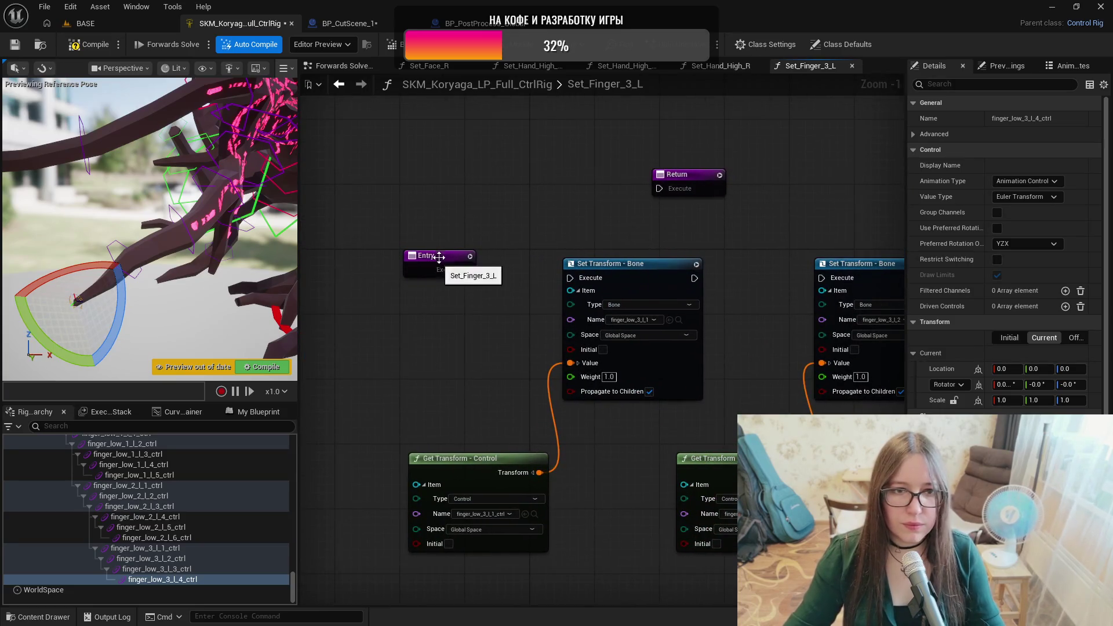
pyautogui.click(436, 278)
pyautogui.scroll(1, 475, 281)
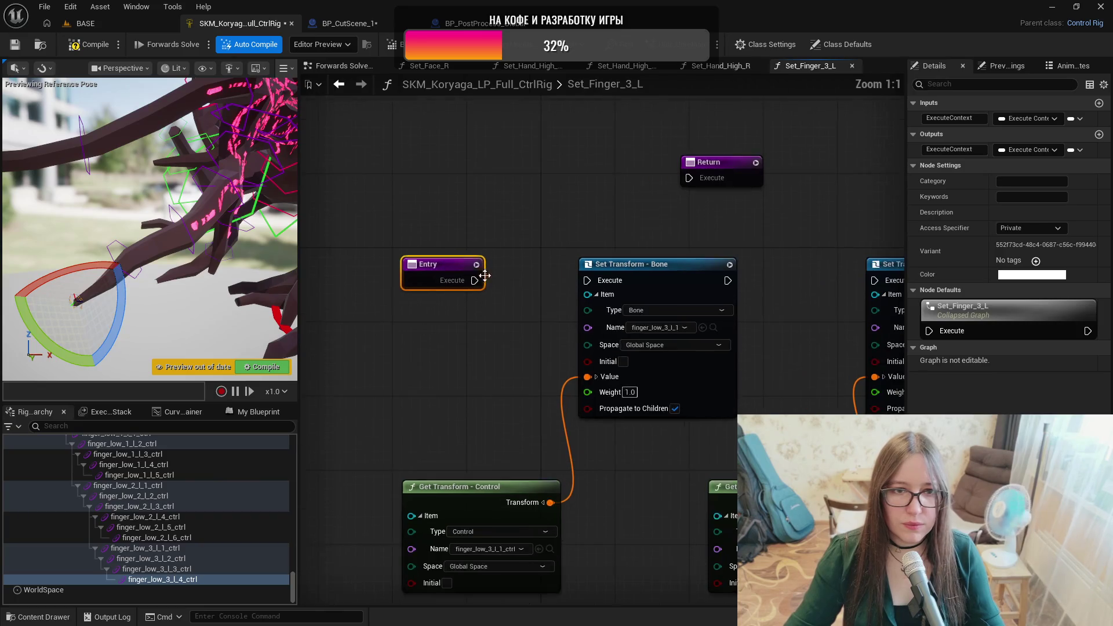
pyautogui.moveTo(475, 280); pyautogui.dragTo(783, 278)
# Chain execution from Entry through each Set Transform node to Return.
pyautogui.press('Escape')
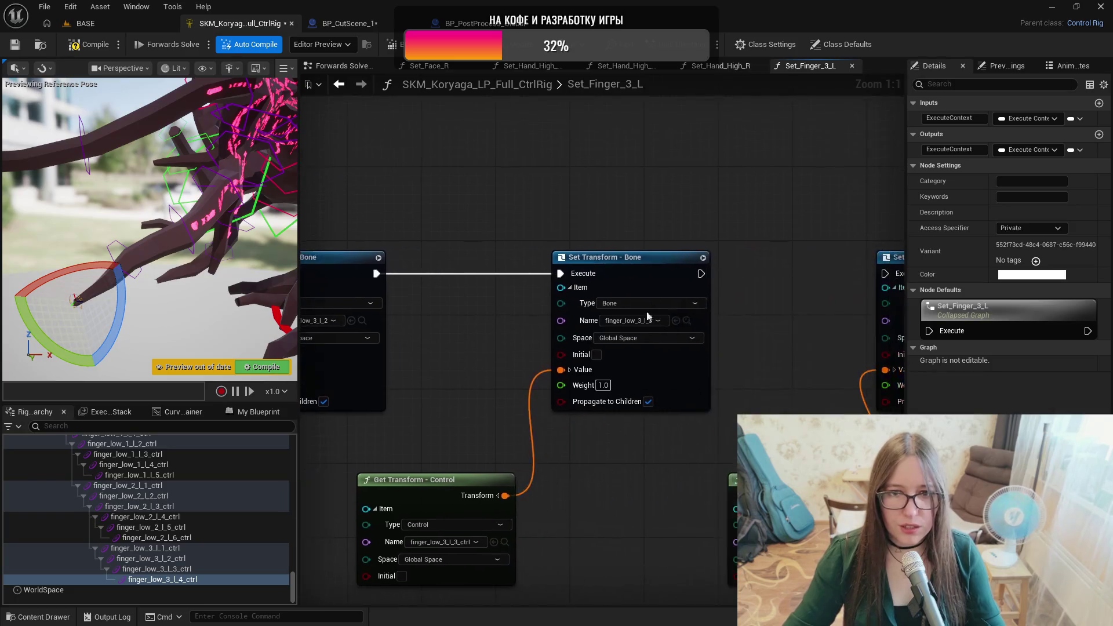
pyautogui.moveTo(701, 273); pyautogui.dragTo(885, 273)
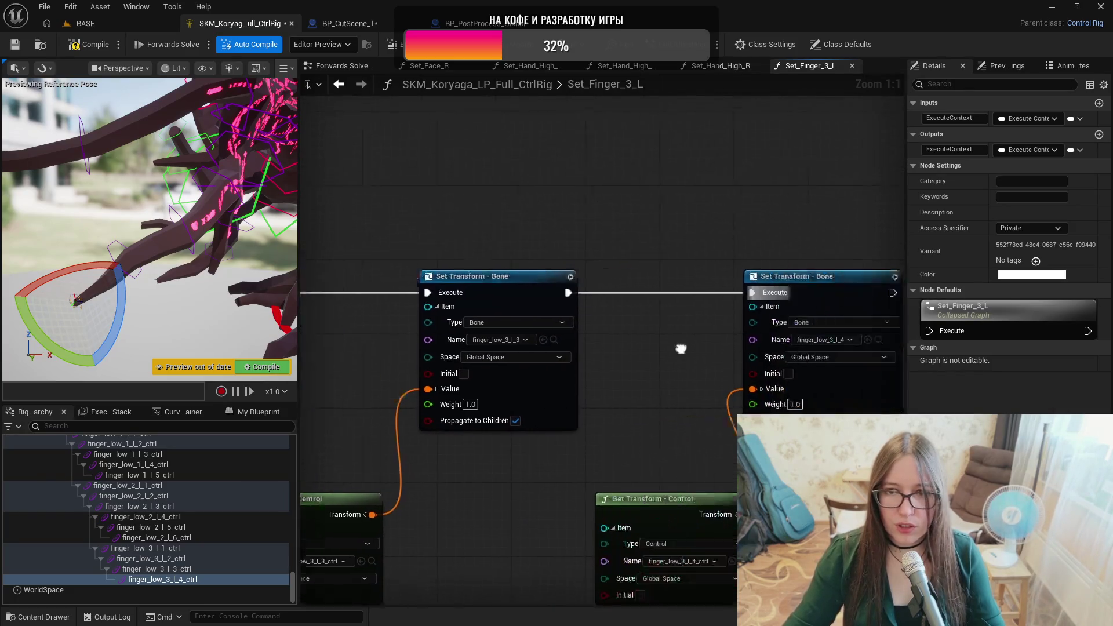
pyautogui.scroll(-3, 545, 316)
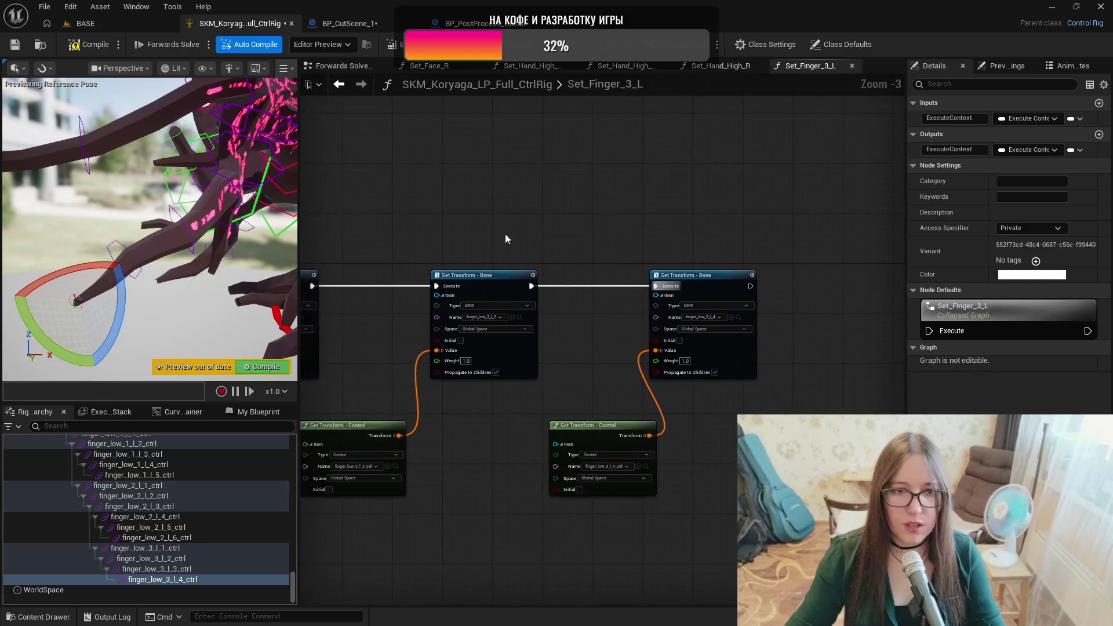
pyautogui.moveTo(455, 241)
pyautogui.mouseDown()
pyautogui.moveTo(899, 283)
pyautogui.moveTo(890, 314)
pyautogui.moveTo(877, 320)
pyautogui.moveTo(805, 321)
pyautogui.moveTo(861, 325)
pyautogui.mouseUp()
pyautogui.scroll(3, 837, 309)
pyautogui.moveTo(552, 251)
pyautogui.mouseDown()
pyautogui.moveTo(733, 285)
pyautogui.moveTo(609, 248)
pyautogui.moveTo(615, 235)
pyautogui.mouseUp()
pyautogui.moveTo(431, 318); pyautogui.dragTo(543, 318)
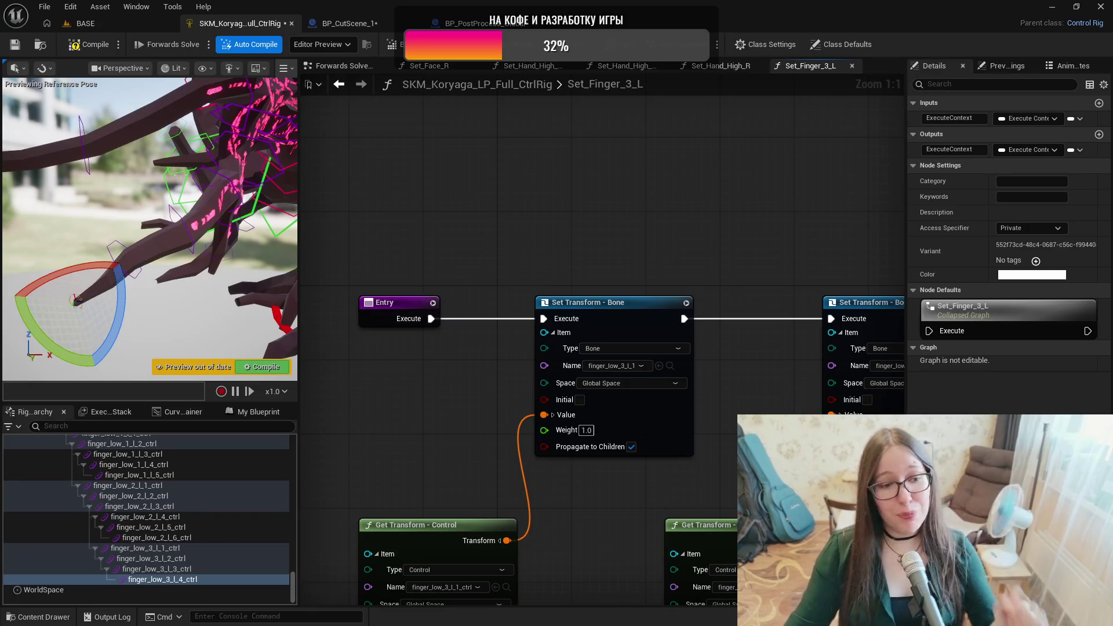
# Compile and save the rig, then look over the finished graph.
pyautogui.click(87, 44)
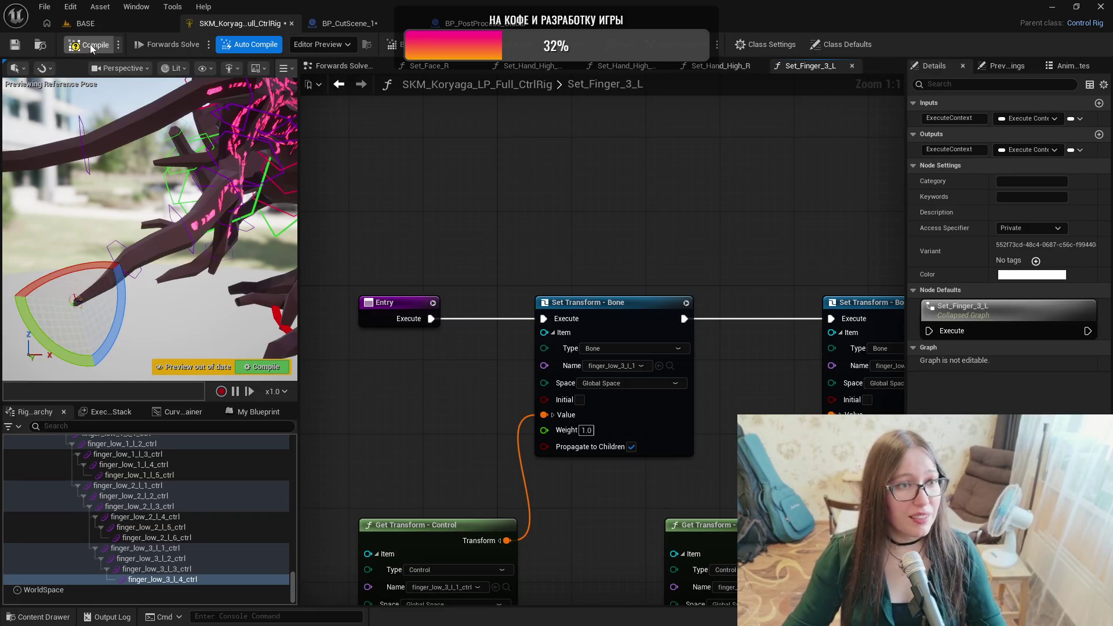
pyautogui.click(15, 44)
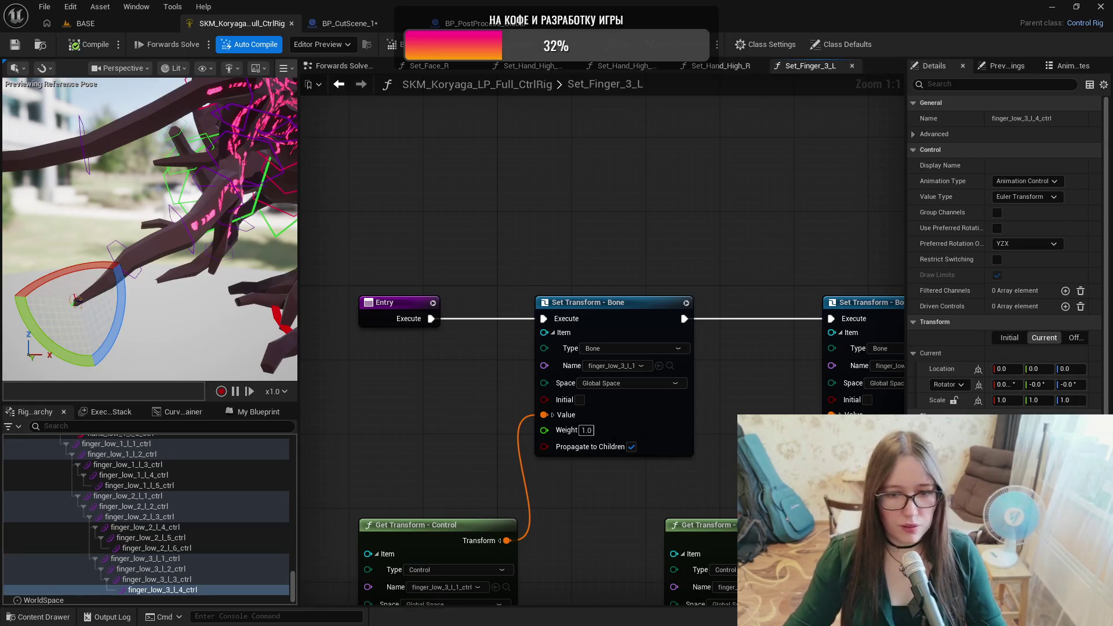
pyautogui.moveTo(400, 167); pyautogui.dragTo(243, 29)
pyautogui.moveTo(708, 363); pyautogui.dragTo(433, 337)
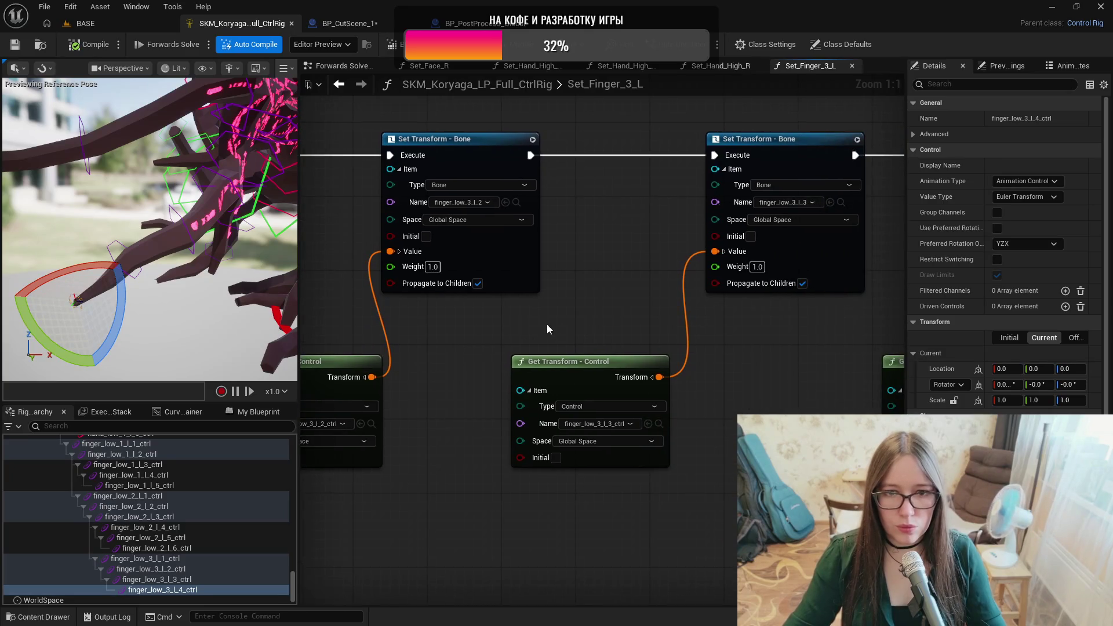
# Place a Set_Finger_3_L call in the Forwards Solve graph, running after the For Each loop completes.
pyautogui.click(335, 68)
pyautogui.scroll(3, 480, 328)
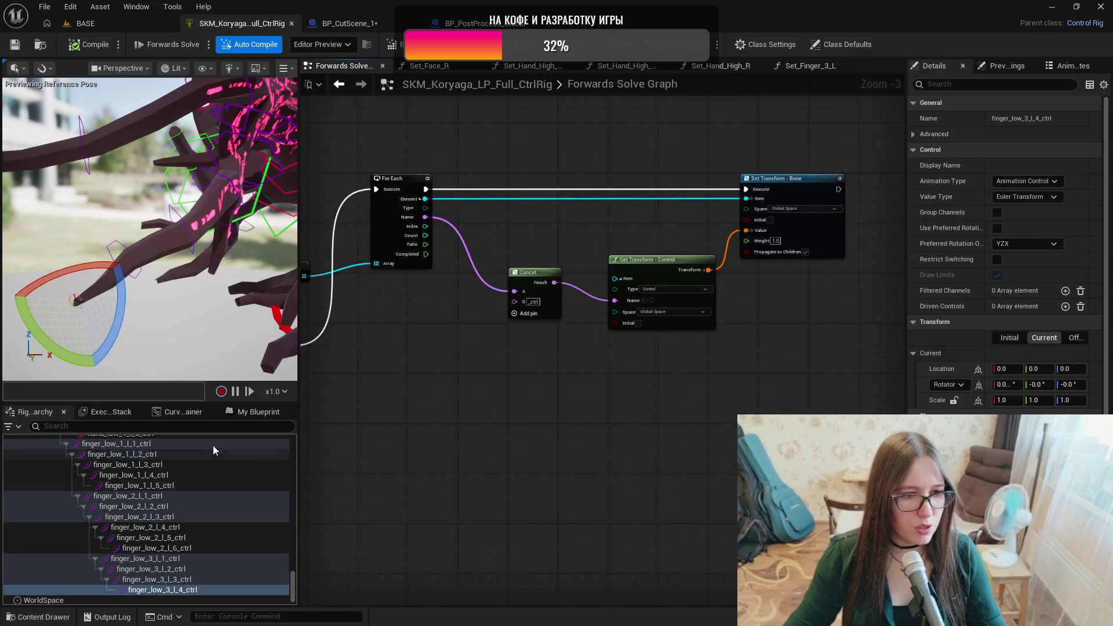
pyautogui.click(244, 413)
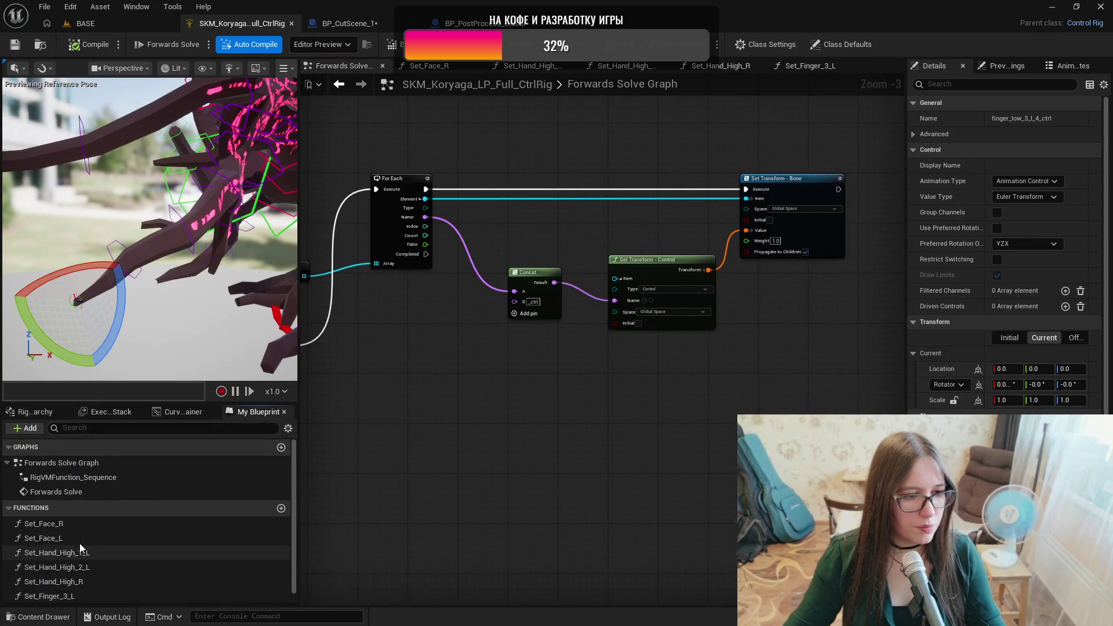
pyautogui.moveTo(63, 596); pyautogui.dragTo(482, 408)
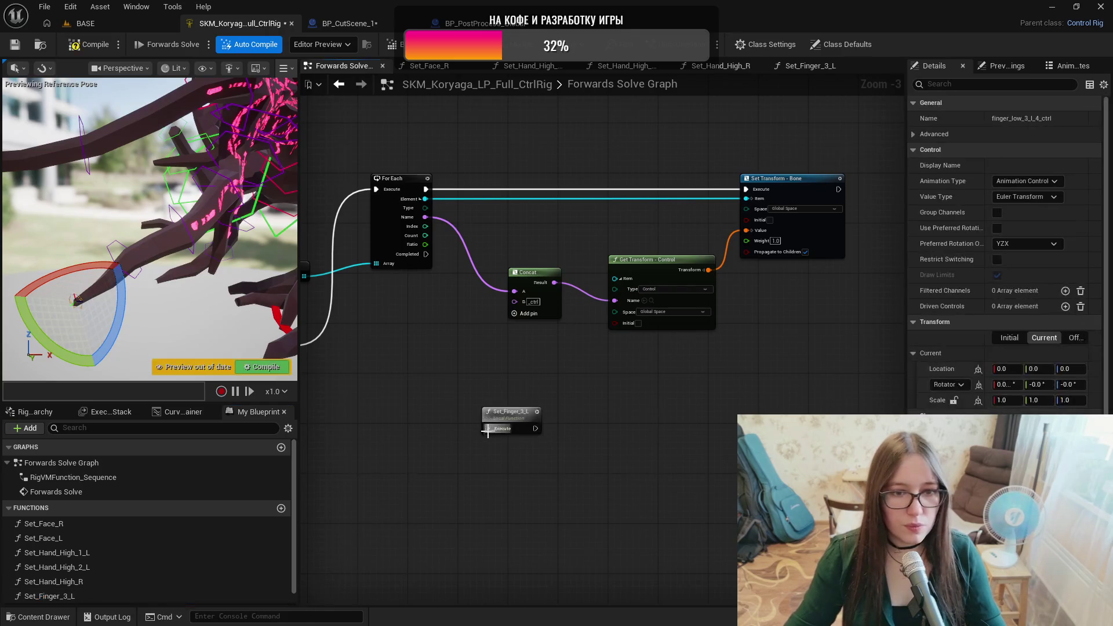
pyautogui.moveTo(426, 254)
pyautogui.mouseDown()
pyautogui.moveTo(469, 405)
pyautogui.moveTo(488, 429)
pyautogui.moveTo(523, 357)
pyautogui.mouseUp()
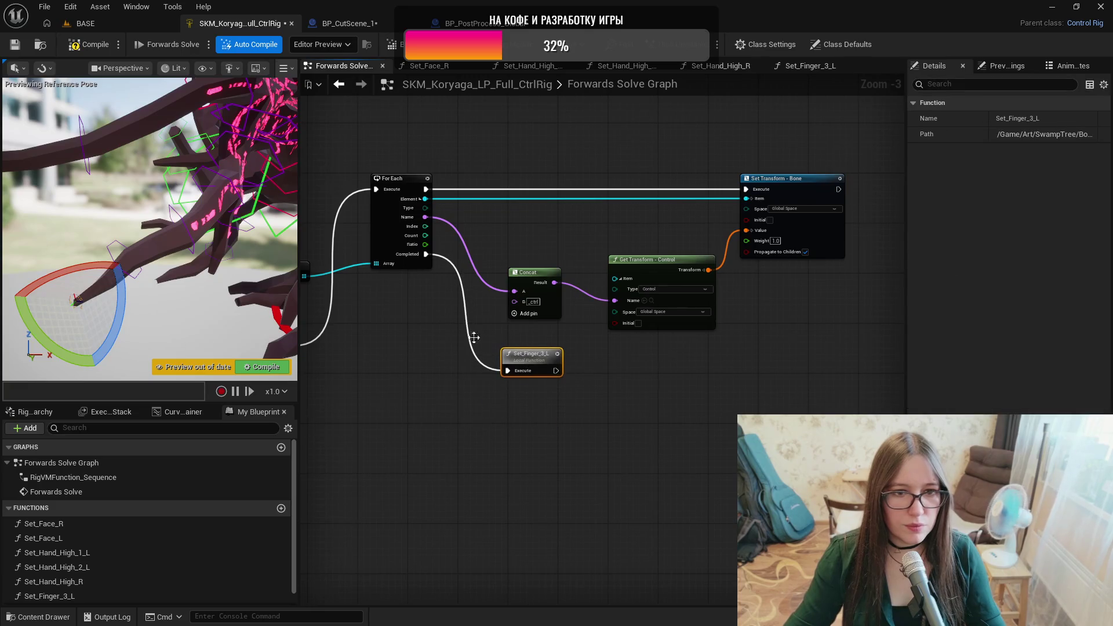
# Compile and save the control rig, then show the Rig Hierarchy.
pyautogui.click(89, 44)
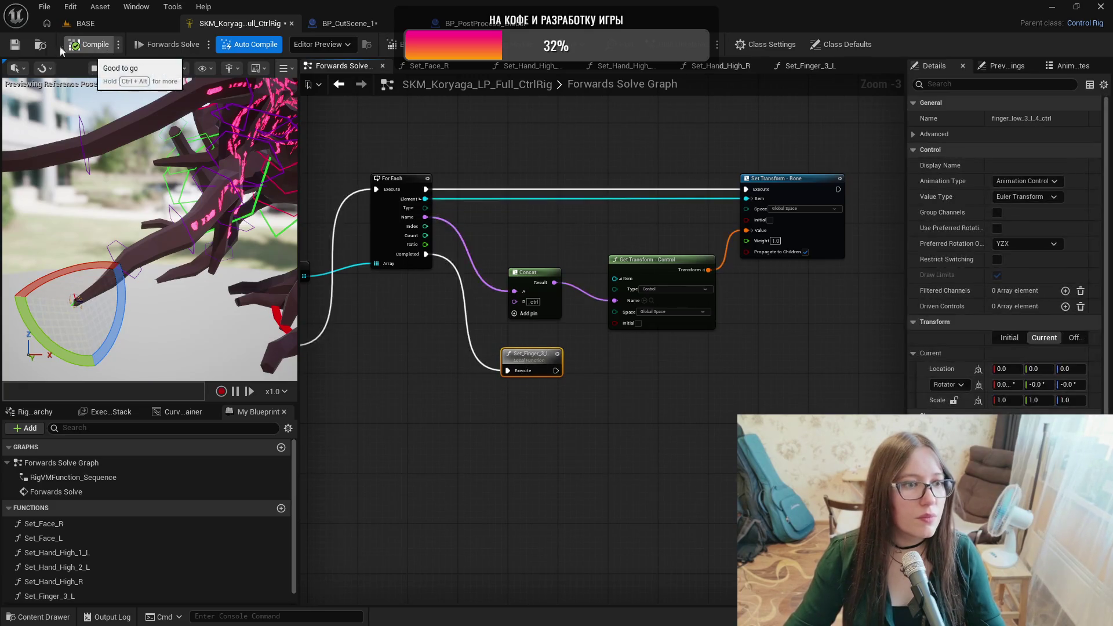
pyautogui.click(14, 45)
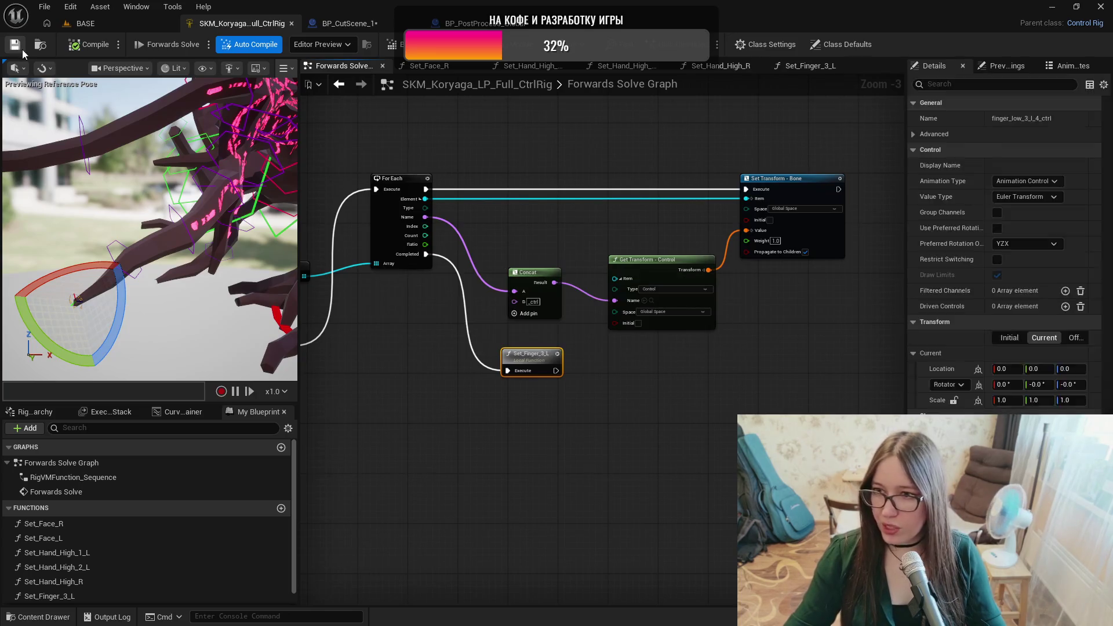
pyautogui.click(31, 412)
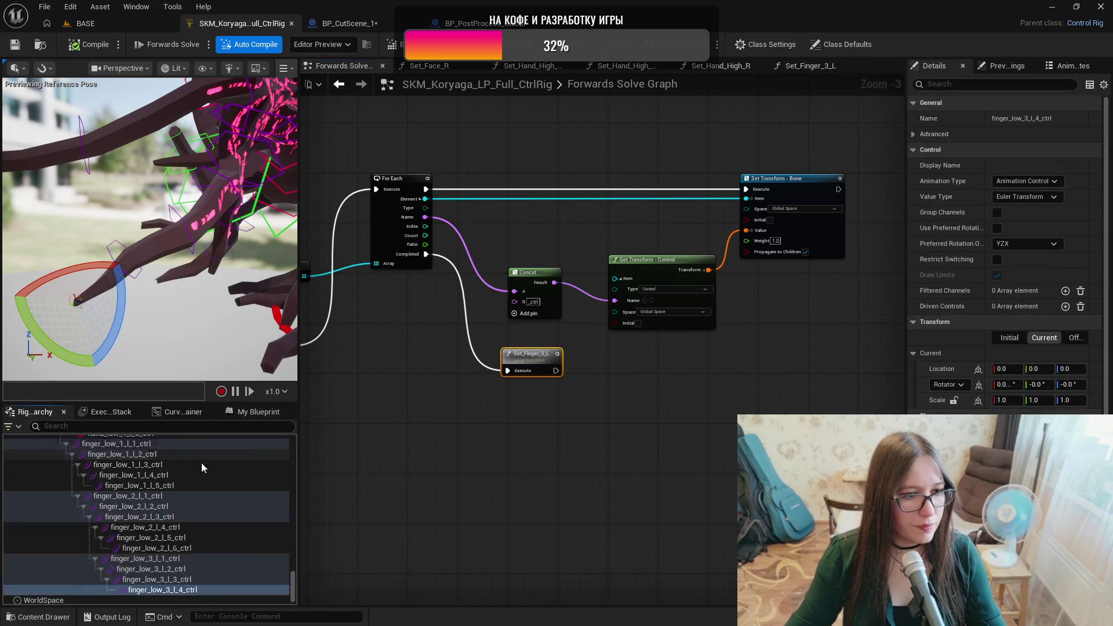
# Check clavicle_low_l and hand_low_2_l_1, then collapse the hand_low_1_l_1 branch.
pyautogui.moveTo(293, 585); pyautogui.dragTo(284, 440)
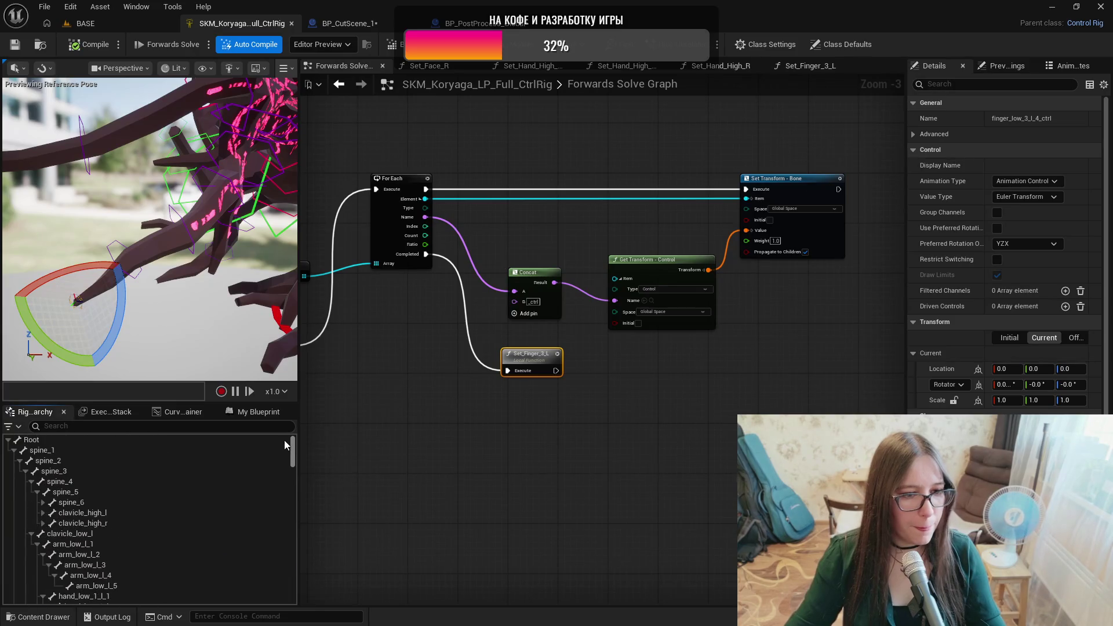
pyautogui.click(73, 535)
pyautogui.scroll(-2, 77, 537)
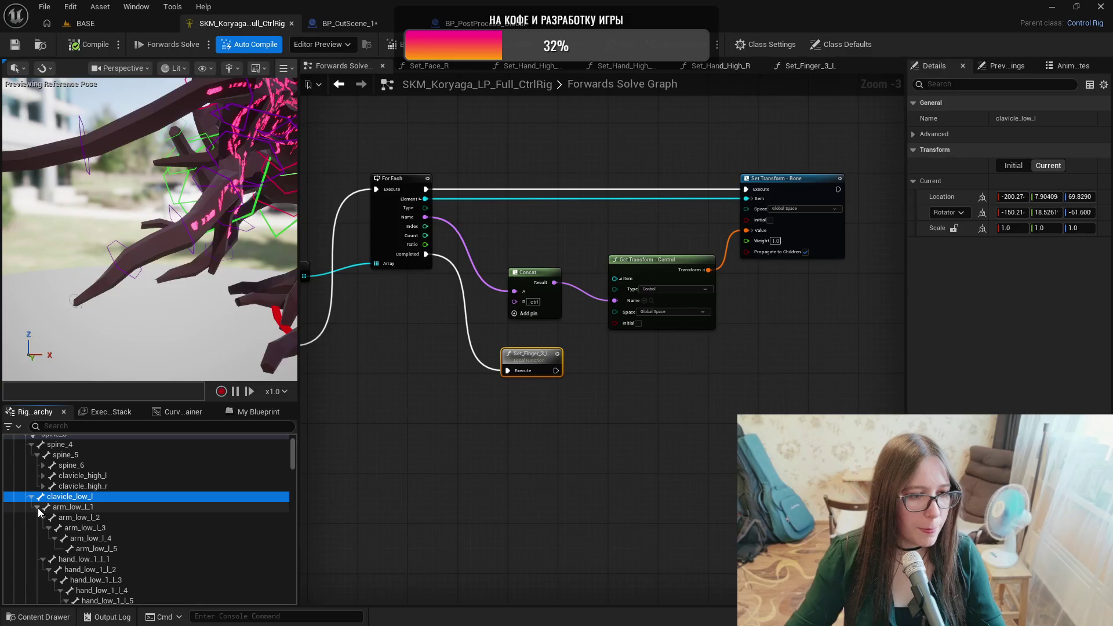
pyautogui.scroll(-6, 83, 511)
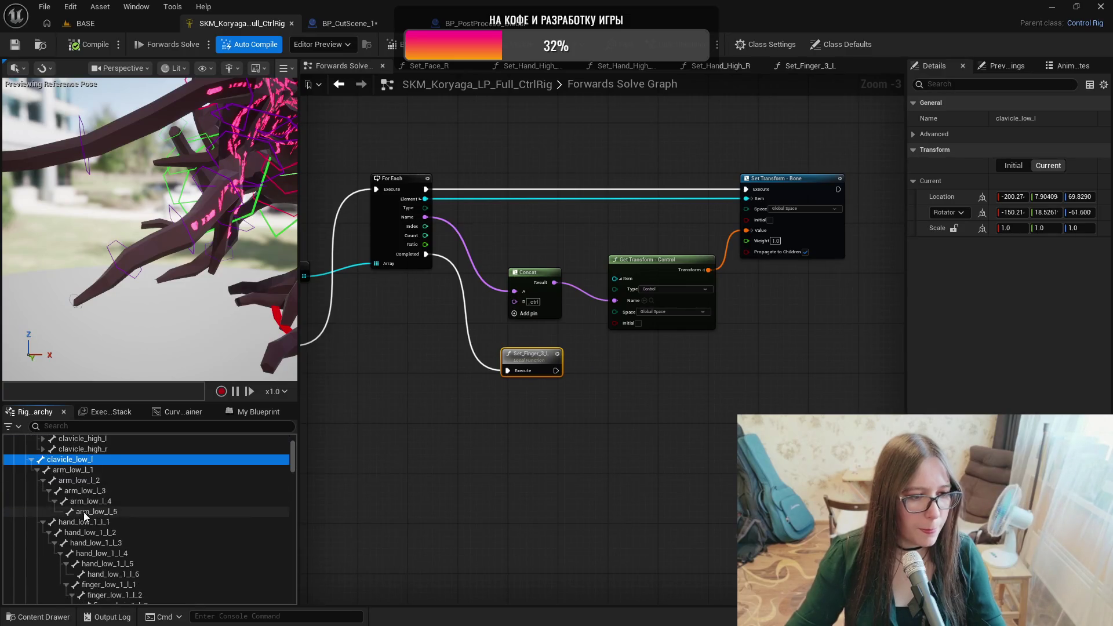
pyautogui.scroll(-5, 140, 541)
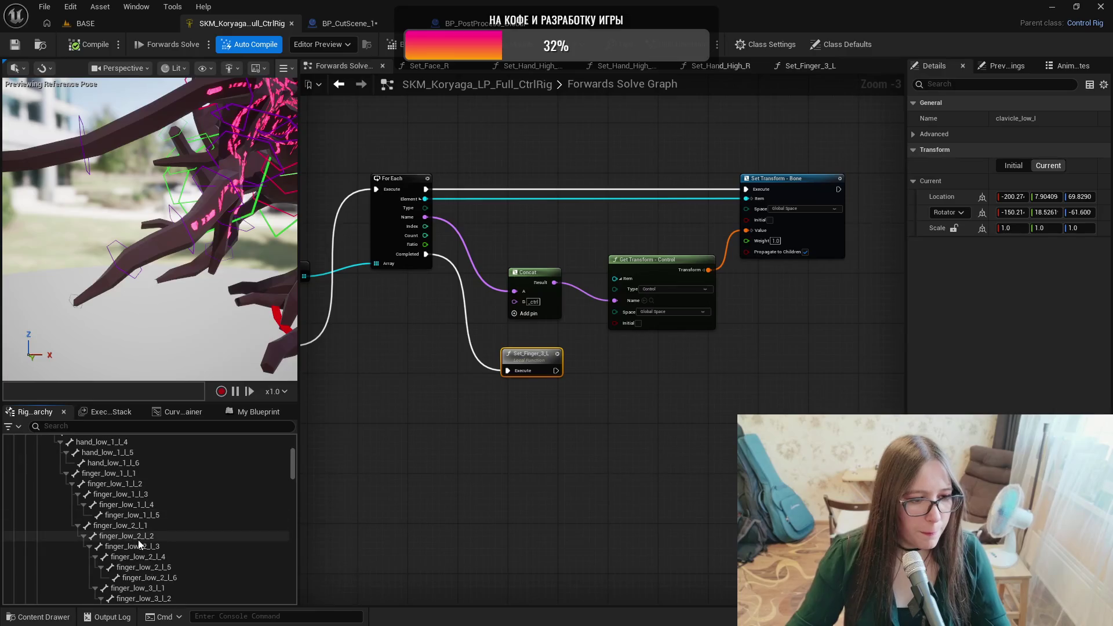
pyautogui.scroll(-2, 181, 552)
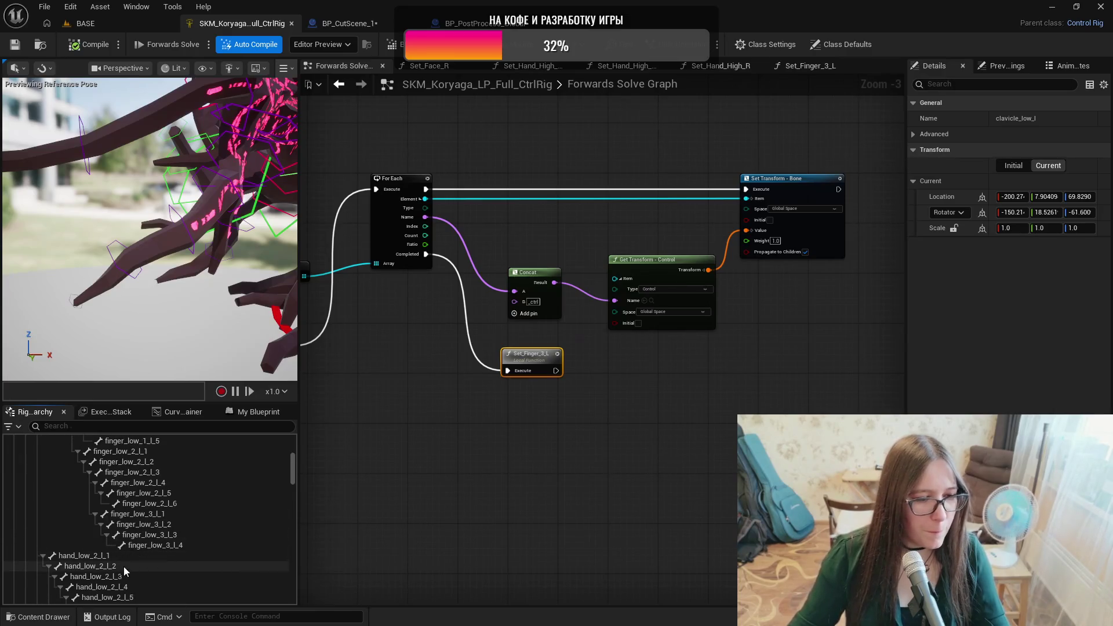
pyautogui.click(100, 556)
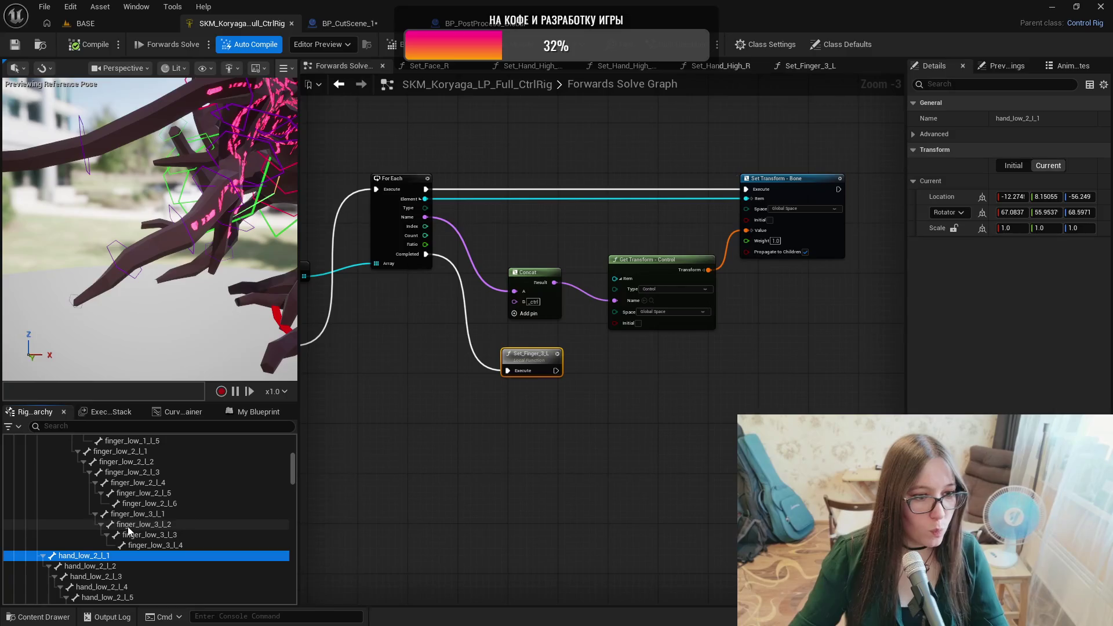
pyautogui.scroll(5, 125, 524)
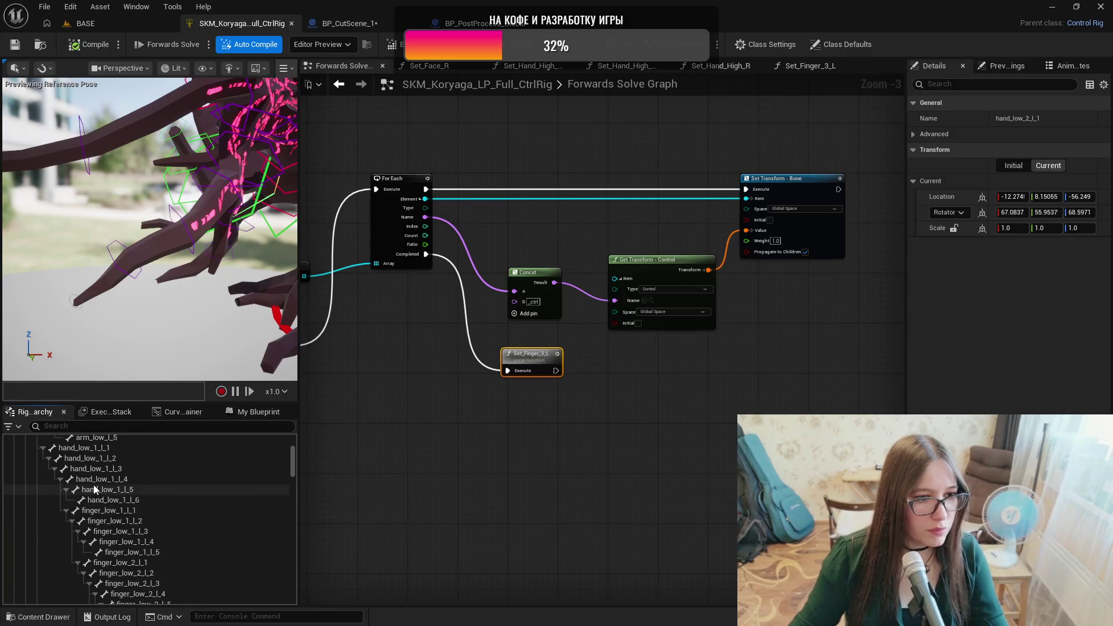
pyautogui.click(42, 448)
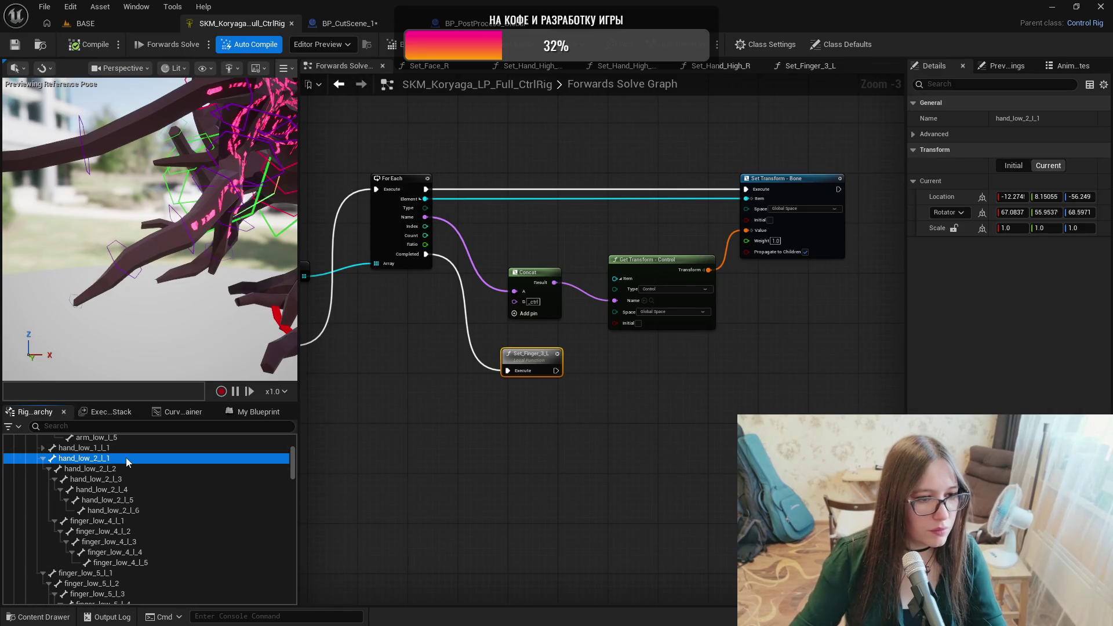
# Inspect bones hand_low_2_l_2 through hand_low_2_l_6 around the hand, then switch to the BASE level.
pyautogui.moveTo(151, 232); pyautogui.dragTo(229, 216)
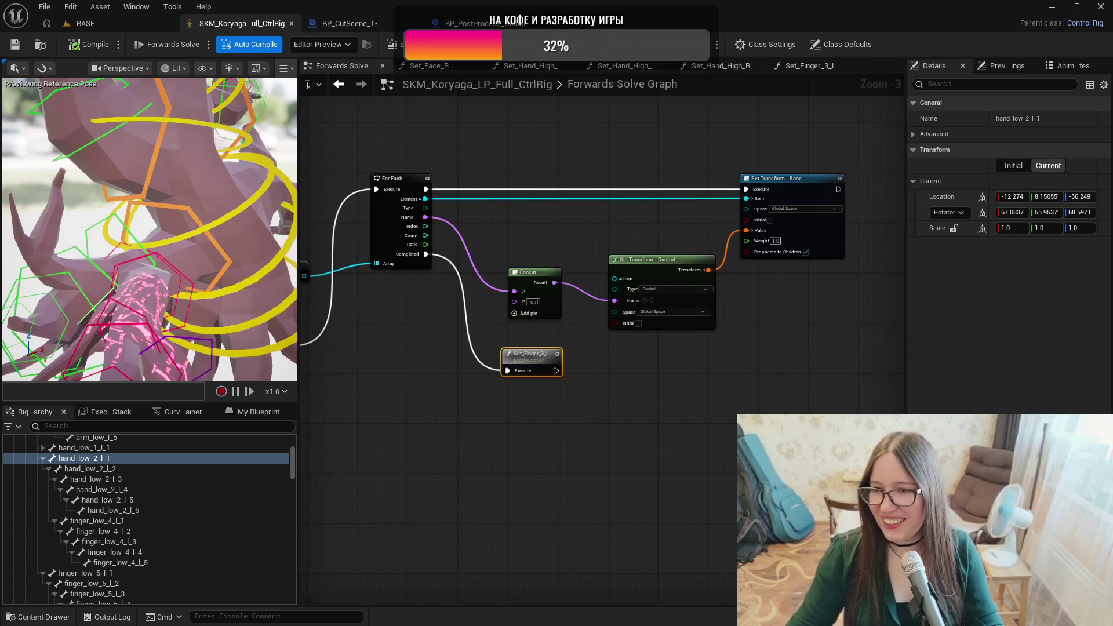
pyautogui.moveTo(151, 232); pyautogui.dragTo(267, 210)
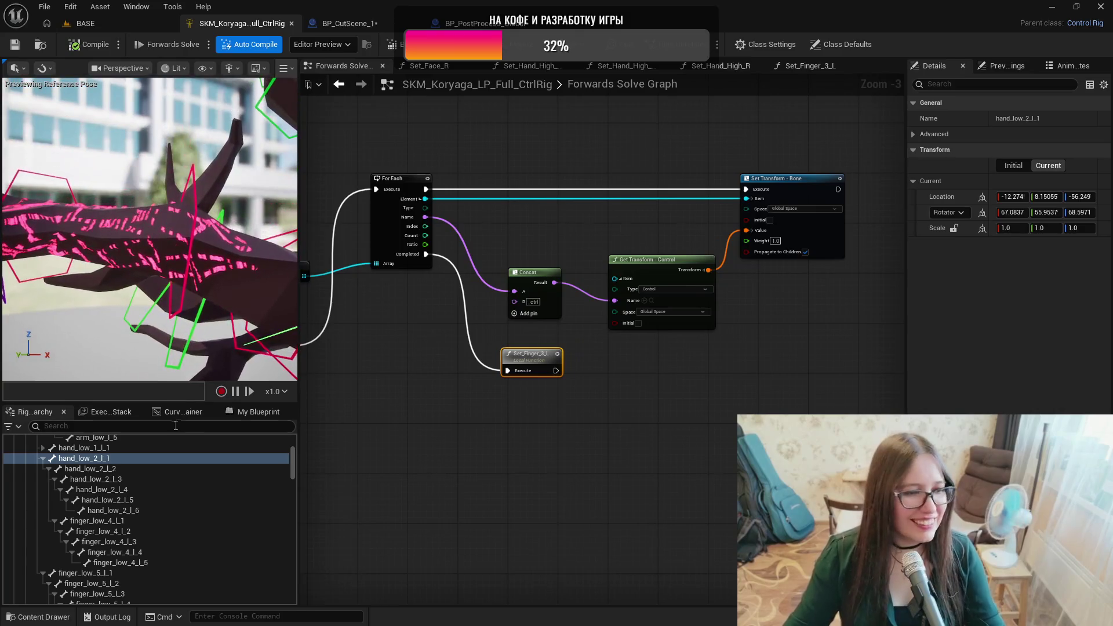
pyautogui.click(122, 468)
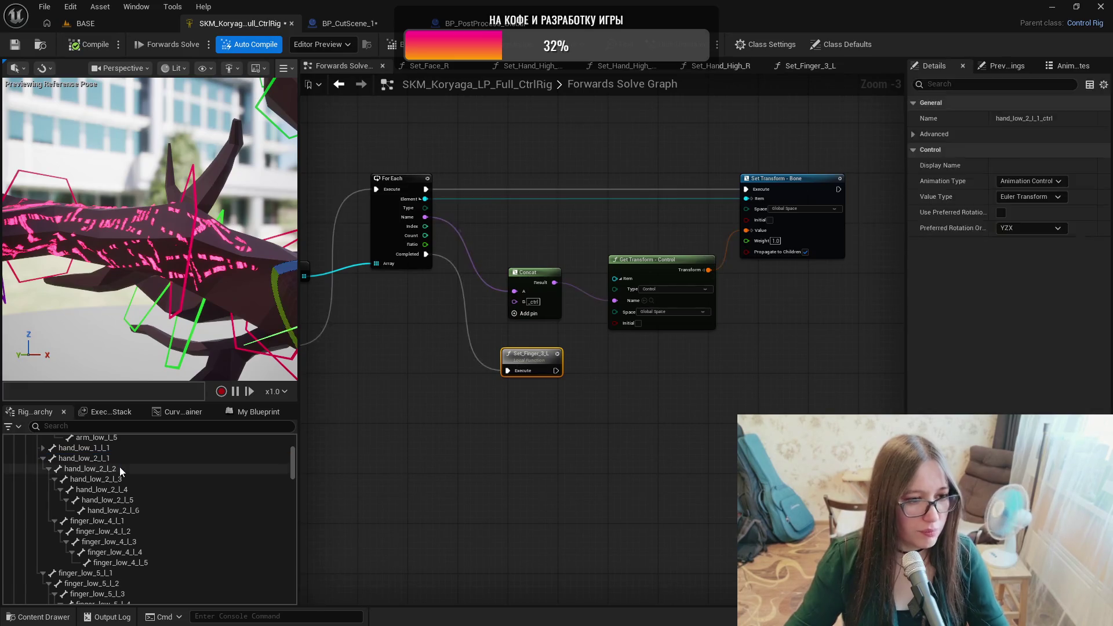
pyautogui.click(126, 478)
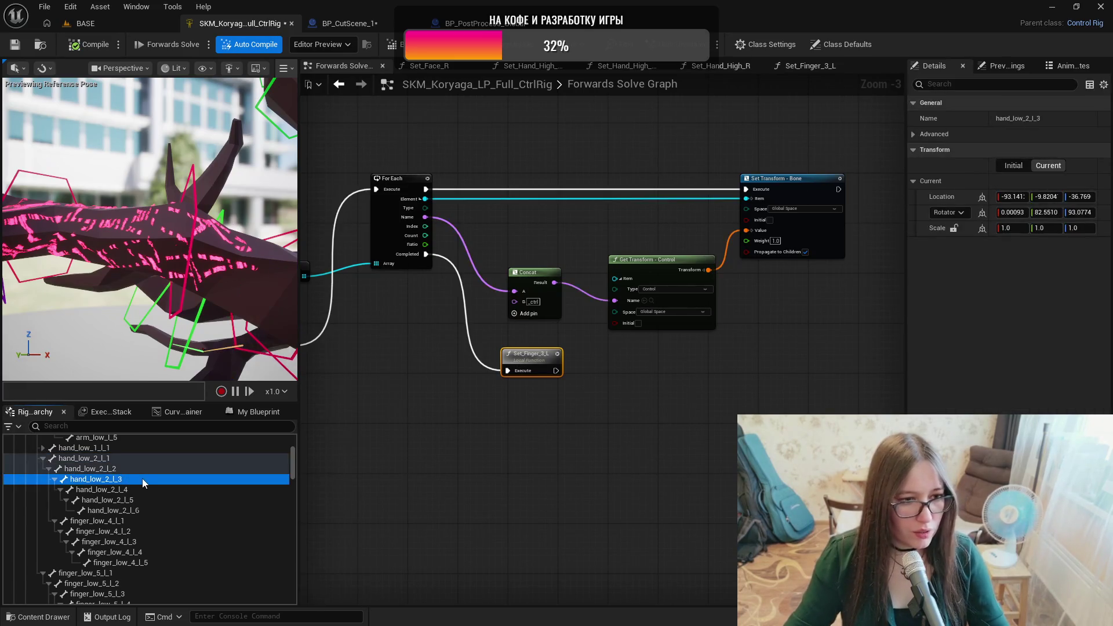
pyautogui.click(138, 490)
pyautogui.click(138, 503)
pyautogui.click(145, 510)
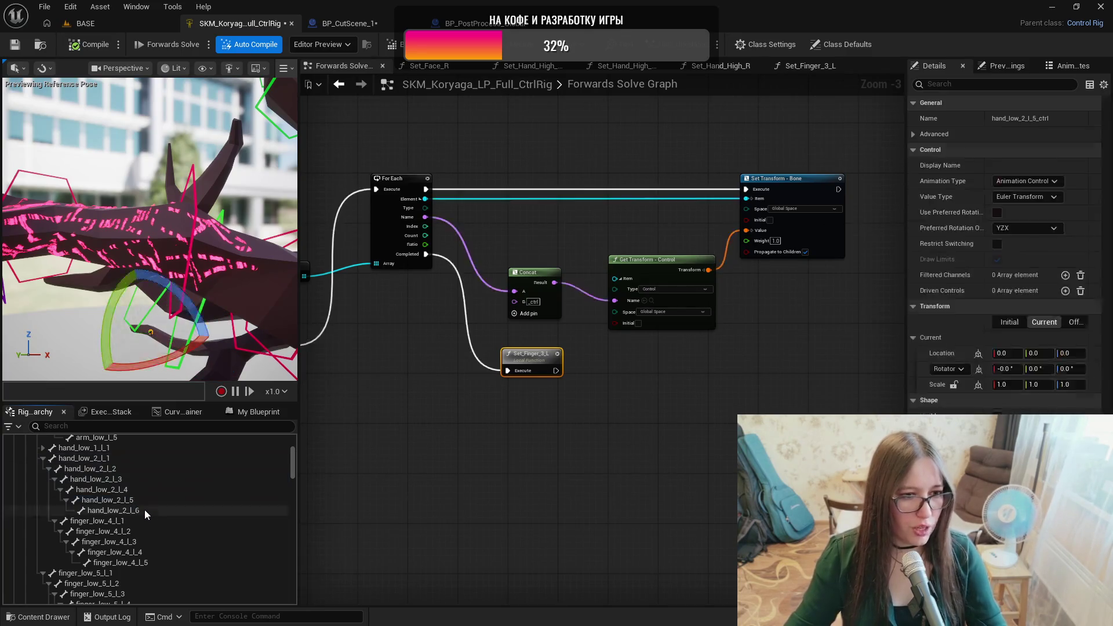
pyautogui.click(131, 93)
pyautogui.click(101, 21)
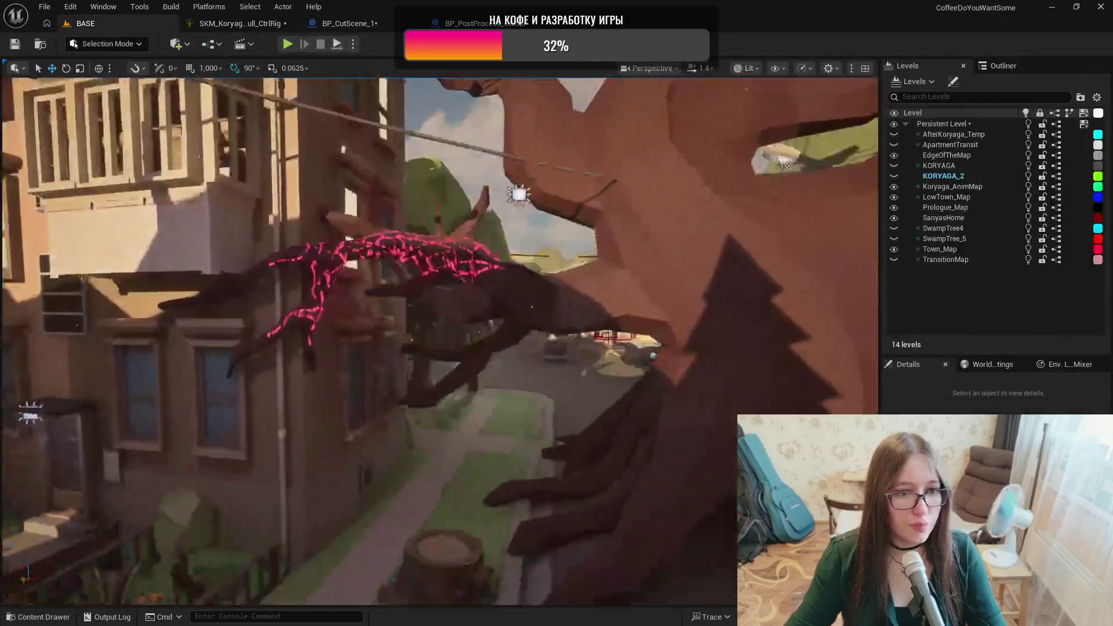
# Fly the level camera toward the creature's glowing arm, then return to the SKM_Koryaga control rig.
pyautogui.moveTo(374, 372); pyautogui.dragTo(375, 372)
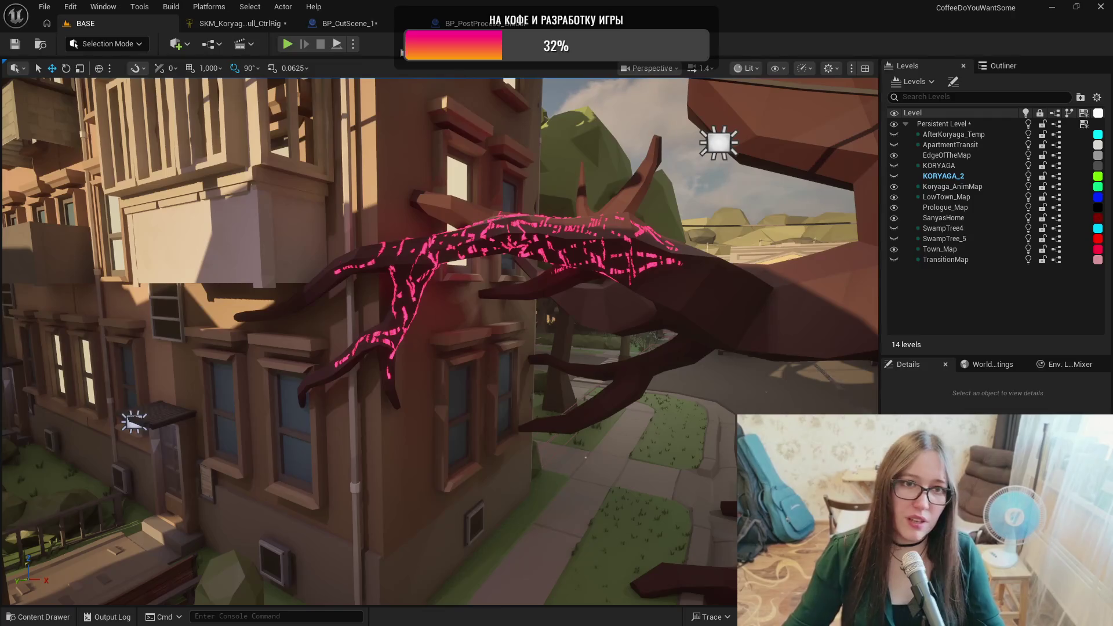
pyautogui.click(213, 24)
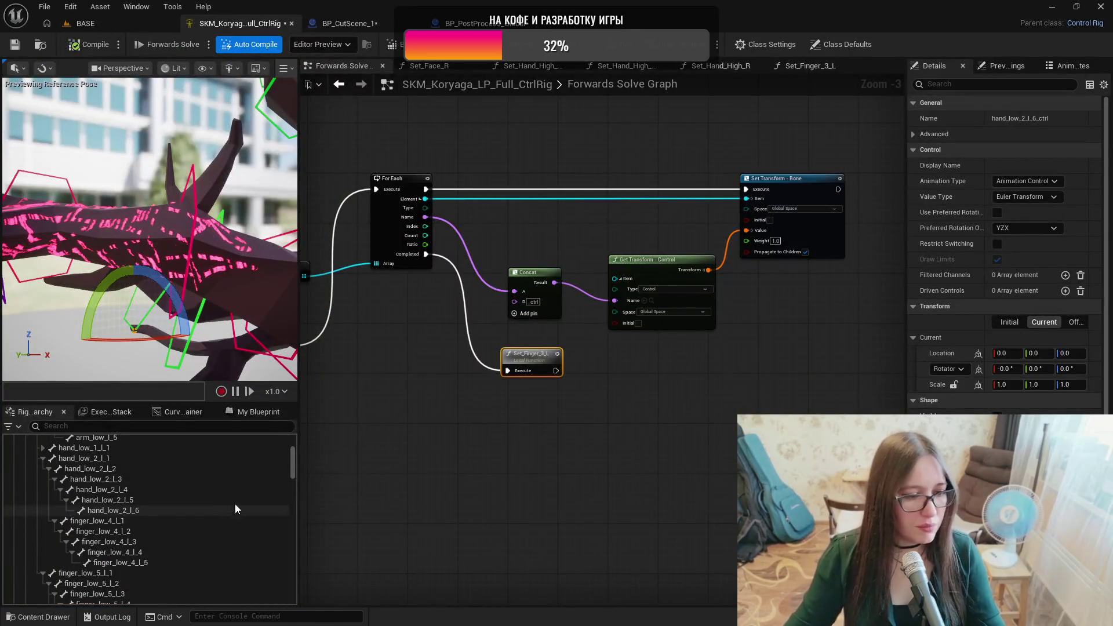
# Collapse the clavicle_low_r, root_middle_1, root_right, root_l_1, root_rr_1 and root_ll_1 branches.
pyautogui.moveTo(294, 468)
pyautogui.mouseDown()
pyautogui.moveTo(296, 603)
pyautogui.moveTo(300, 468)
pyautogui.mouseUp()
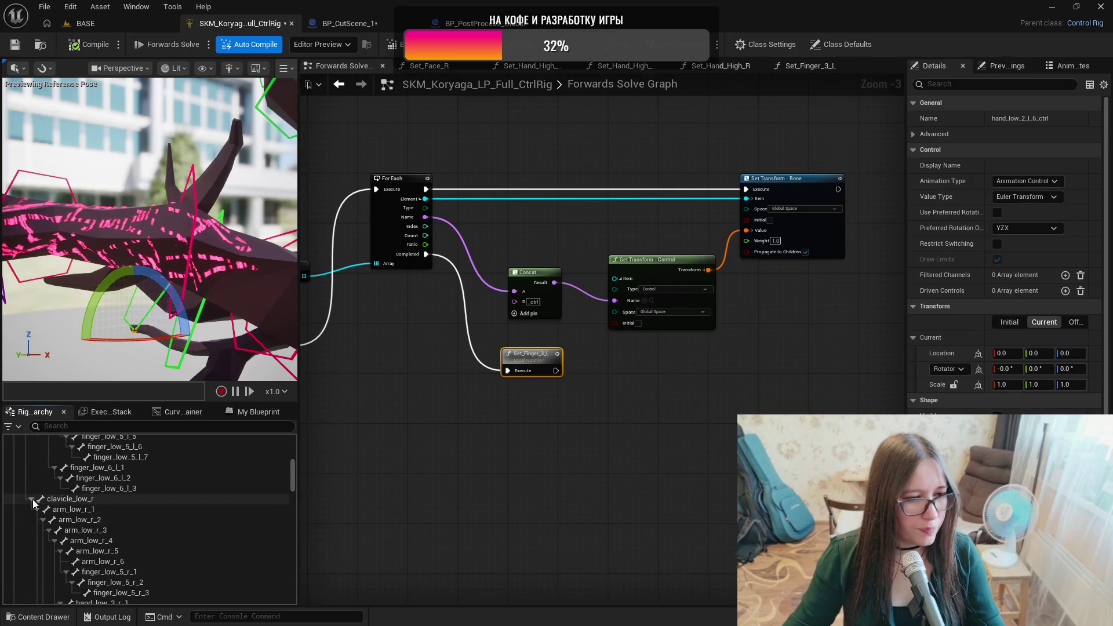
pyautogui.click(31, 499)
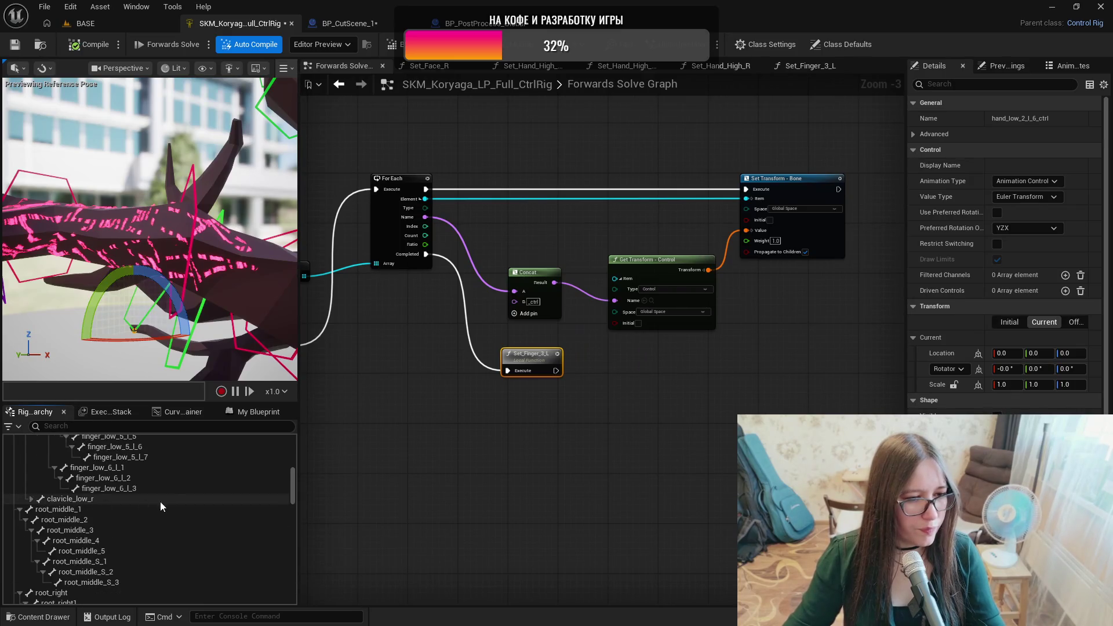
pyautogui.click(20, 509)
pyautogui.click(20, 520)
pyautogui.scroll(-1, 70, 524)
pyautogui.click(19, 512)
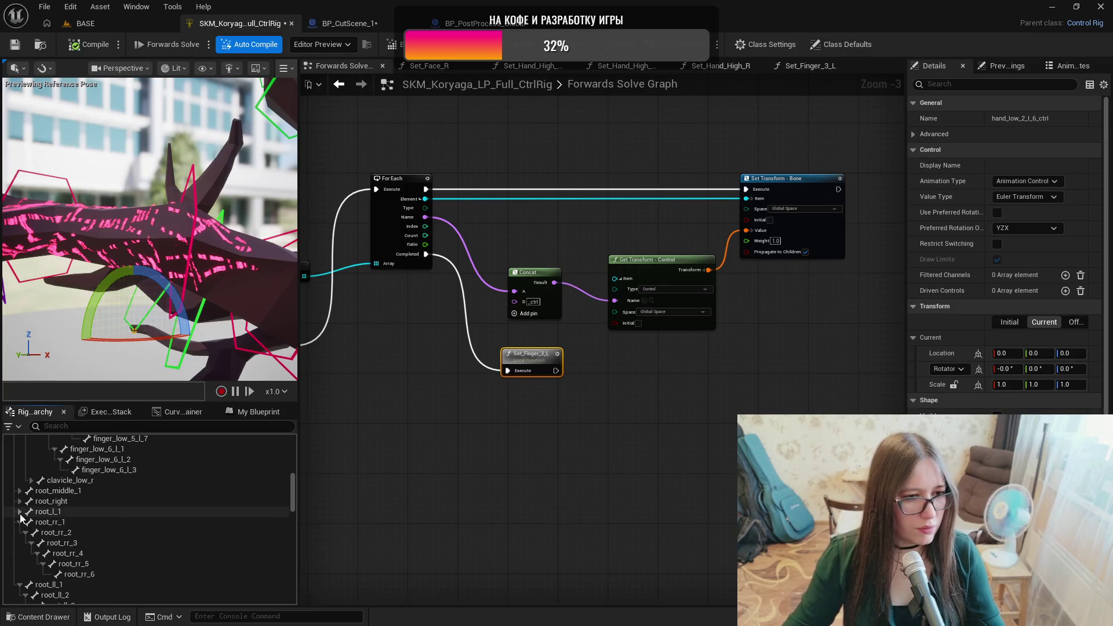
pyautogui.click(19, 522)
pyautogui.click(20, 532)
pyautogui.scroll(4, 81, 533)
pyautogui.scroll(3, 79, 525)
pyautogui.scroll(5, 45, 510)
pyautogui.scroll(4, 45, 511)
pyautogui.scroll(-3, 113, 522)
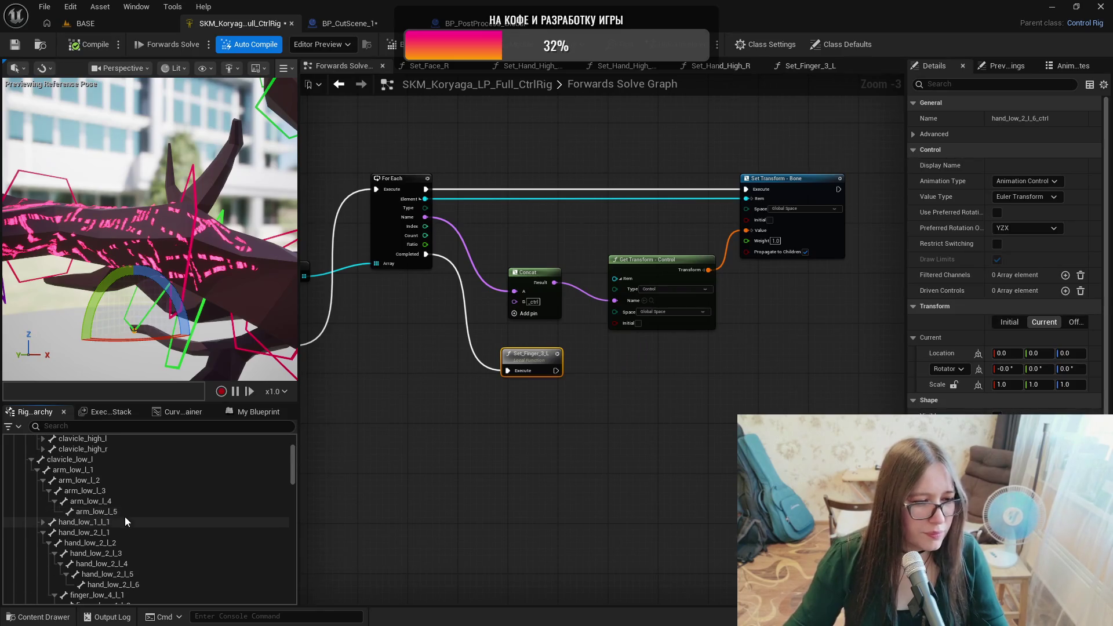
pyautogui.scroll(-1, 99, 524)
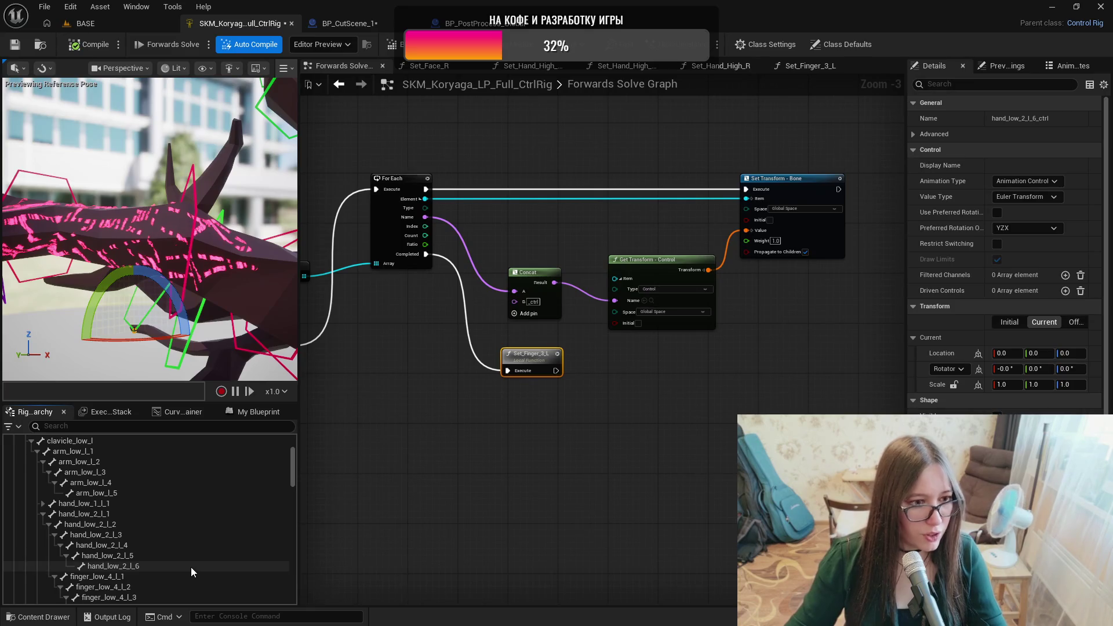
# Select controls hand_low_2_l_1_ctrl through hand_low_2_l_6_ctrl together.
pyautogui.moveTo(291, 475); pyautogui.dragTo(294, 603)
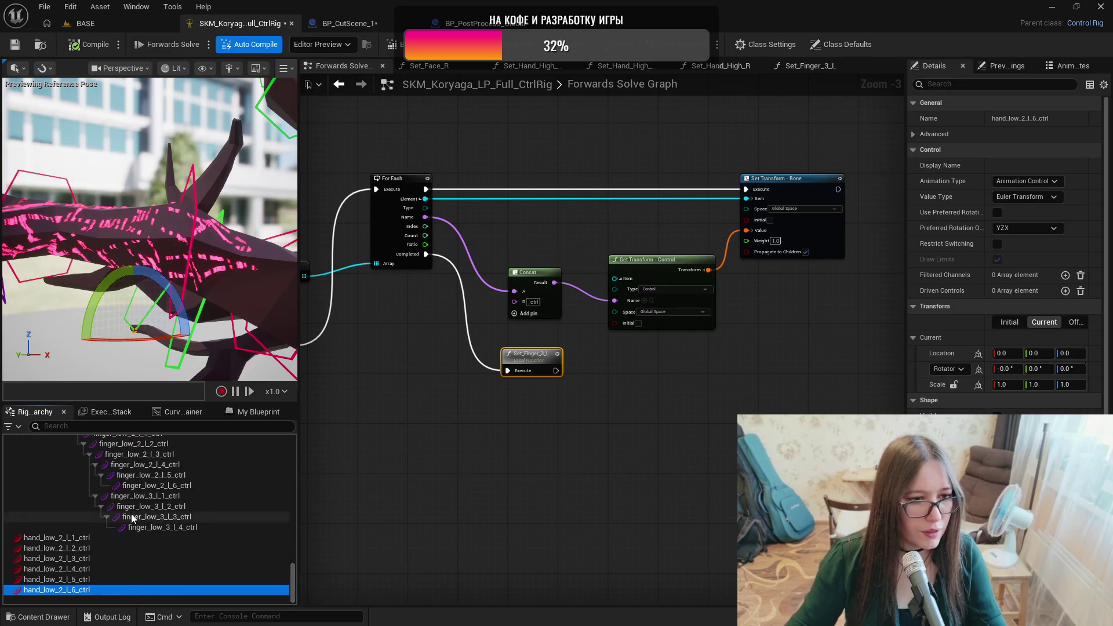
pyautogui.scroll(8, 132, 517)
pyautogui.click(109, 498)
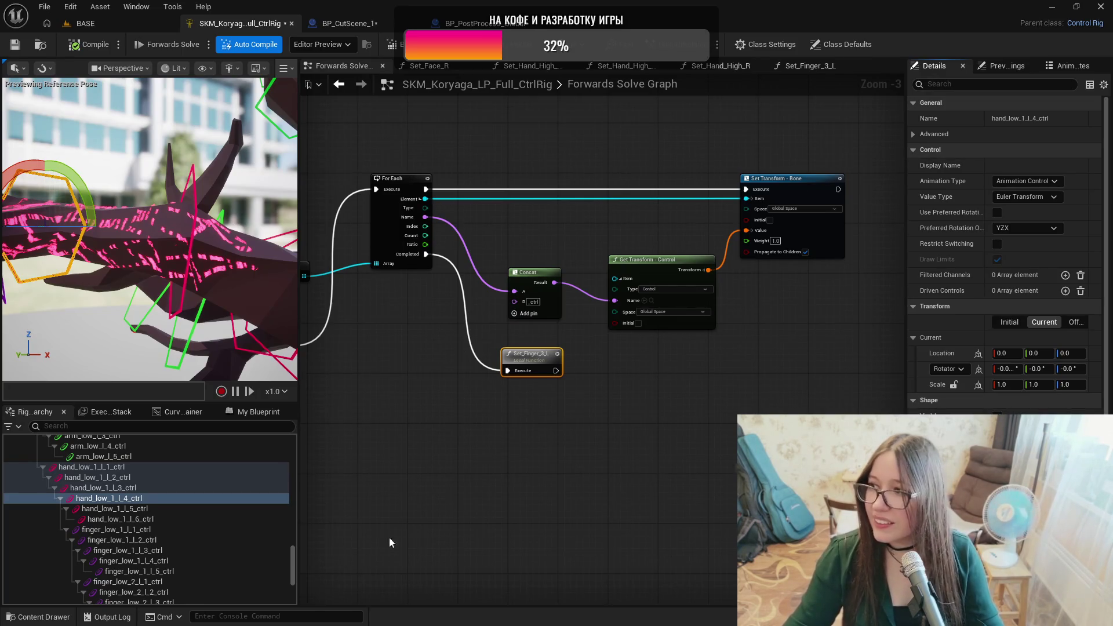
pyautogui.scroll(-6, 152, 516)
pyautogui.scroll(-2, 152, 520)
pyautogui.click(75, 538)
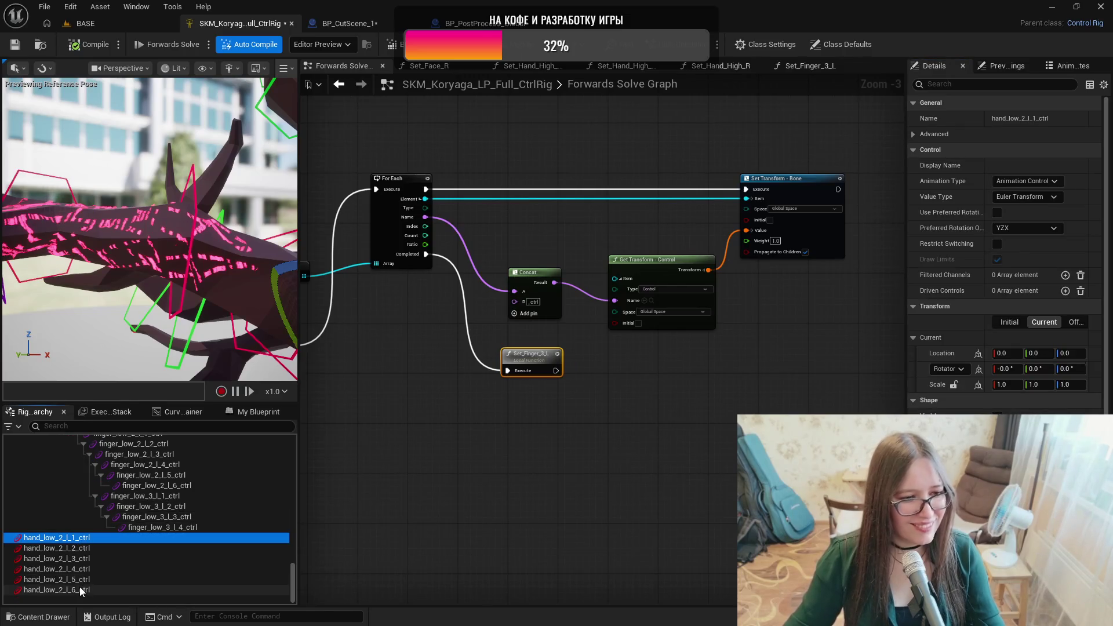
pyautogui.keyDown('shift'); pyautogui.click(81, 590); pyautogui.keyUp('shift')
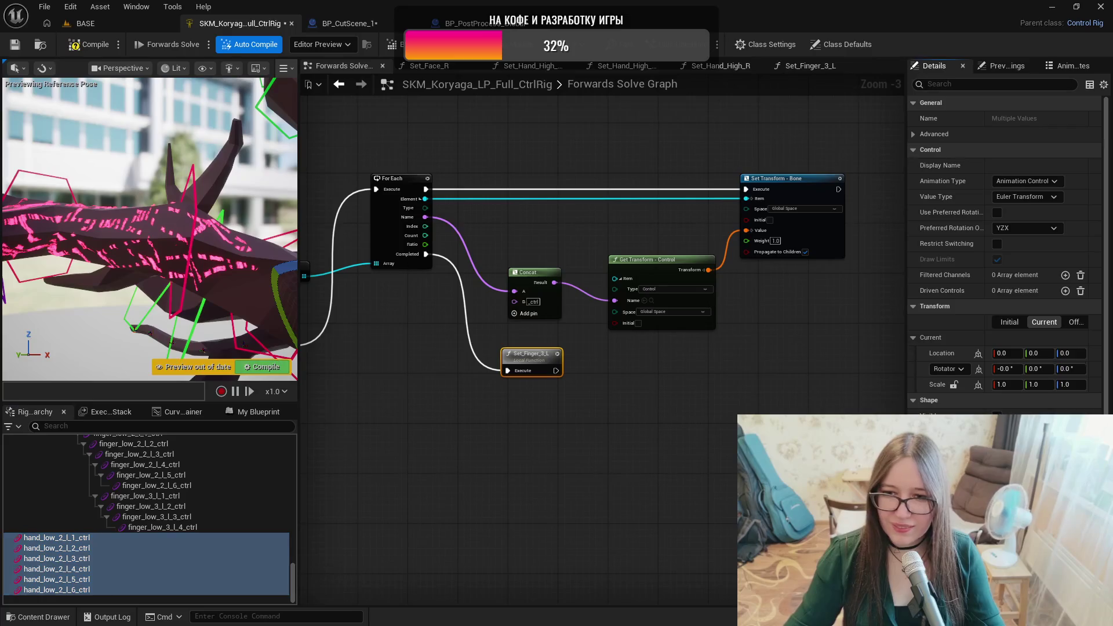
# Frame the preview on hand_low_2_l_1_ctrl and orbit around the creature's hand.
pyautogui.moveTo(151, 232)
pyautogui.mouseDown()
pyautogui.moveTo(128, 232)
pyautogui.moveTo(127, 185)
pyautogui.mouseUp()
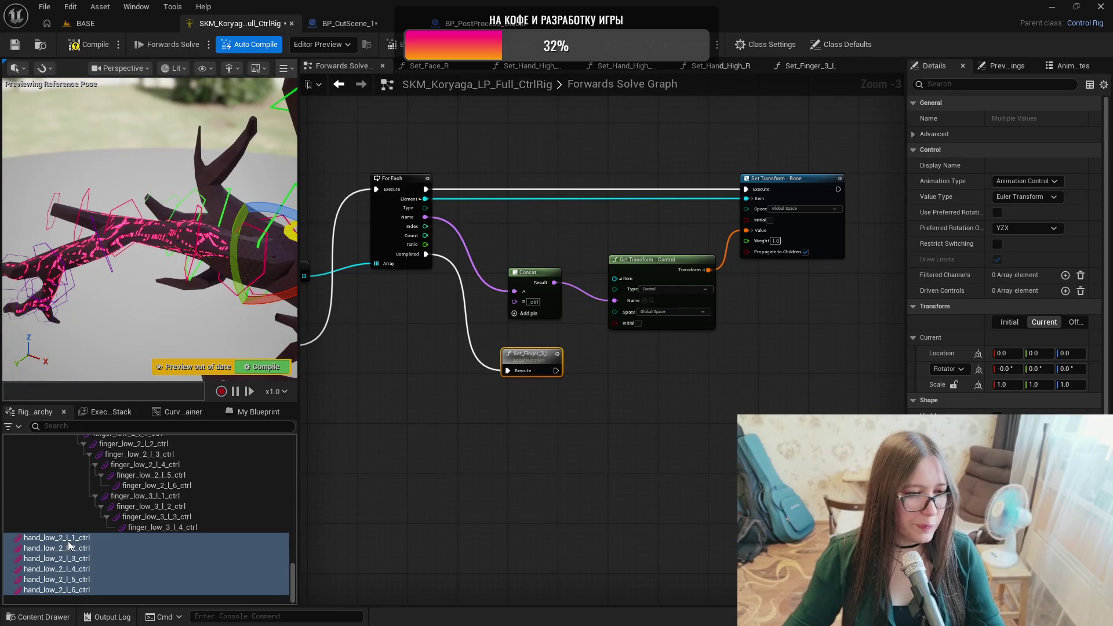
pyautogui.click(71, 541)
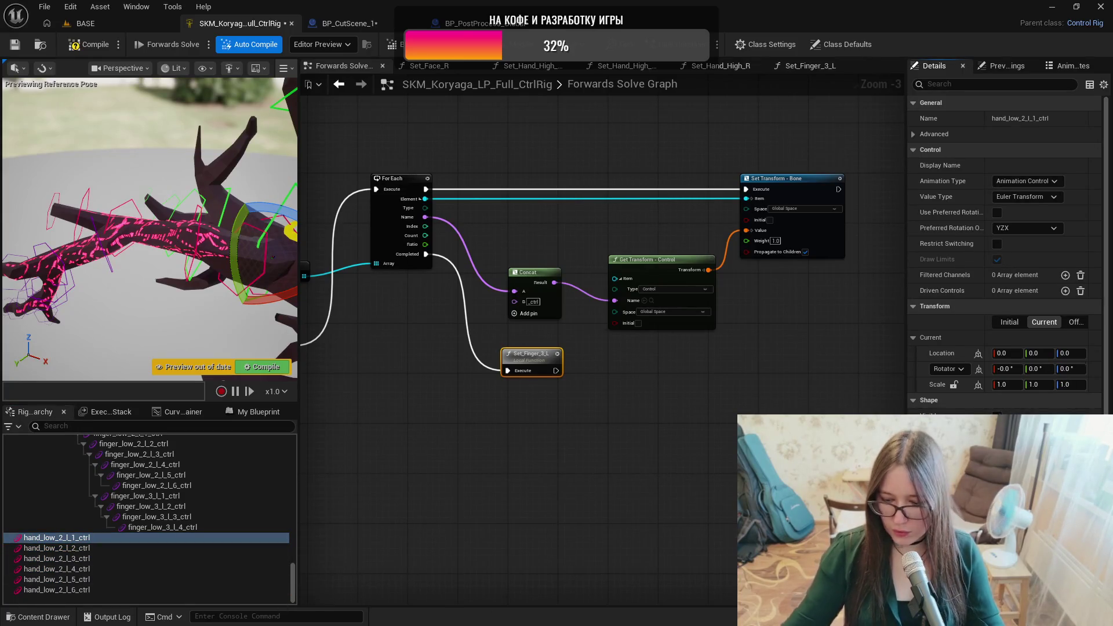
pyautogui.press('f')
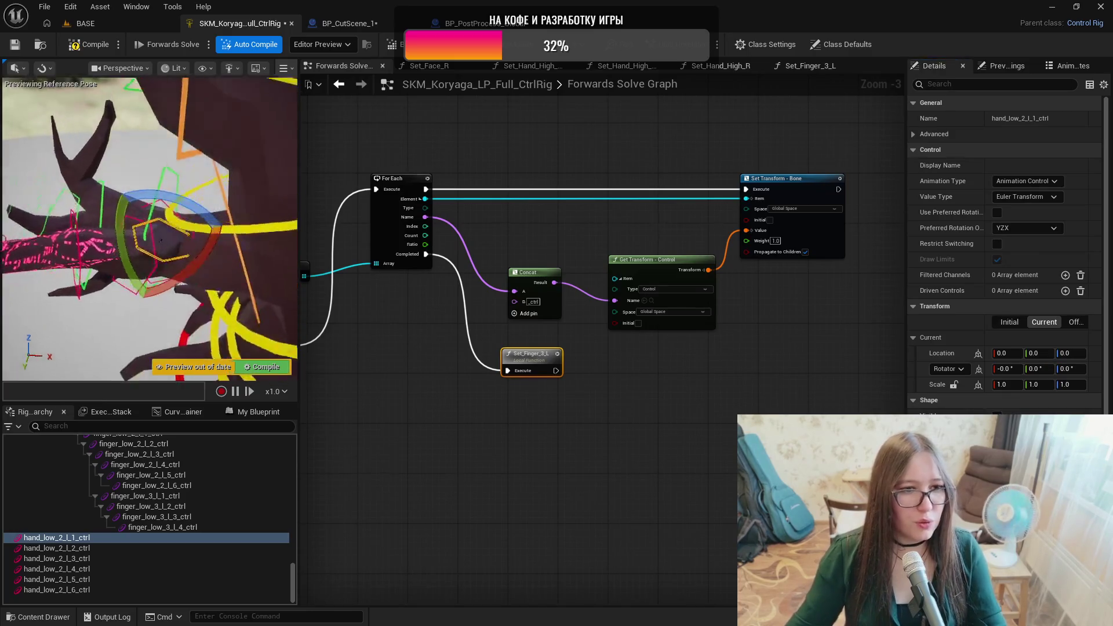
pyautogui.moveTo(161, 240)
pyautogui.mouseDown()
pyautogui.moveTo(198, 244)
pyautogui.moveTo(169, 322)
pyautogui.mouseUp()
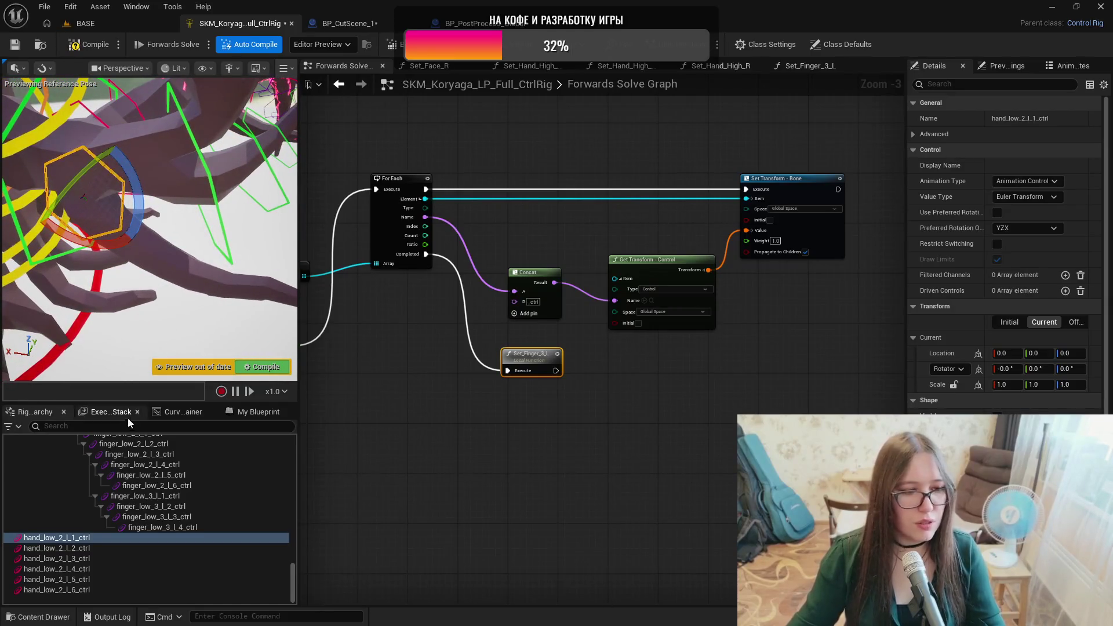
pyautogui.click(104, 549)
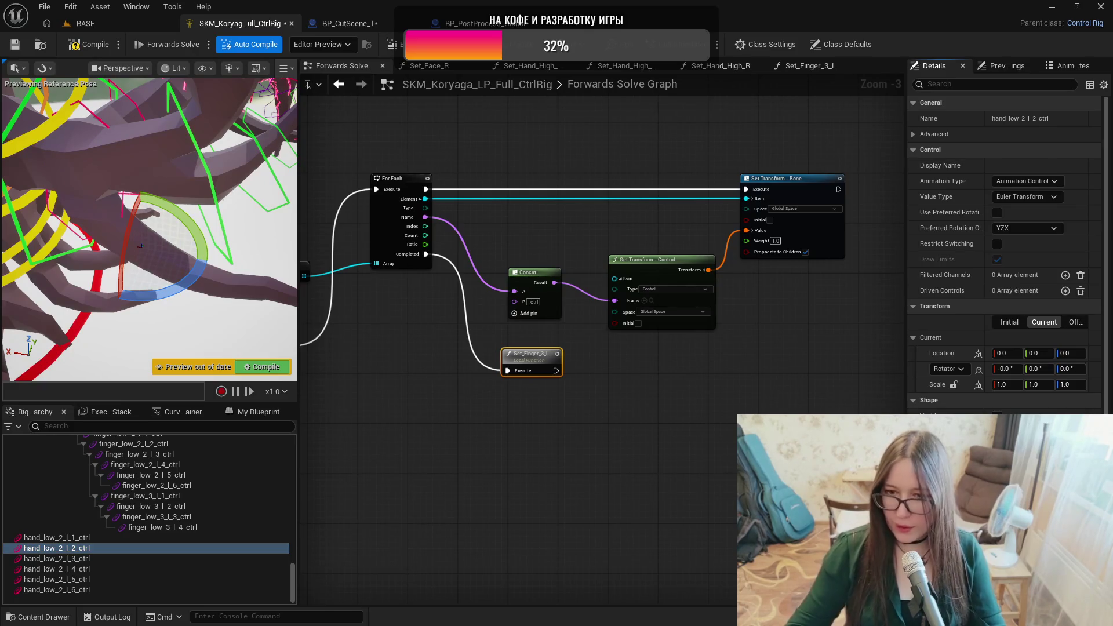
# Inspect the hand_low_2_l_3 through hand_low_2_l_6 control shapes, framing and orbiting around hand_low_2_l_6_ctrl.
pyautogui.click(103, 558)
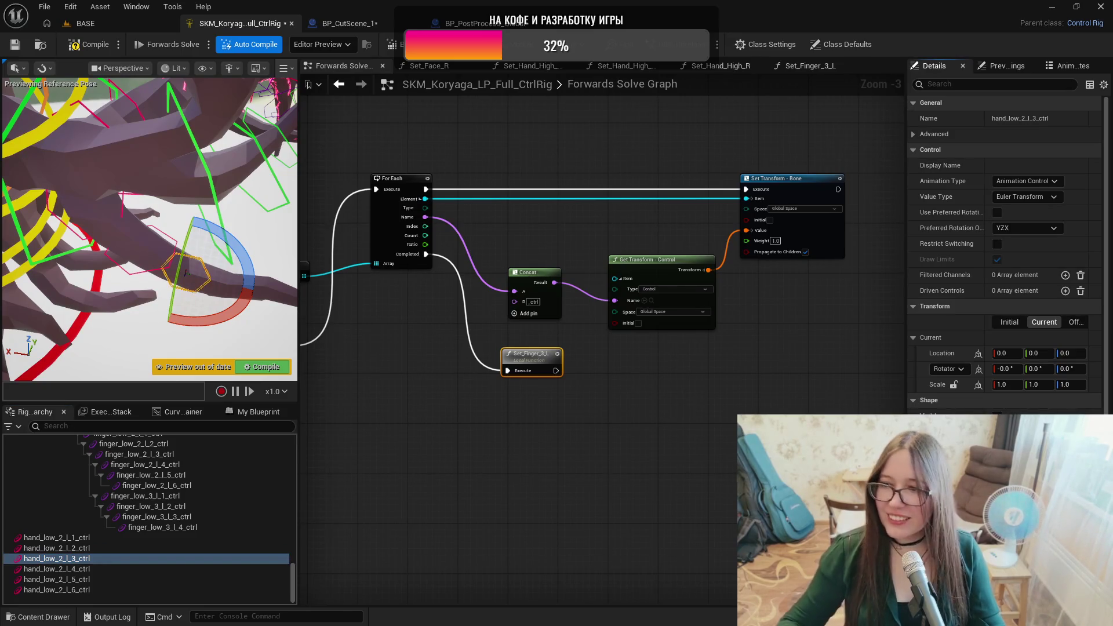
pyautogui.click(261, 568)
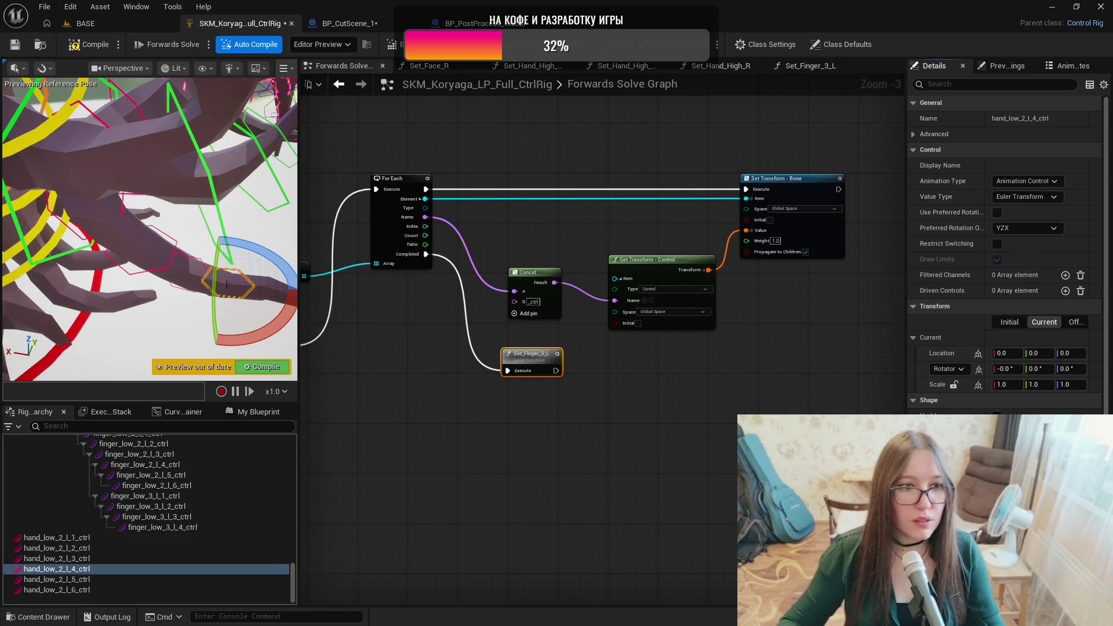
pyautogui.click(134, 579)
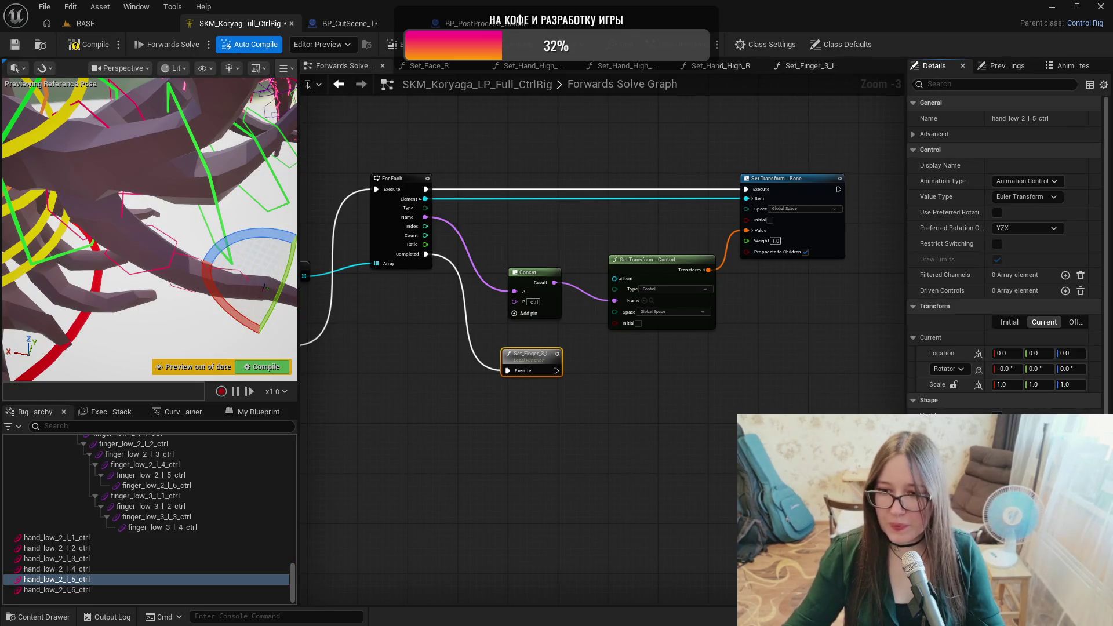
pyautogui.click(109, 582)
pyautogui.click(144, 590)
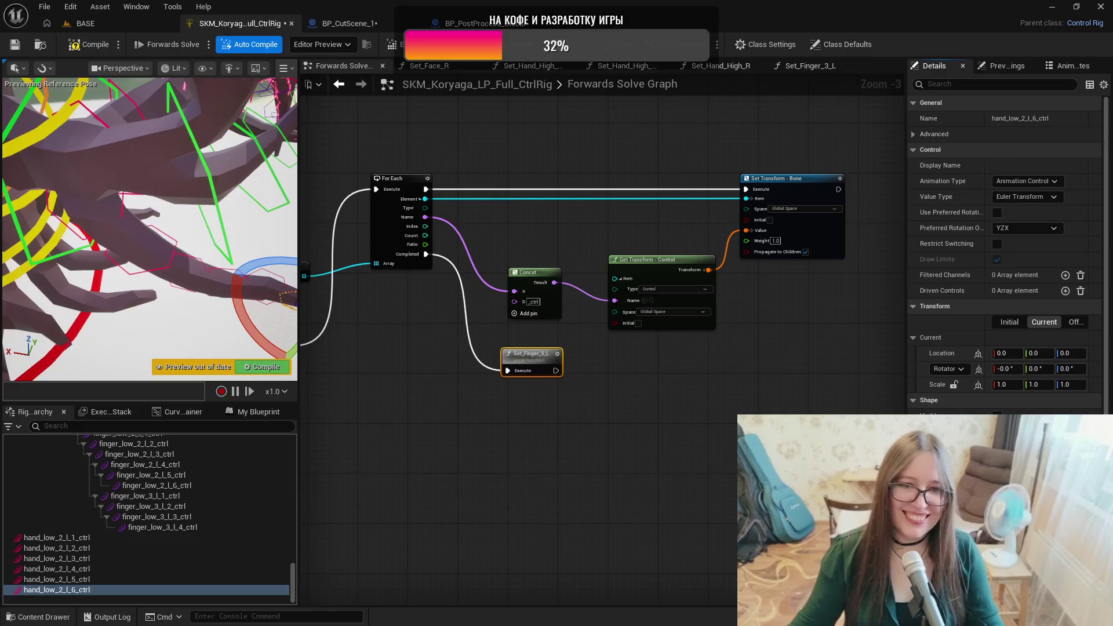
pyautogui.press('f')
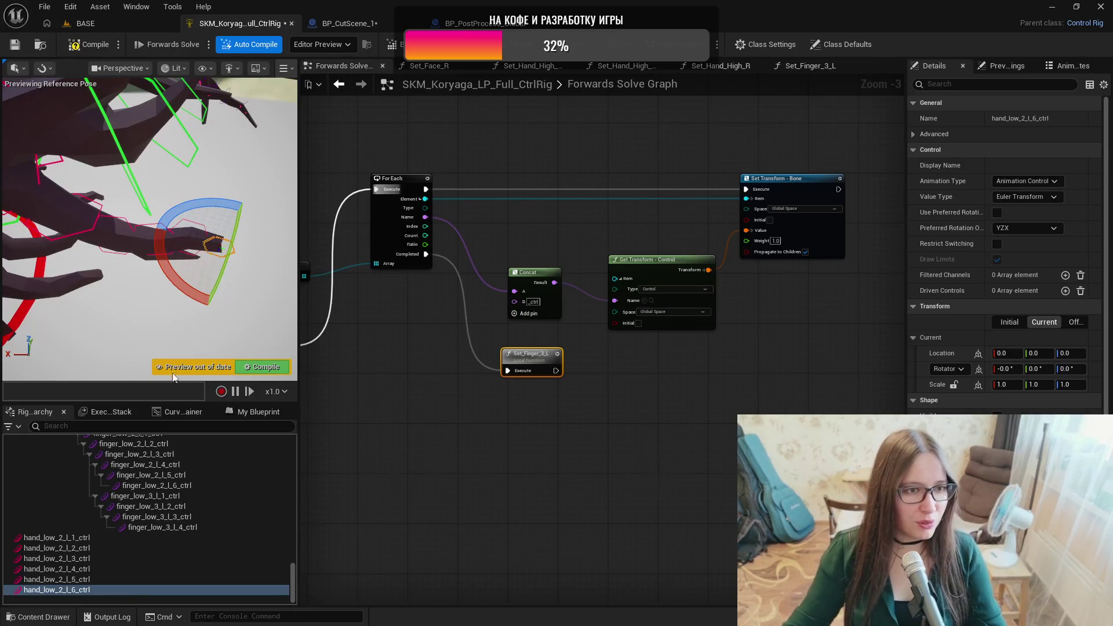
pyautogui.moveTo(169, 273); pyautogui.dragTo(139, 244)
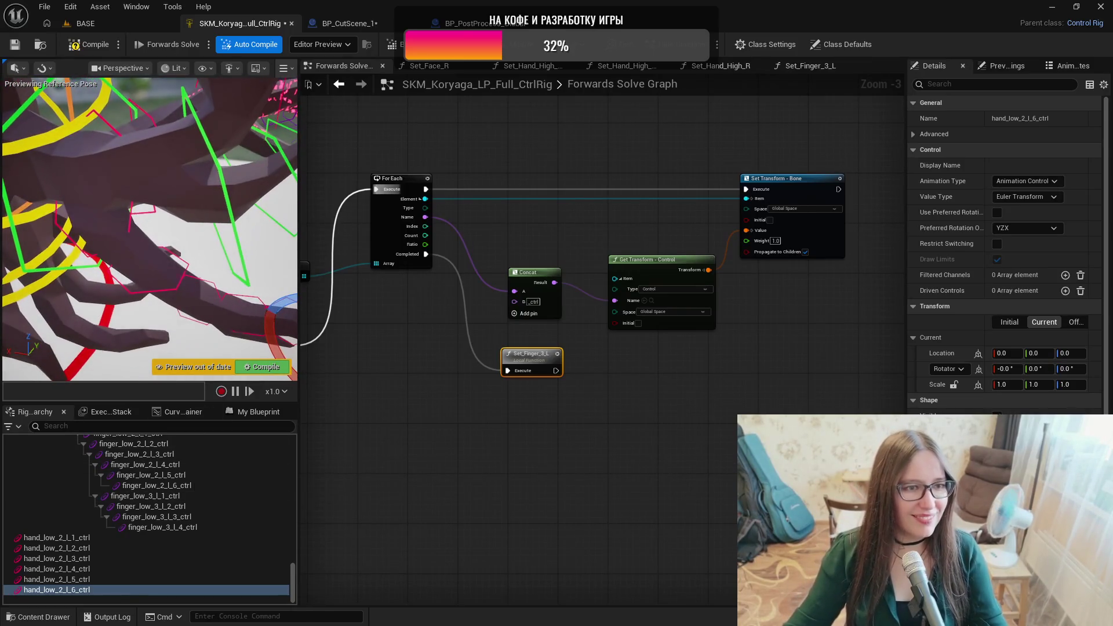
pyautogui.click(100, 535)
# Enter shape-transform editing with Ctrl+. and rotate the hand_low_2_l_2_ctrl shape.
pyautogui.hotkey('ctrl', '.')
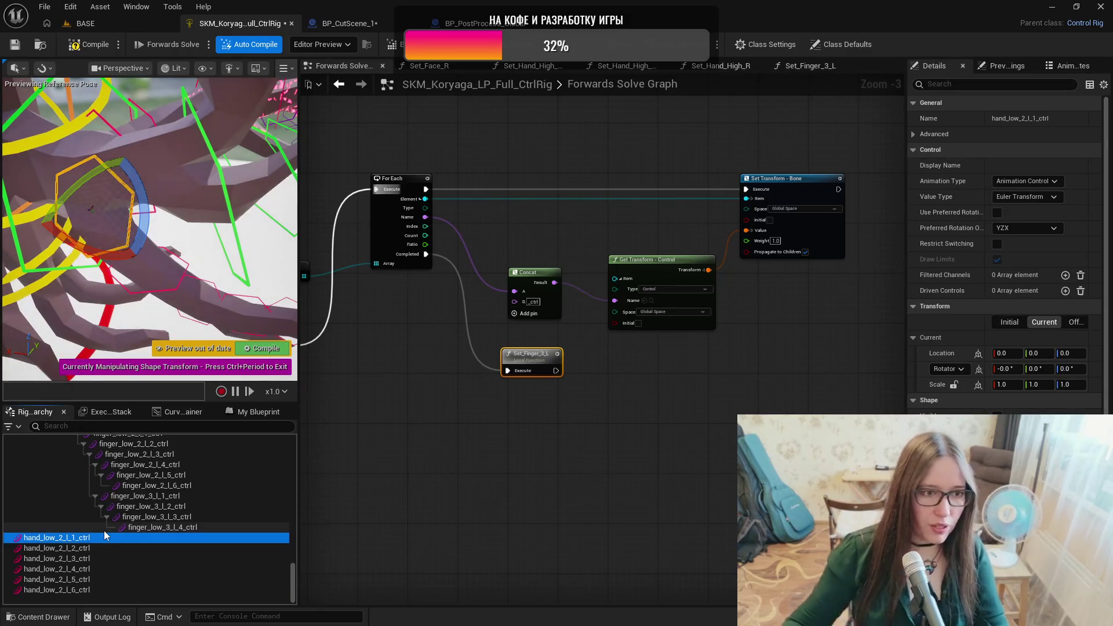
pyautogui.moveTo(151, 232)
pyautogui.mouseDown()
pyautogui.moveTo(125, 214)
pyautogui.moveTo(145, 226)
pyautogui.moveTo(156, 209)
pyautogui.moveTo(143, 206)
pyautogui.moveTo(139, 220)
pyautogui.moveTo(168, 260)
pyautogui.moveTo(154, 296)
pyautogui.mouseUp()
pyautogui.click(57, 548)
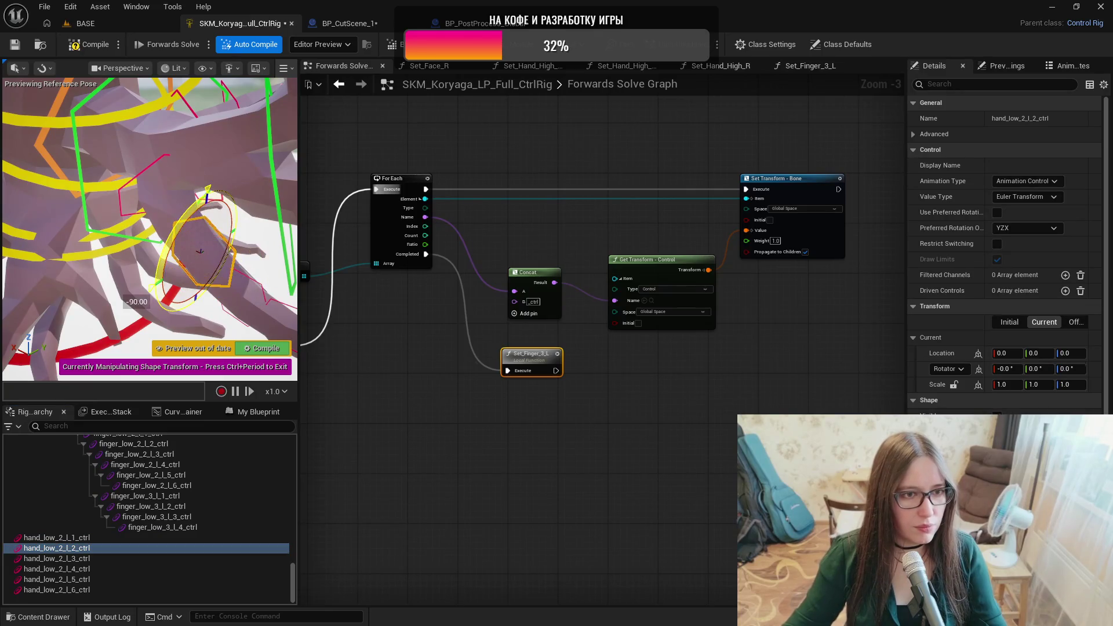
pyautogui.moveTo(208, 189); pyautogui.dragTo(208, 185)
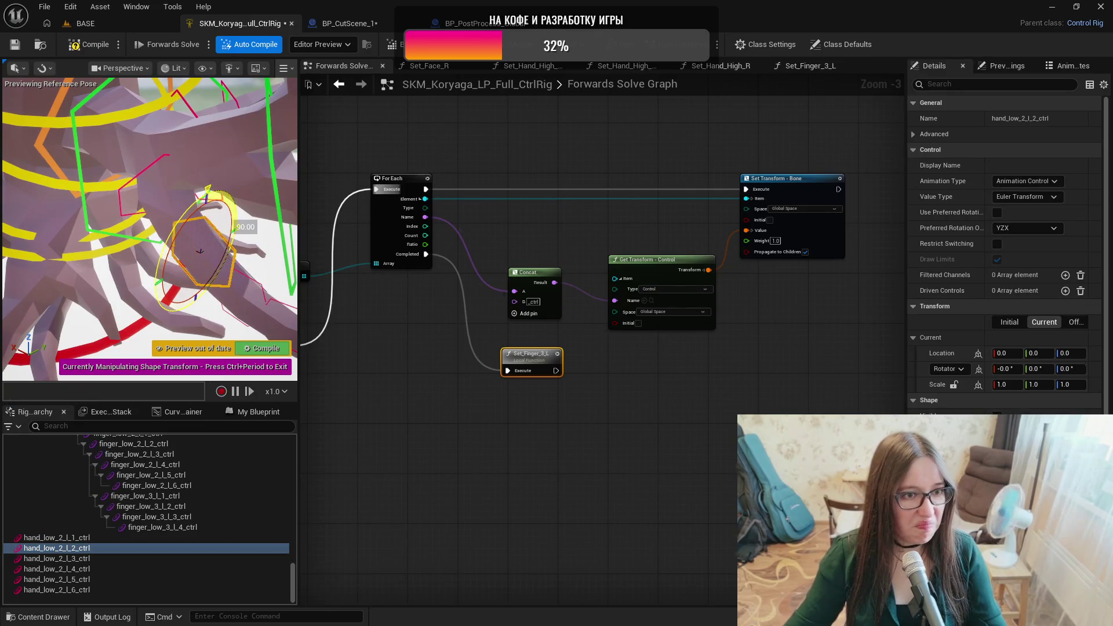
pyautogui.press('f')
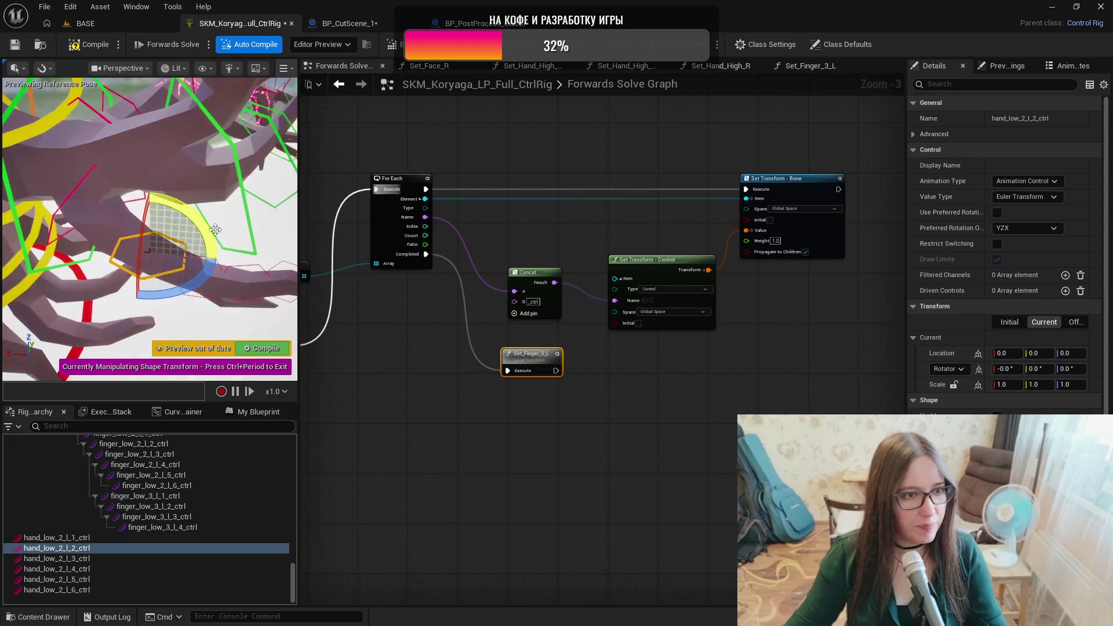
# Step through controls hand_low_2_l_3 to hand_low_2_l_5, then rotate the hand_low_2_l_6_ctrl shape.
pyautogui.click(108, 555)
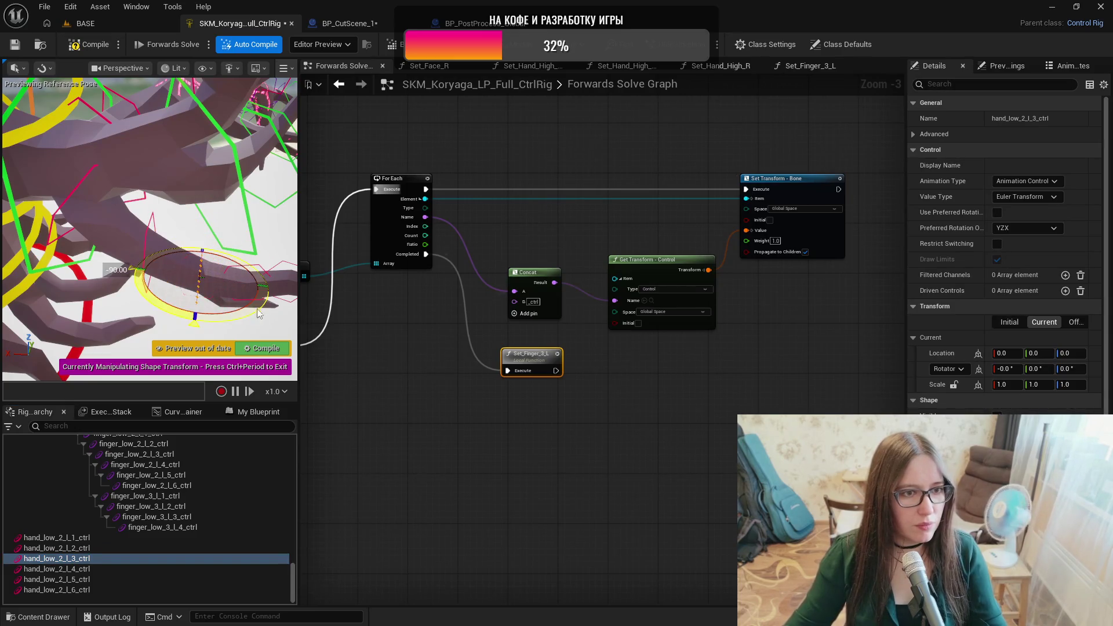
pyautogui.click(98, 570)
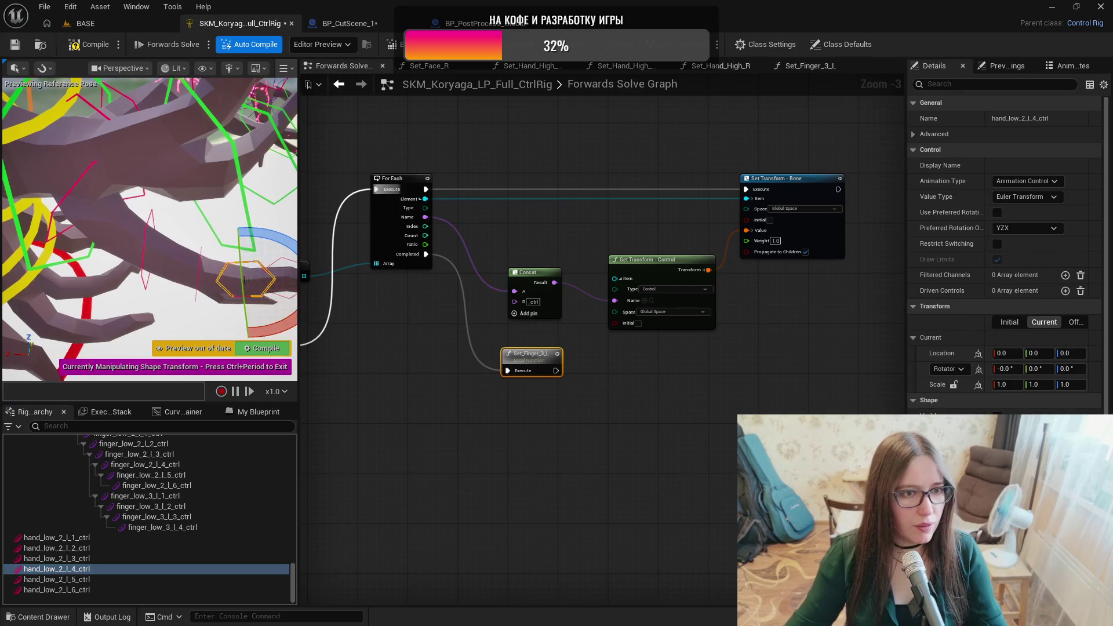
pyautogui.press('f')
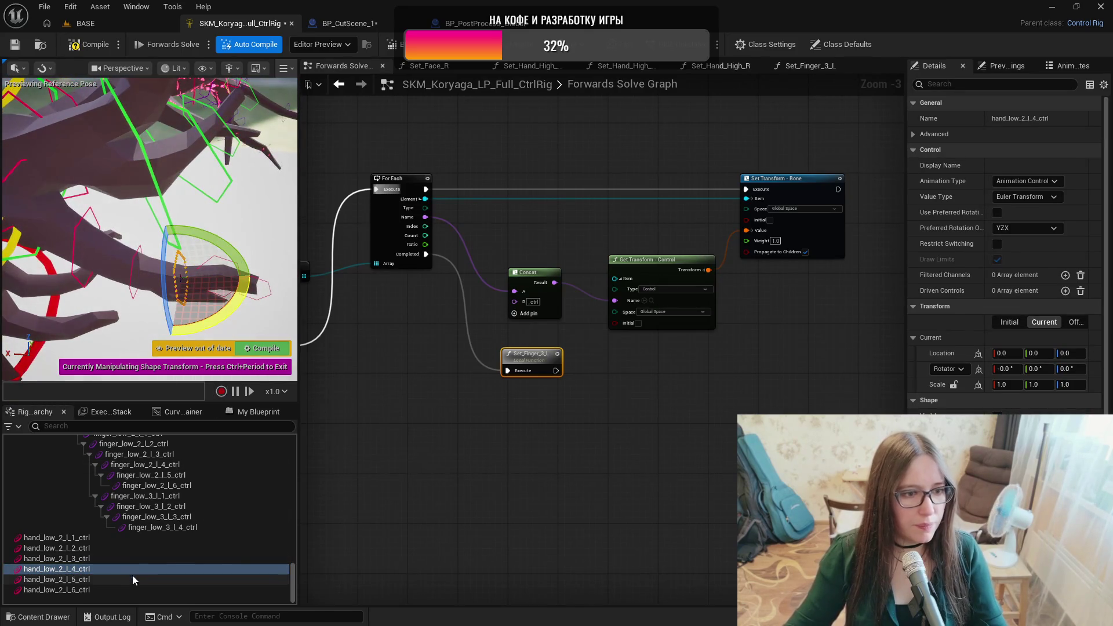
pyautogui.click(132, 578)
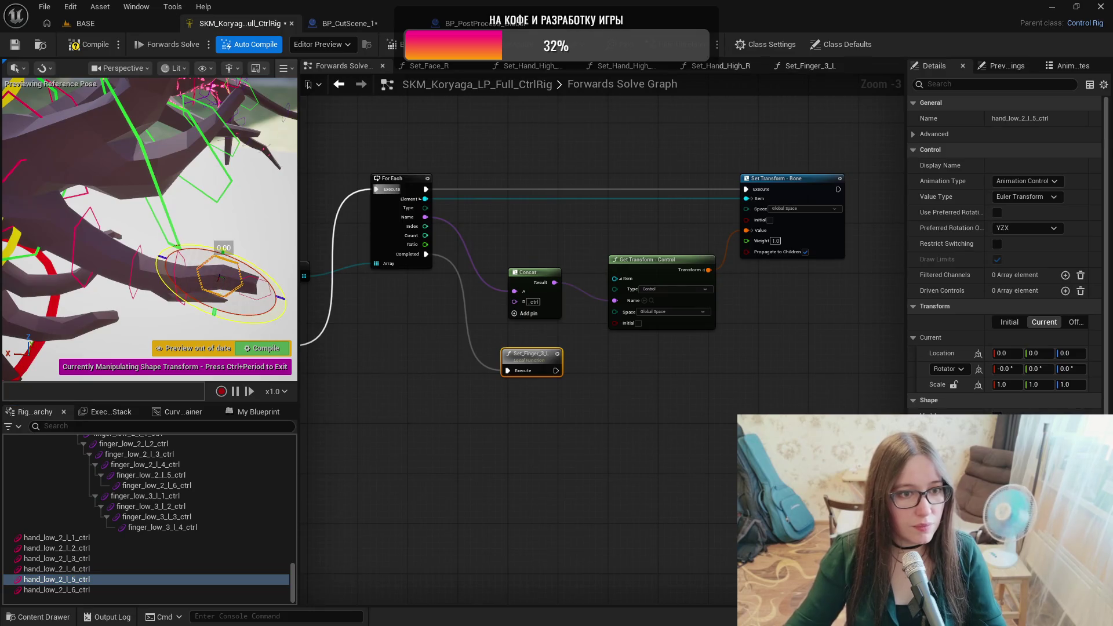
pyautogui.click(36, 589)
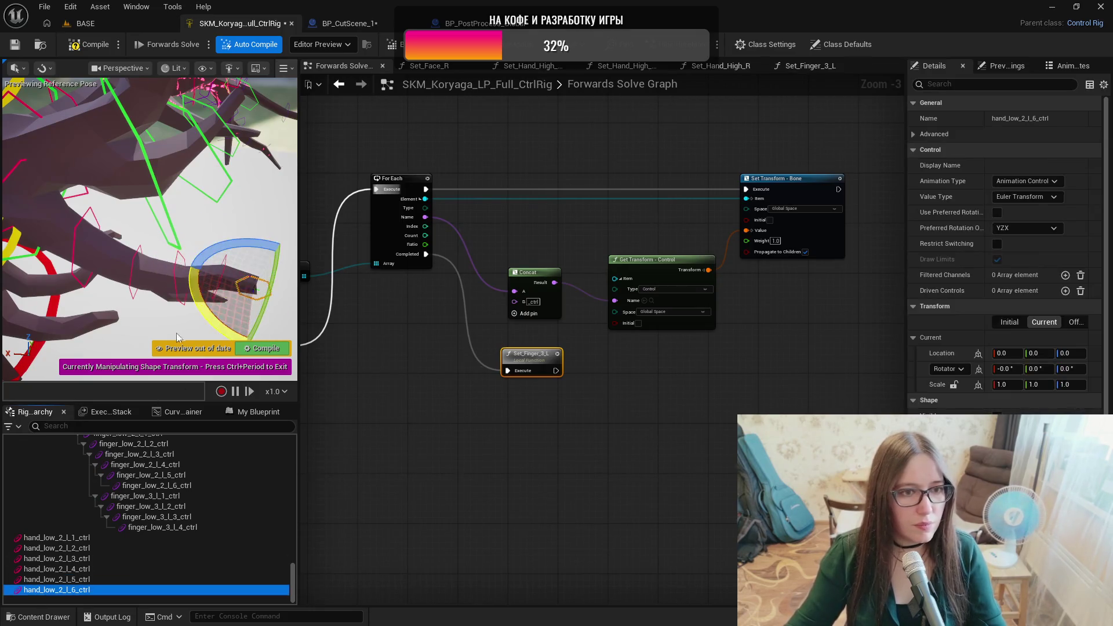
pyautogui.moveTo(197, 302); pyautogui.dragTo(190, 238)
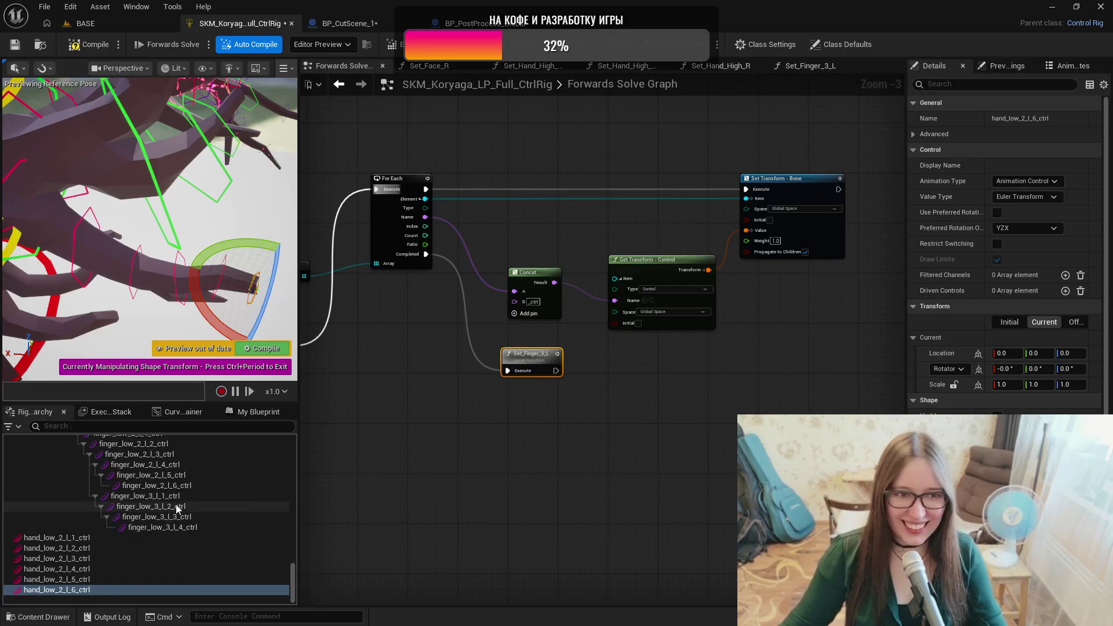
# Exit shape-transform editing and reselect hand_low_2_l_1_ctrl.
pyautogui.click(103, 540)
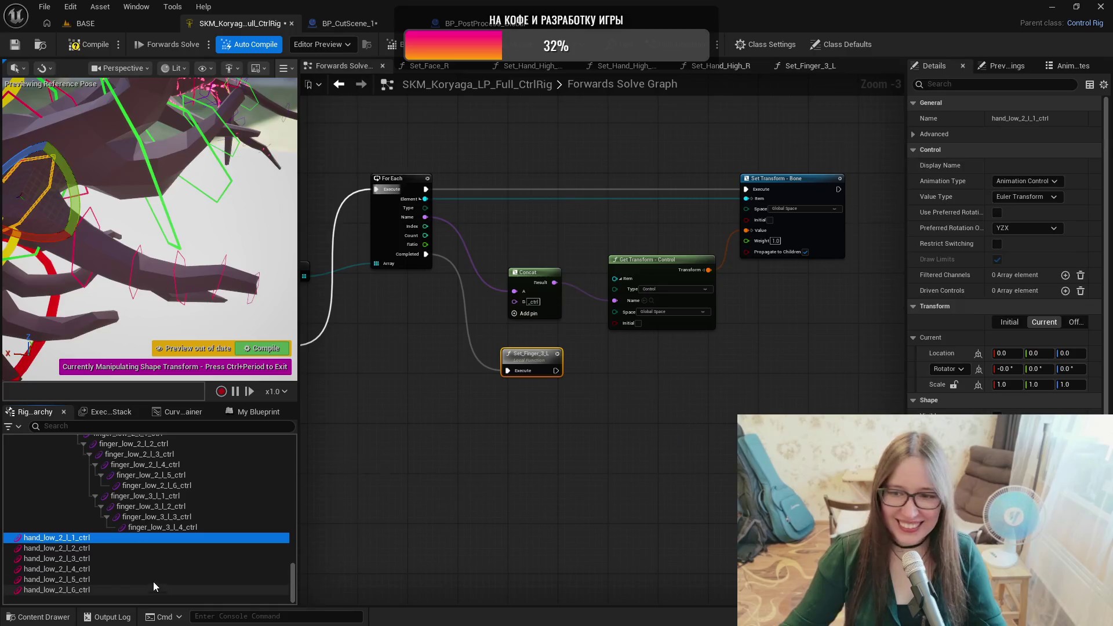
pyautogui.press('Escape')
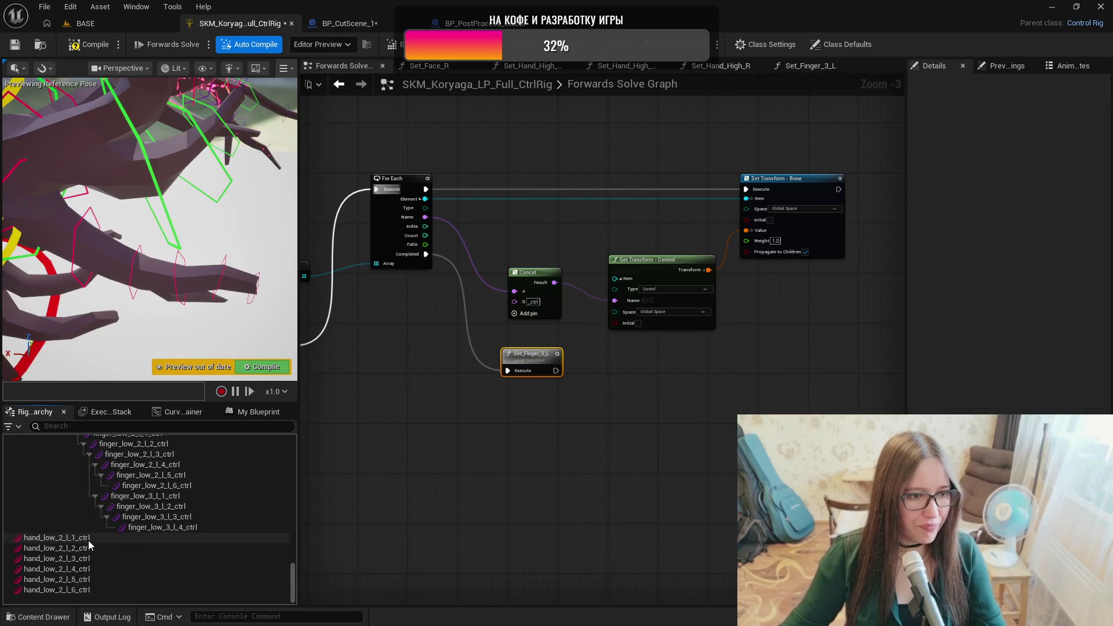
pyautogui.click(89, 539)
pyautogui.scroll(10, 256, 516)
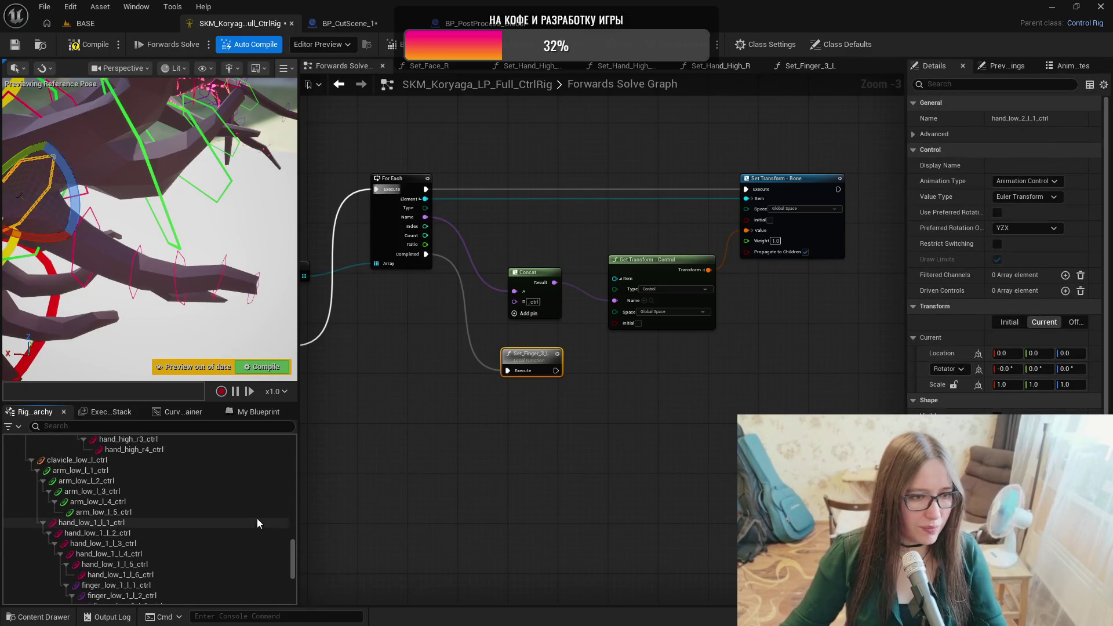
pyautogui.moveTo(291, 551); pyautogui.dragTo(292, 445)
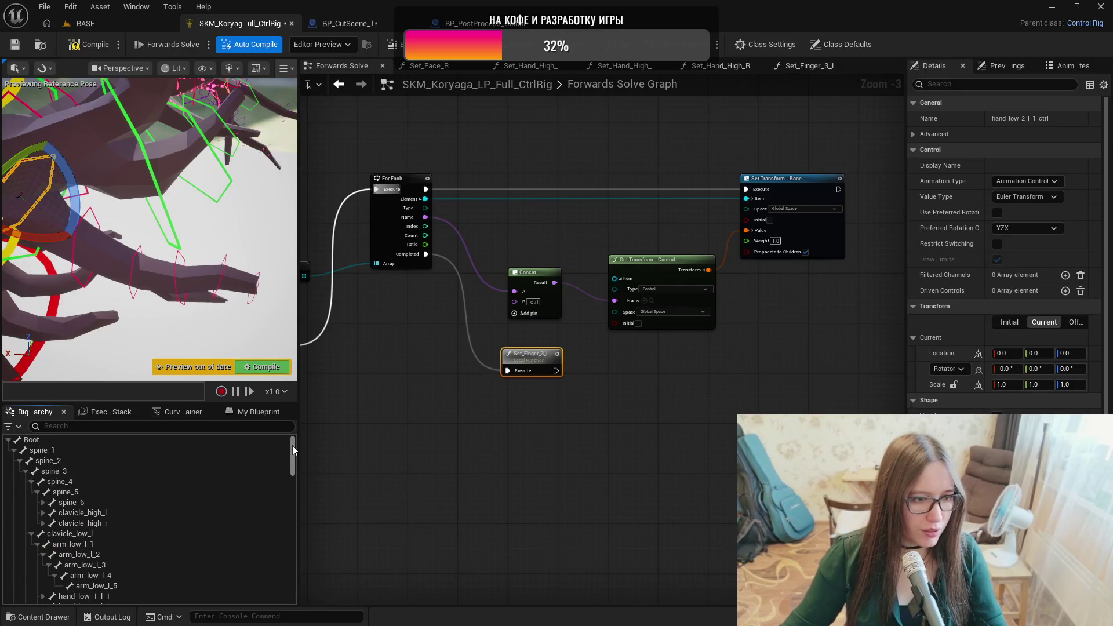
pyautogui.scroll(-2, 196, 547)
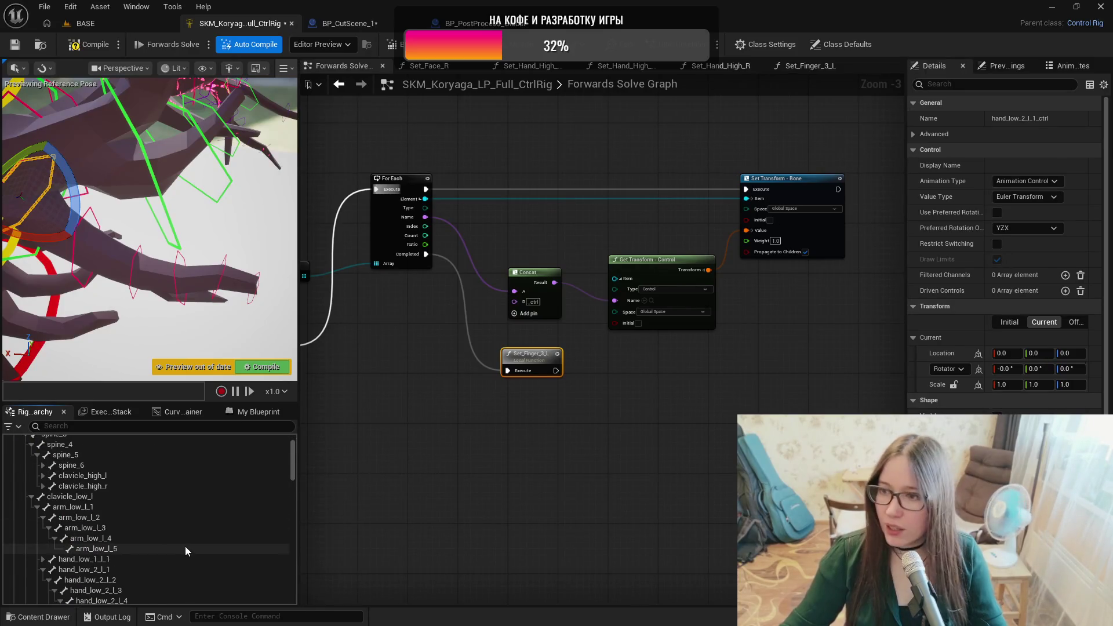
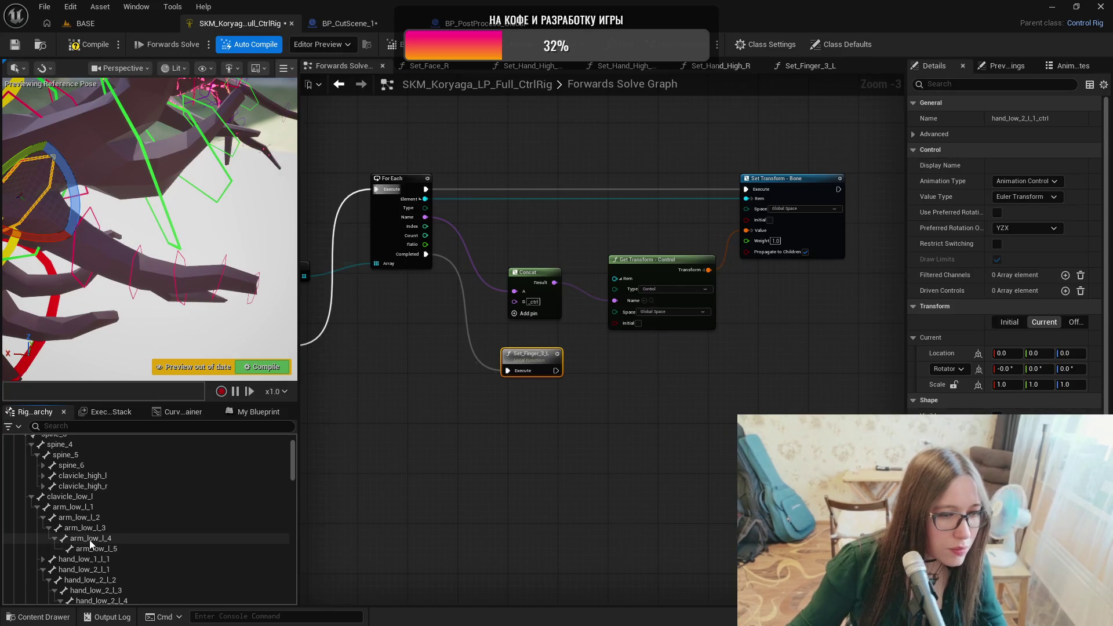
# Delete the six controls hand_low_2_l_1_ctrl through hand_low_2_l_6_ctrl from the rig hierarchy.
pyautogui.scroll(-10, 87, 539)
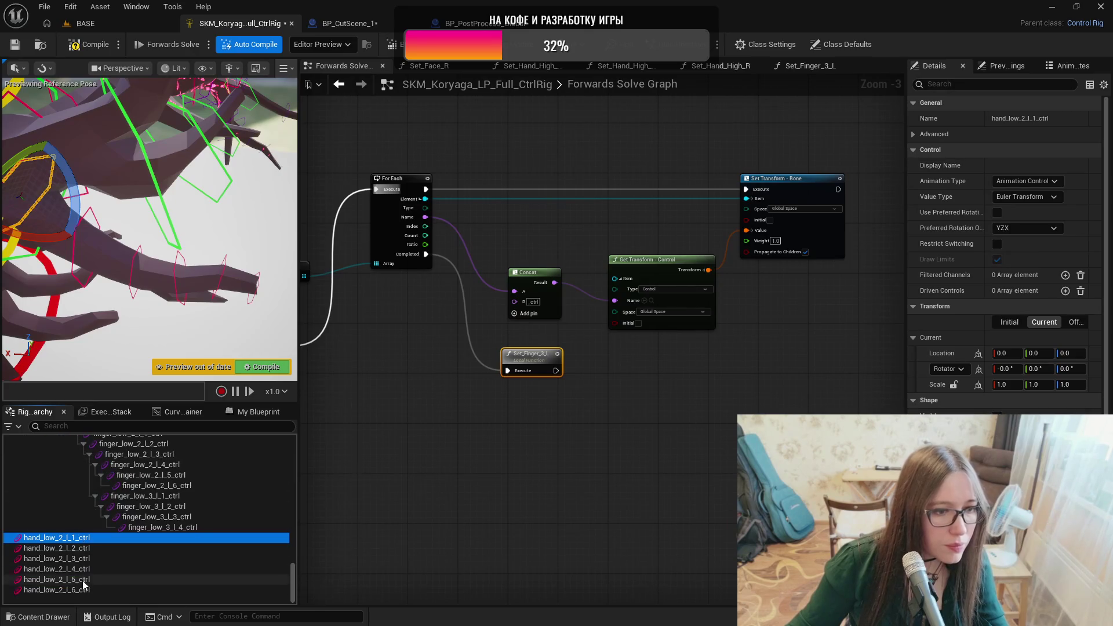
pyautogui.keyDown('shift'); pyautogui.click(82, 588); pyautogui.keyUp('shift')
pyautogui.moveTo(68, 544); pyautogui.dragTo(77, 458)
pyautogui.scroll(8, 77, 495)
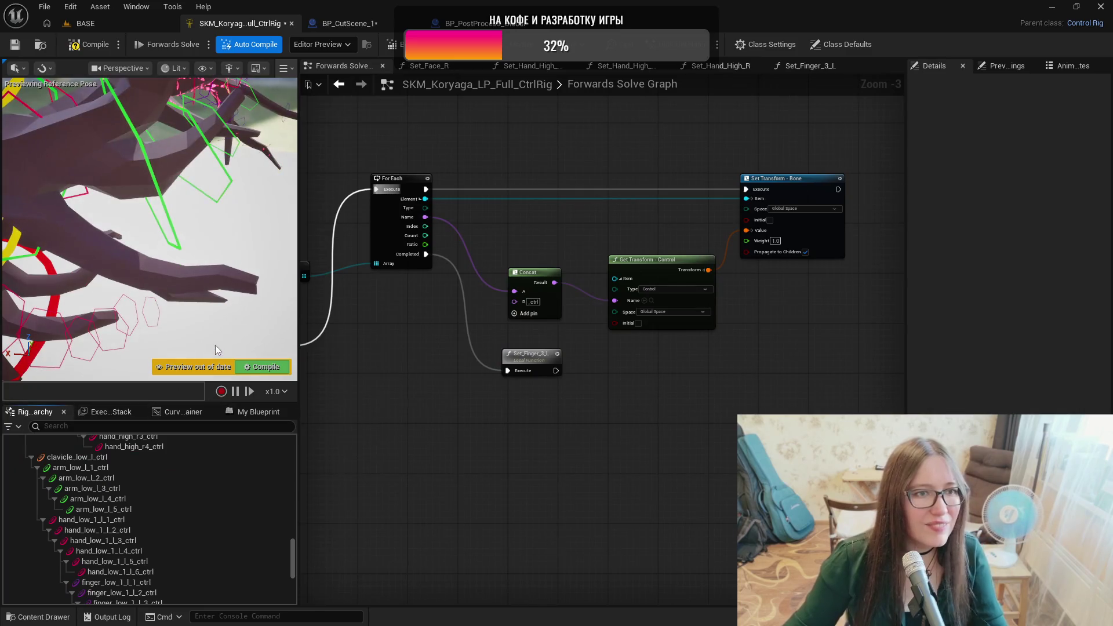
pyautogui.moveTo(203, 319); pyautogui.dragTo(182, 551)
pyautogui.scroll(-10, 163, 533)
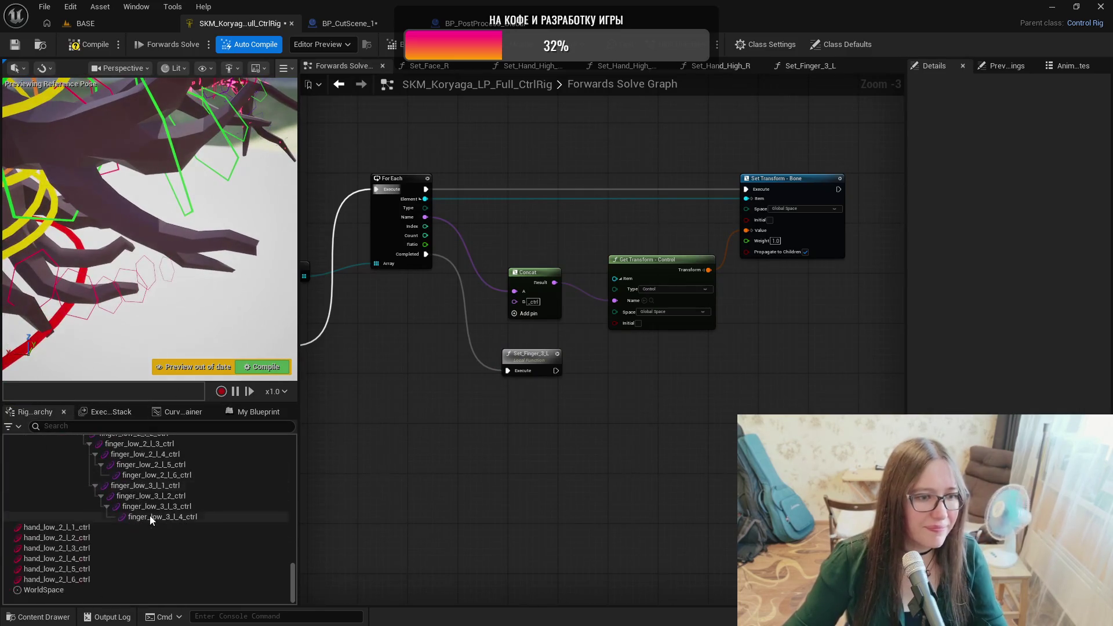
pyautogui.click(104, 527)
pyautogui.keyDown('shift'); pyautogui.click(98, 576); pyautogui.keyUp('shift')
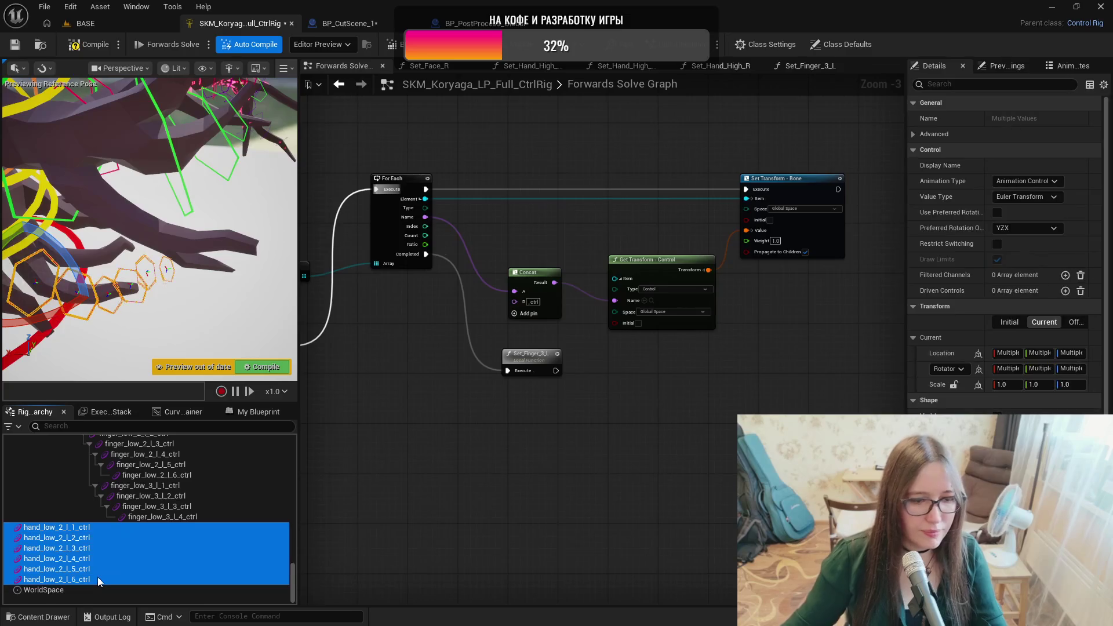
pyautogui.press('Delete')
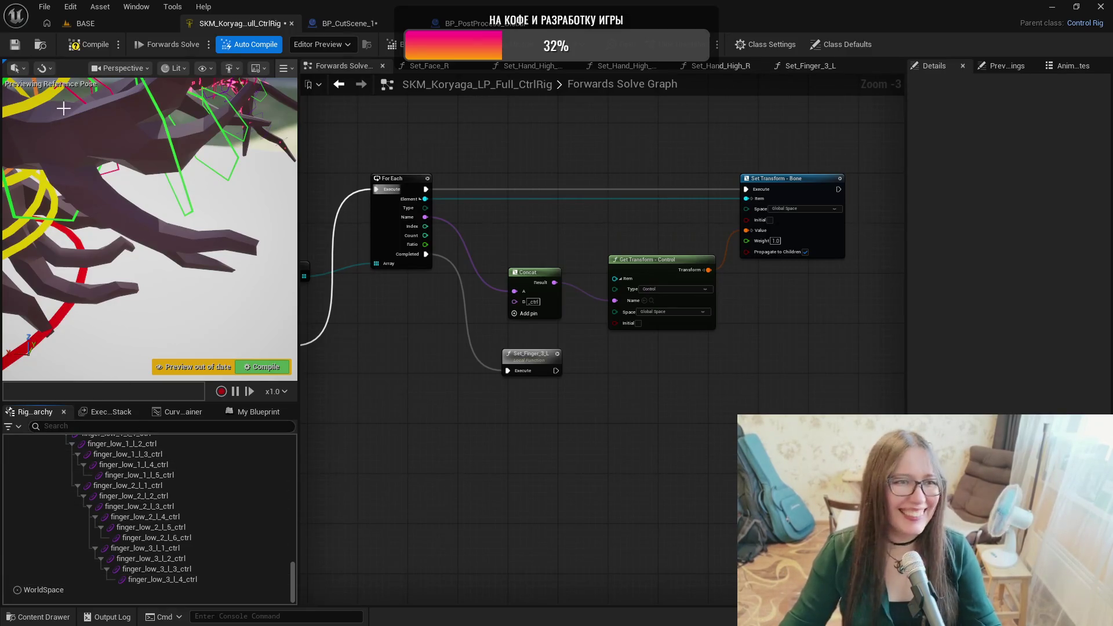
# Compile and save the Koryaga Control Rig.
pyautogui.click(86, 49)
pyautogui.click(14, 44)
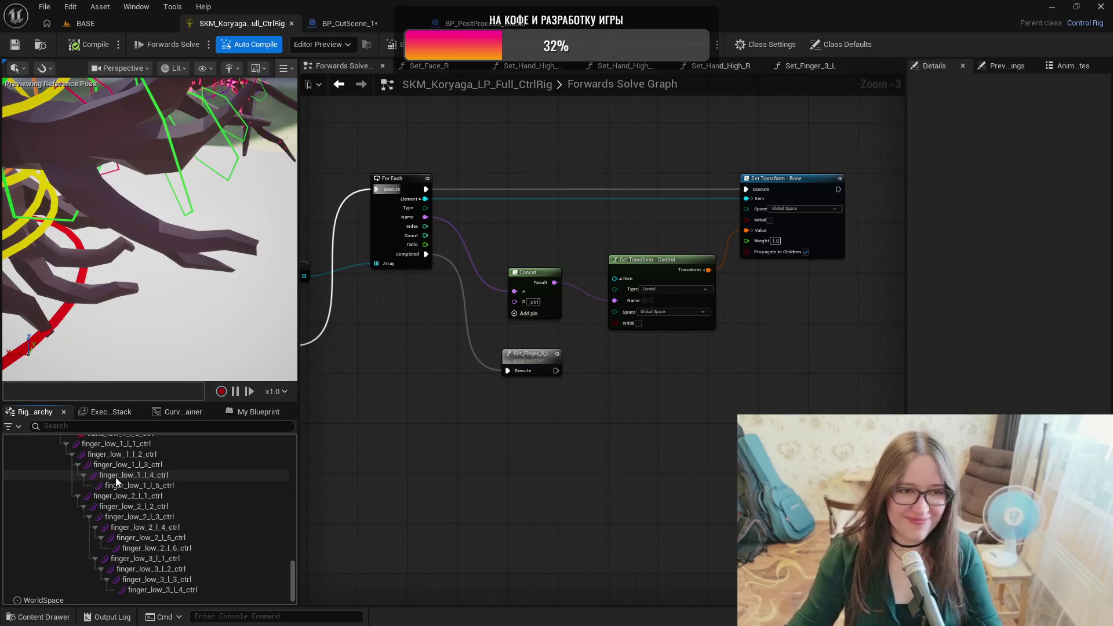
pyautogui.moveTo(293, 583); pyautogui.dragTo(283, 442)
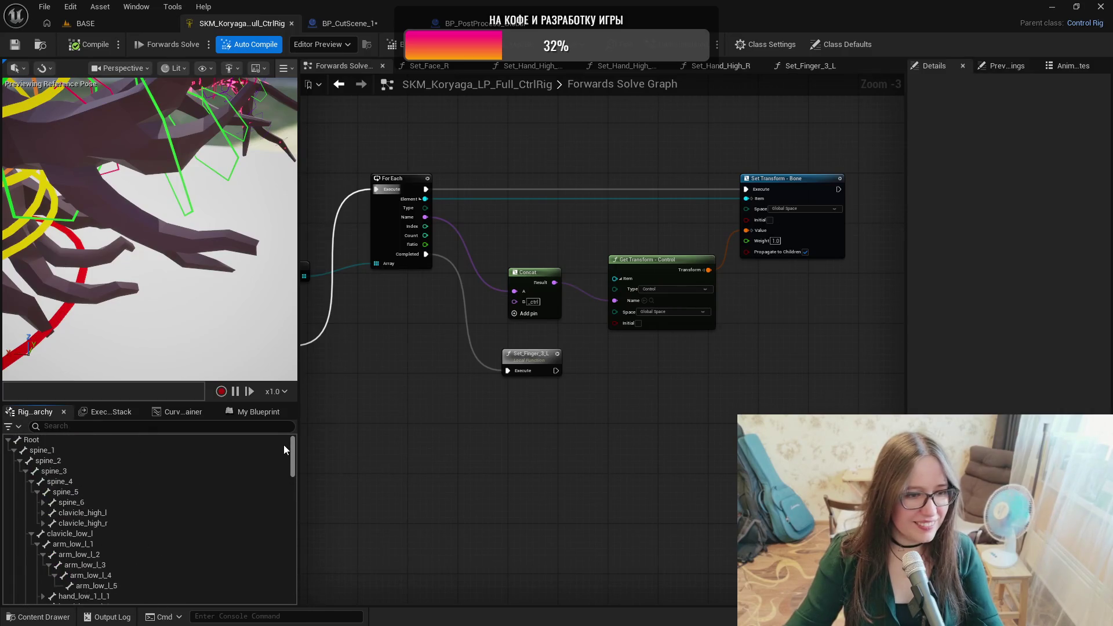
# Add a new control for each bone, hand_low_2_l_1 through hand_low_2_l_6.
pyautogui.scroll(-2, 177, 532)
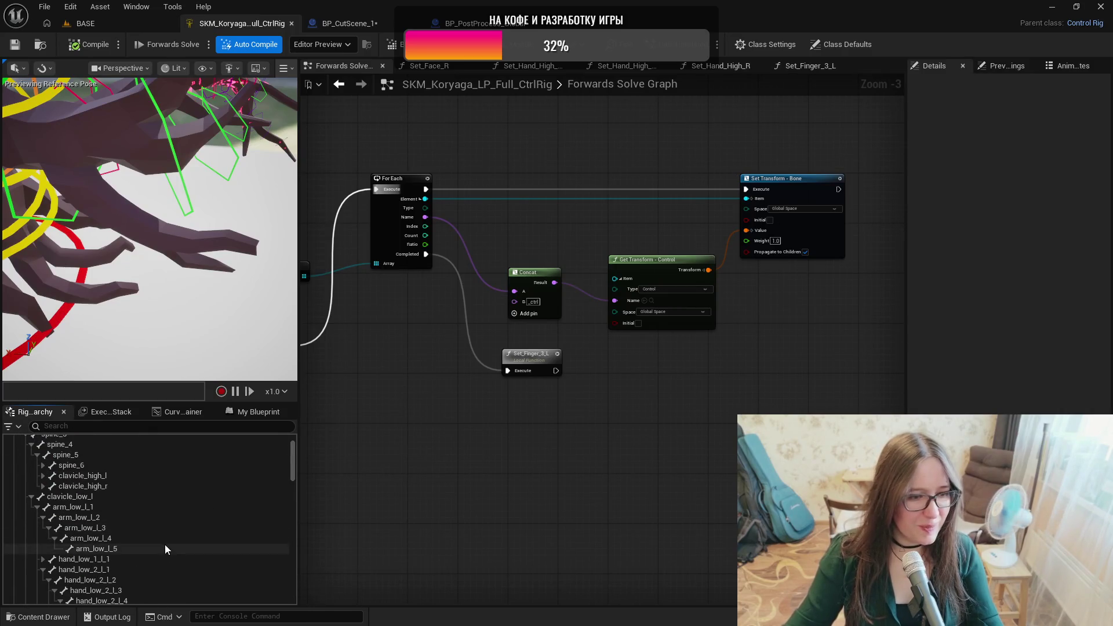
pyautogui.click(117, 567)
pyautogui.scroll(-4, 174, 562)
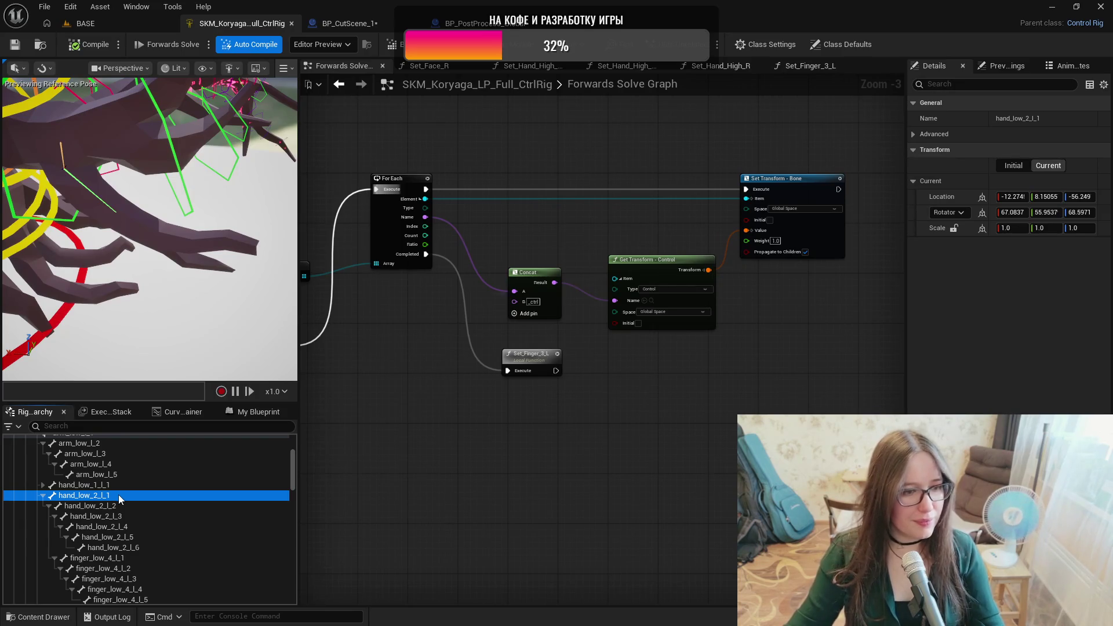
pyautogui.click(127, 507)
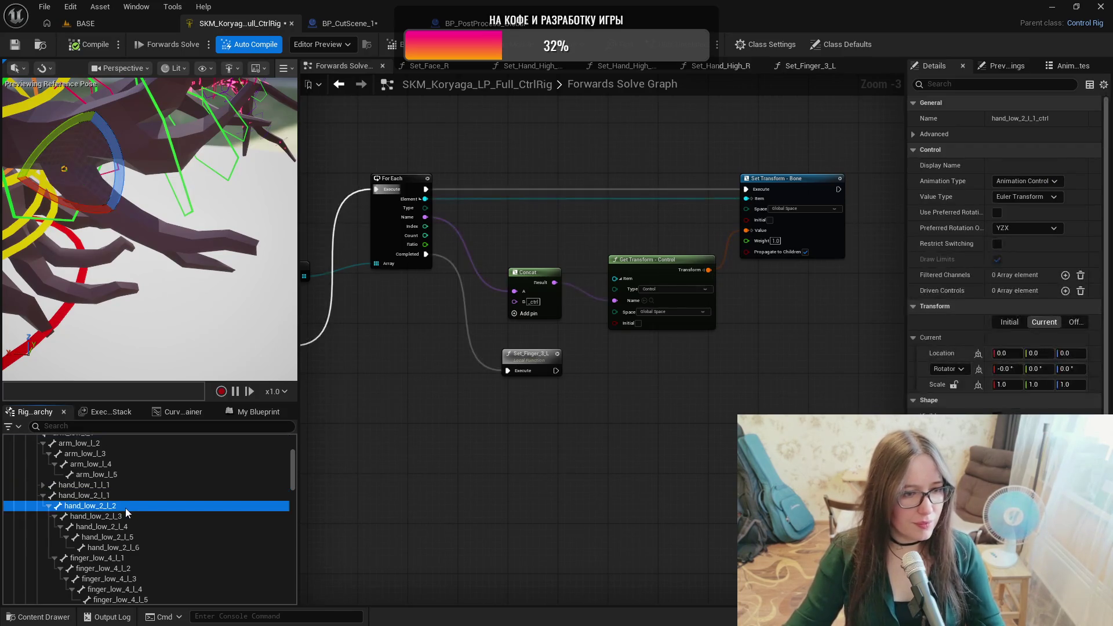
pyautogui.click(127, 517)
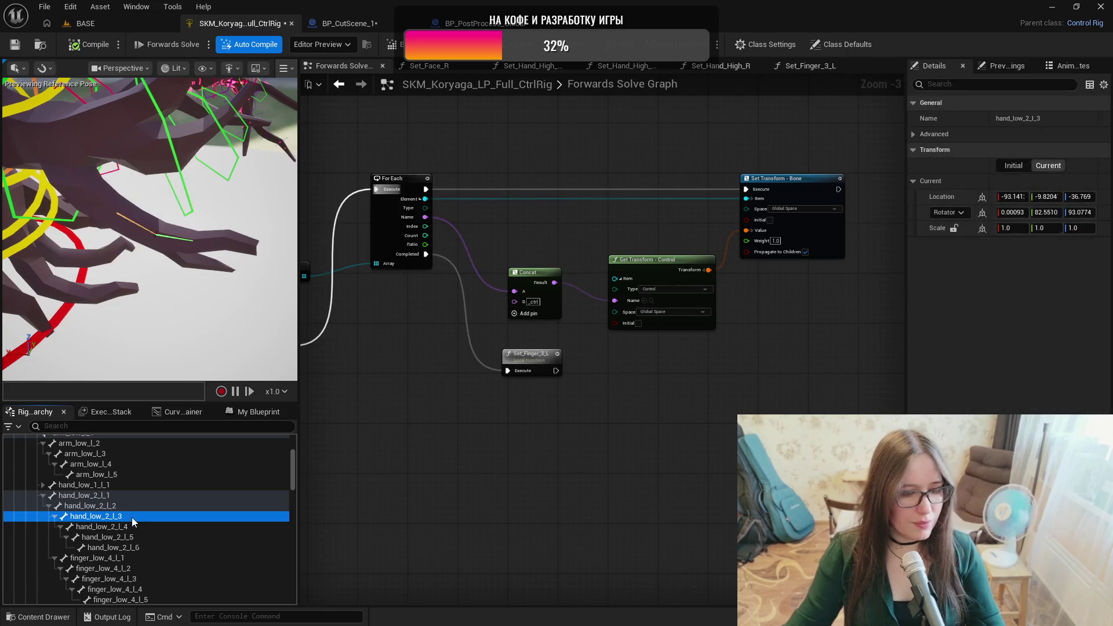
pyautogui.click(137, 526)
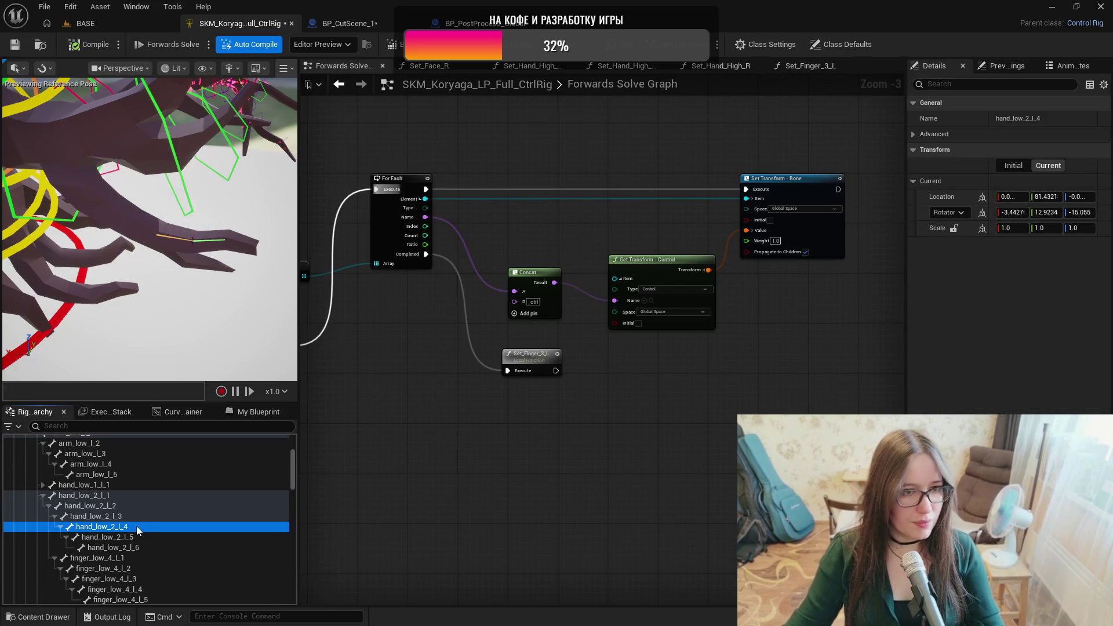
pyautogui.click(137, 537)
pyautogui.click(141, 547)
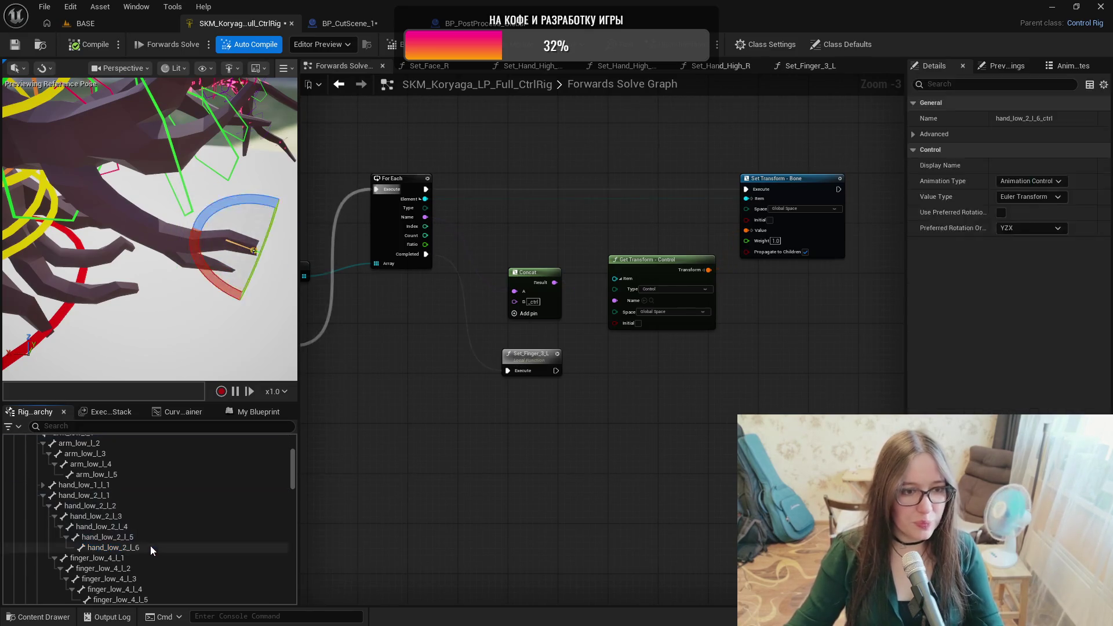
pyautogui.moveTo(292, 464); pyautogui.dragTo(287, 592)
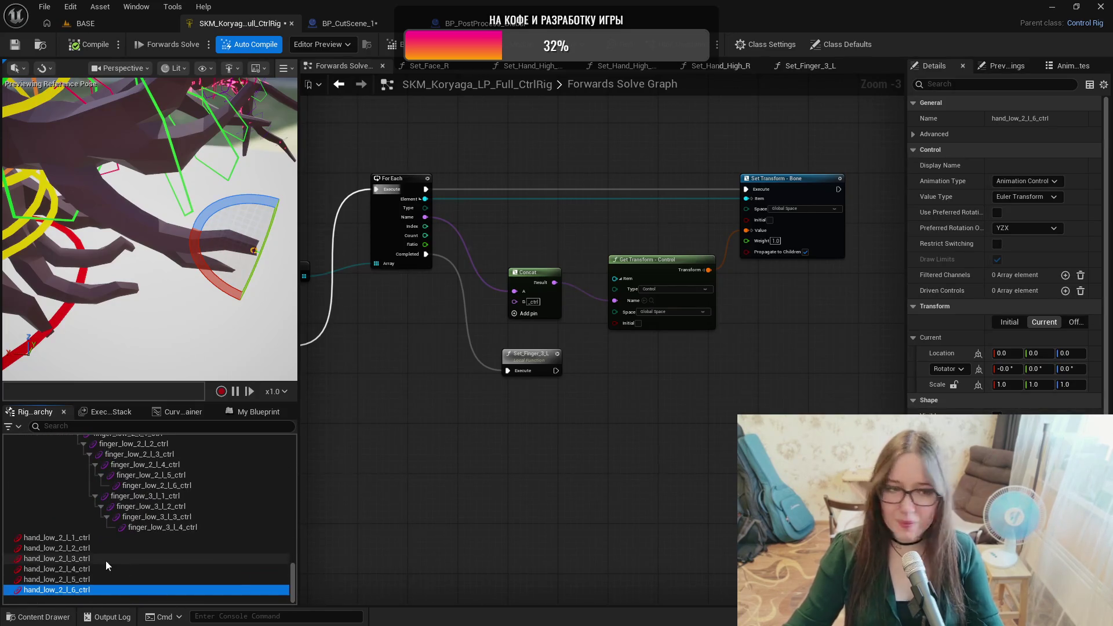
# Inspect the new hand_low_2_l_1_ctrl against hand_low_1_l_6_ctrl, then reselect the new controls.
pyautogui.click(74, 538)
pyautogui.scroll(5, 116, 533)
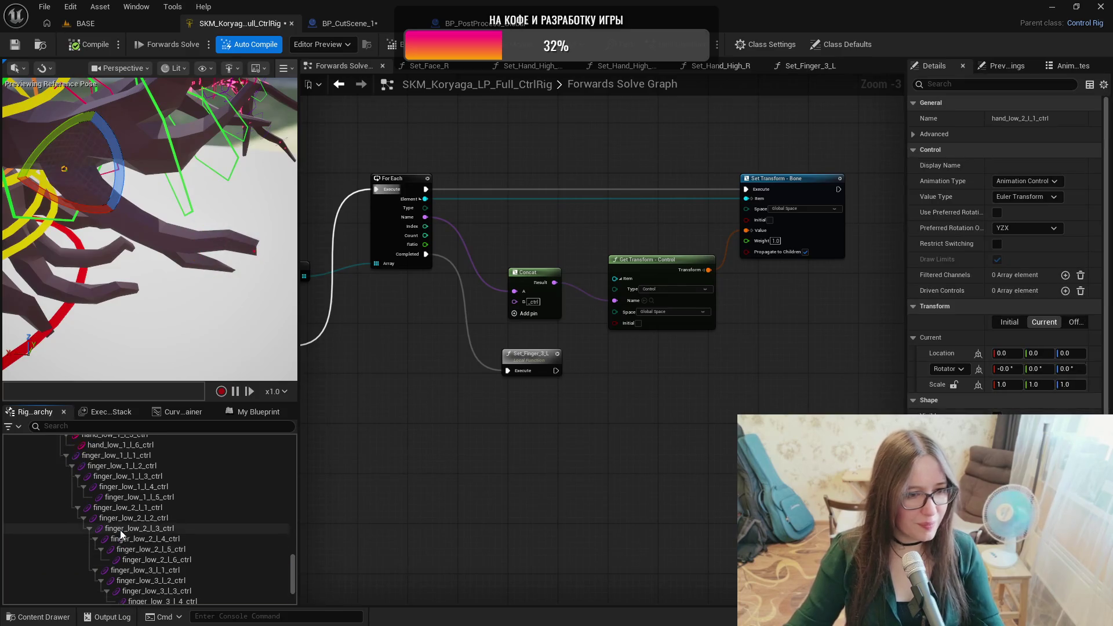
pyautogui.scroll(-5, 100, 558)
pyautogui.scroll(5, 64, 559)
pyautogui.click(88, 502)
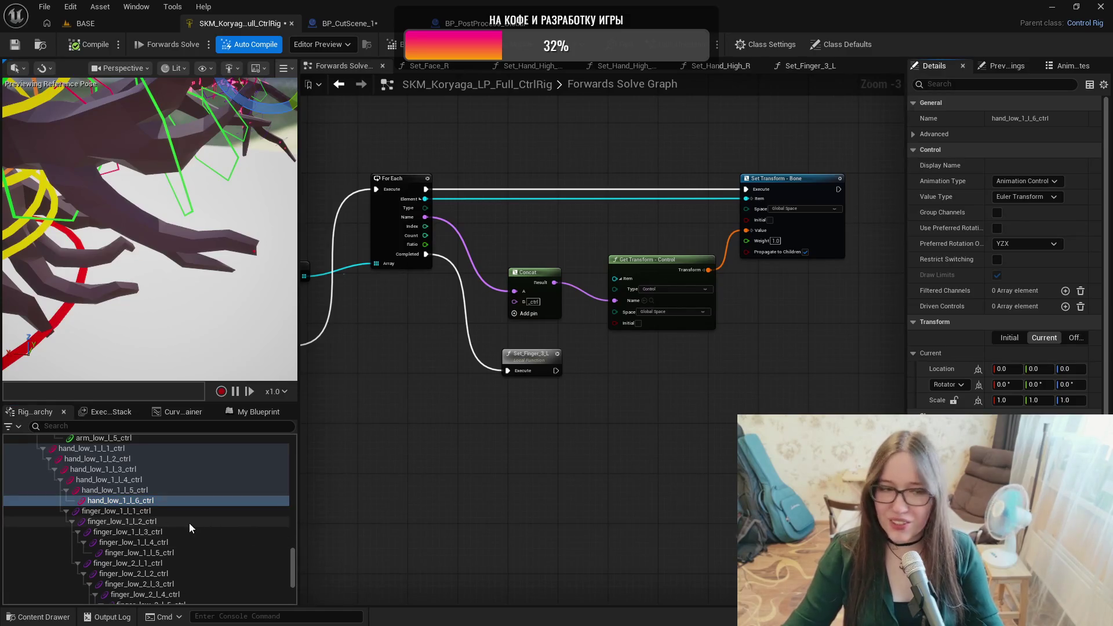
pyautogui.scroll(-5, 190, 523)
pyautogui.click(174, 536)
pyautogui.keyDown('shift'); pyautogui.click(99, 590); pyautogui.keyUp('shift')
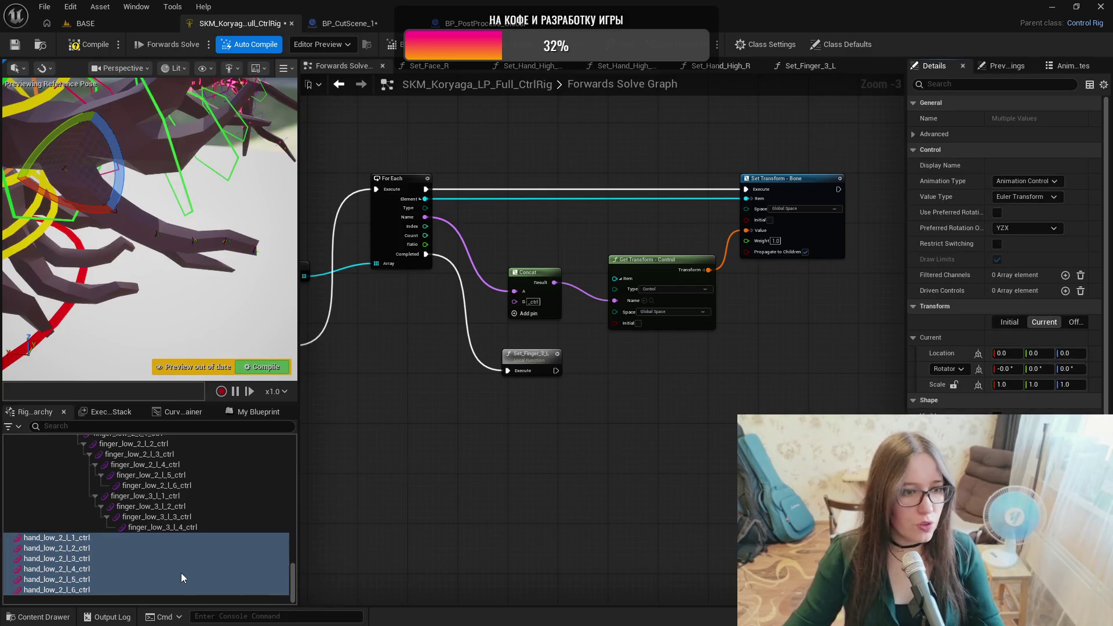
pyautogui.click(168, 538)
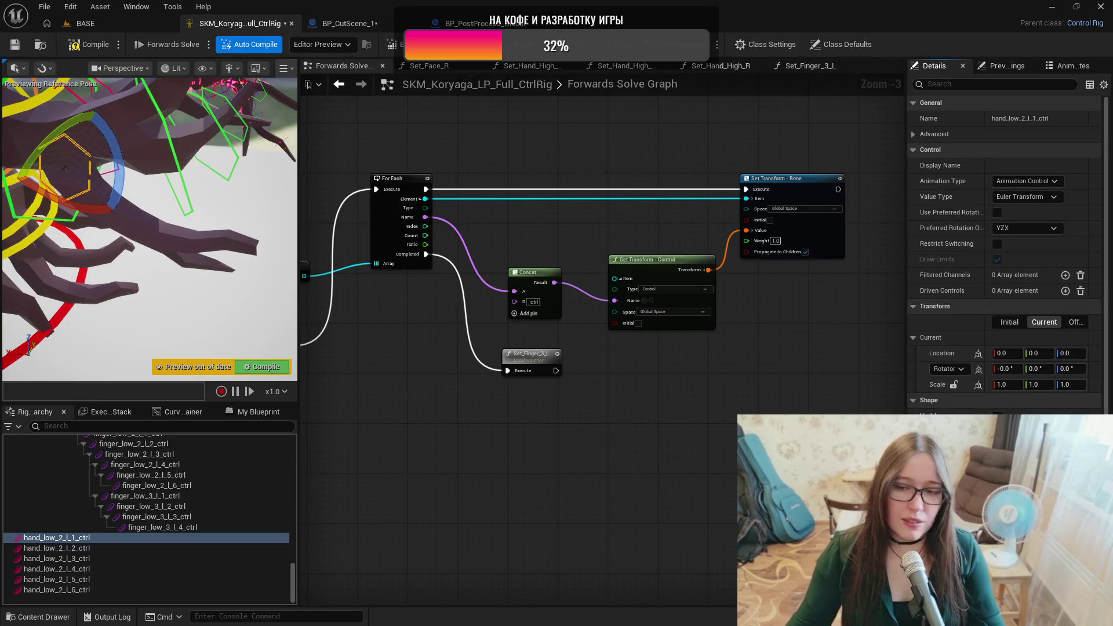
# Check the hand_low_2_l_2 through l_6 control gizmos on the finger, then compile and save.
pyautogui.click(102, 548)
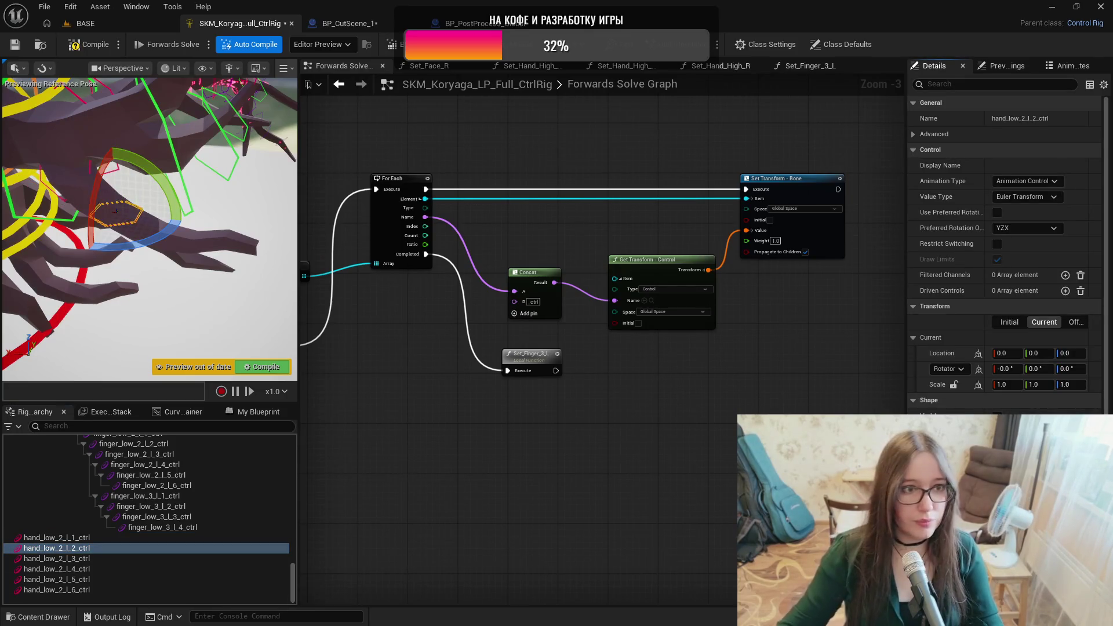
pyautogui.click(90, 558)
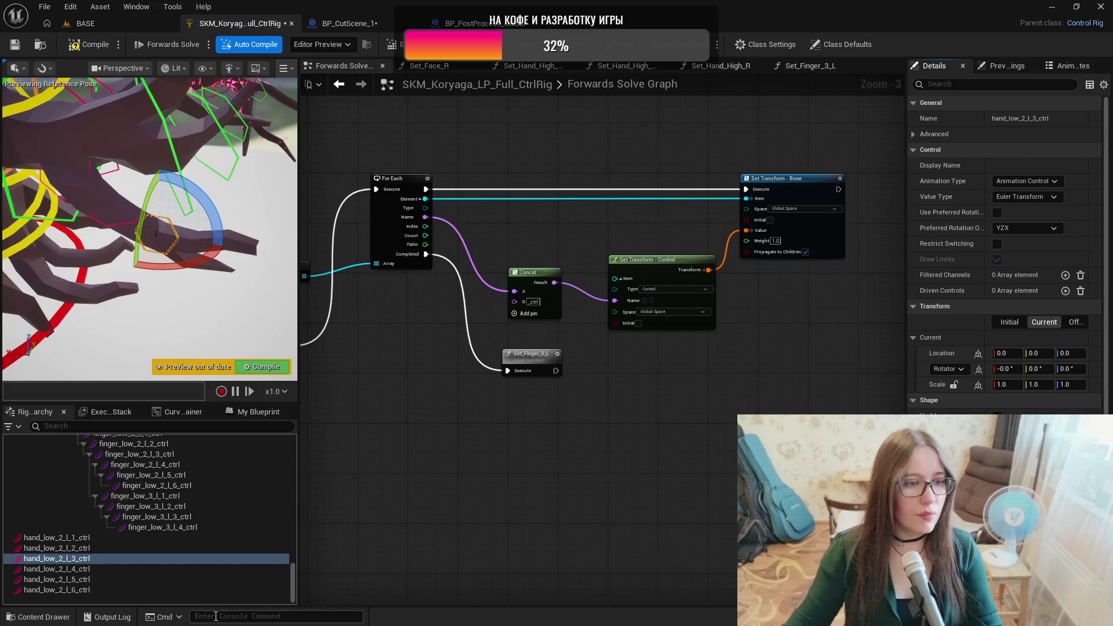
pyautogui.click(117, 569)
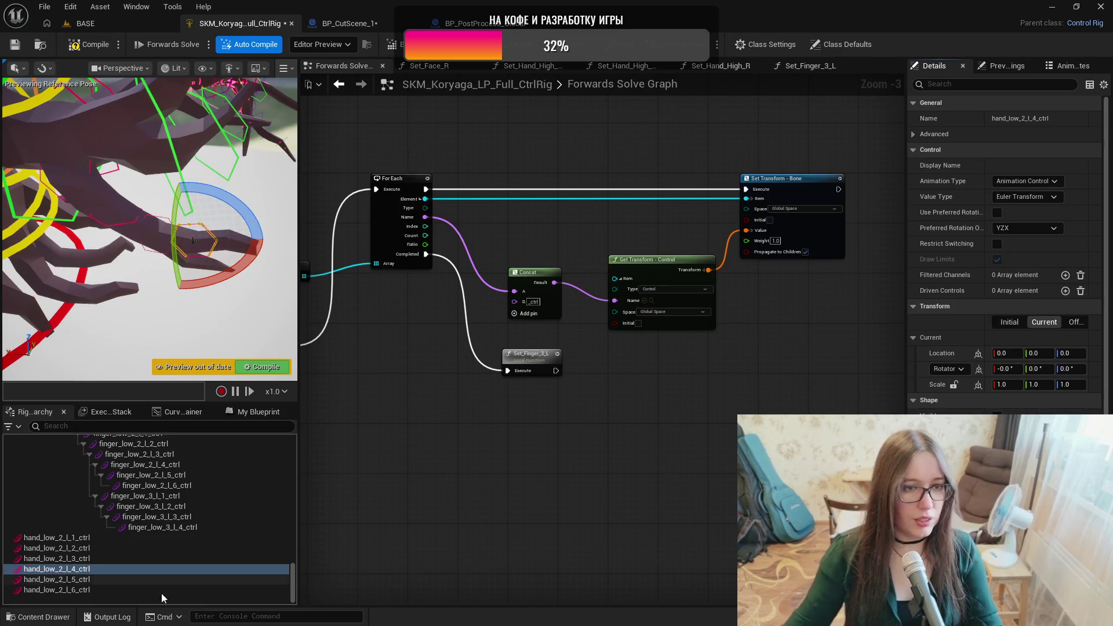
pyautogui.click(87, 580)
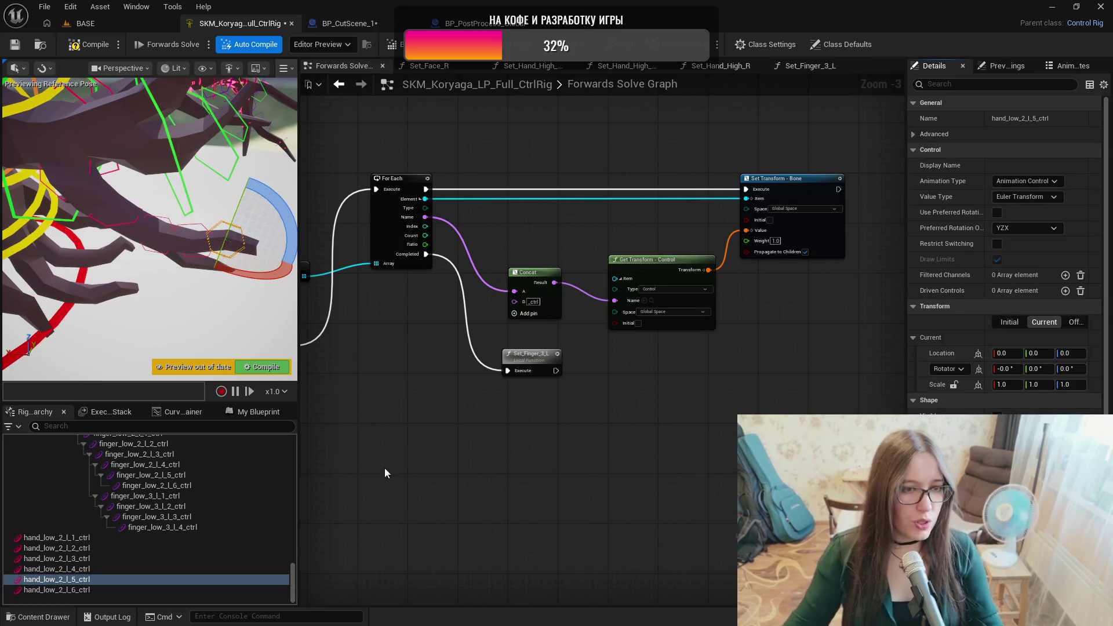
pyautogui.click(84, 590)
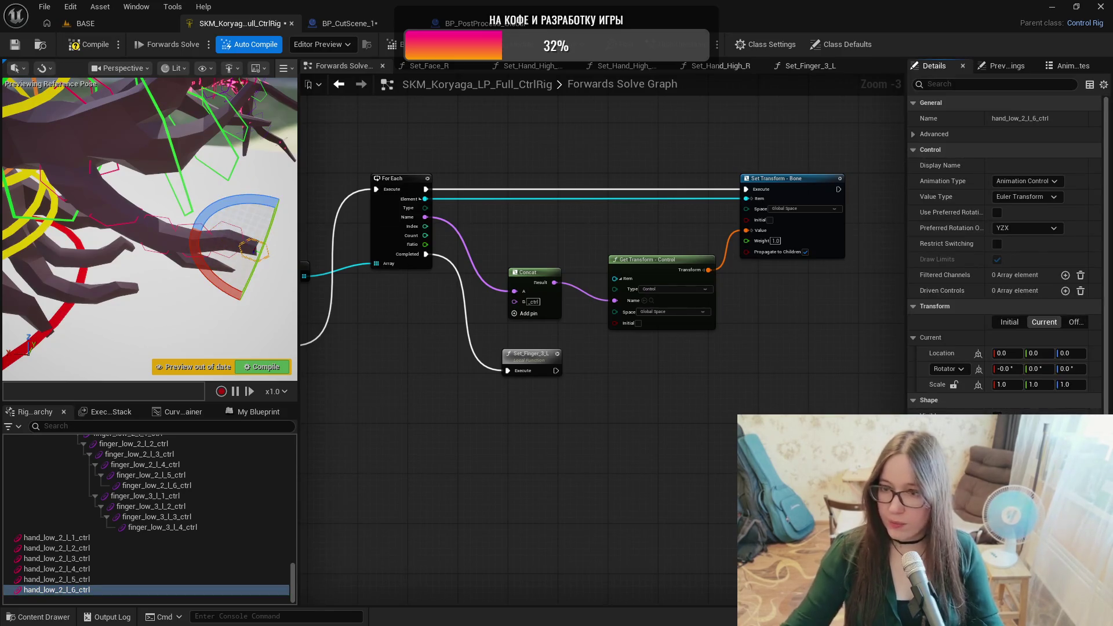
pyautogui.click(89, 46)
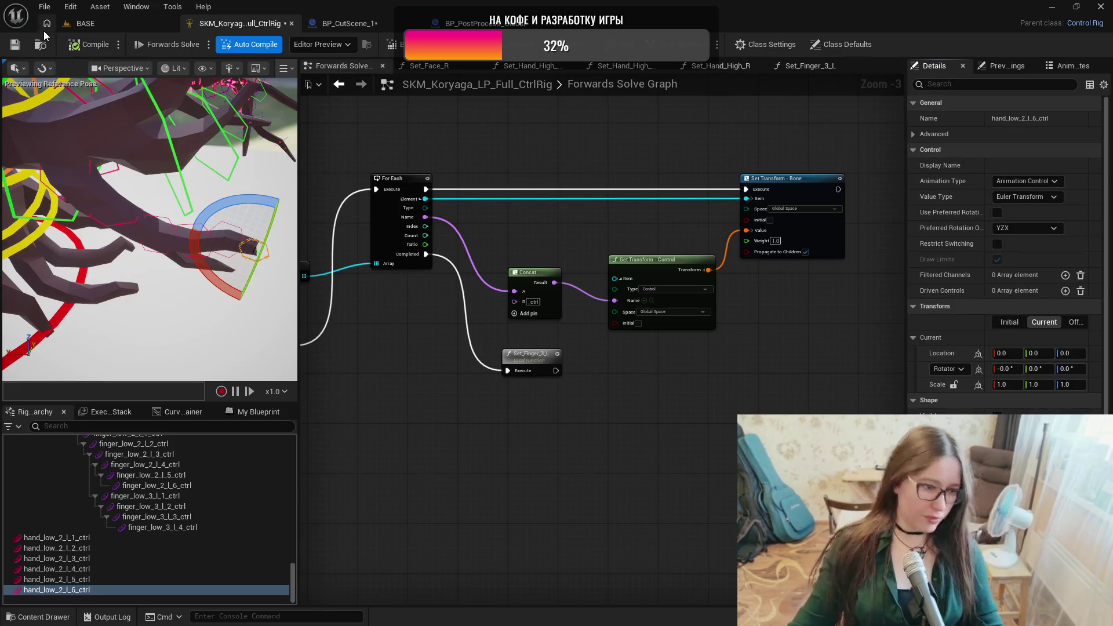
pyautogui.click(15, 46)
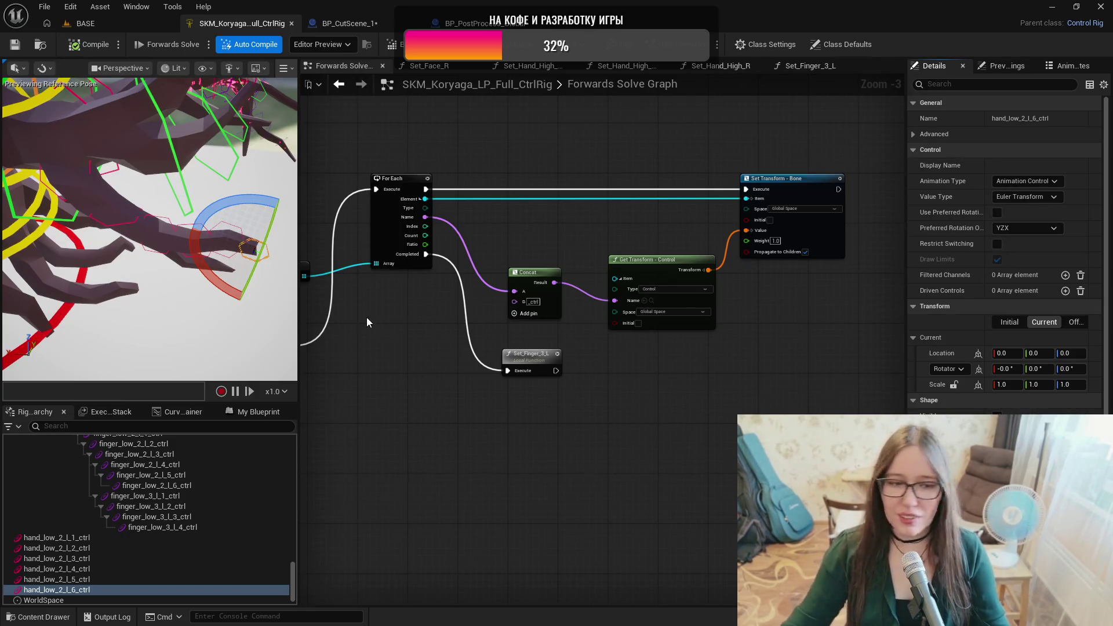
pyautogui.click(79, 540)
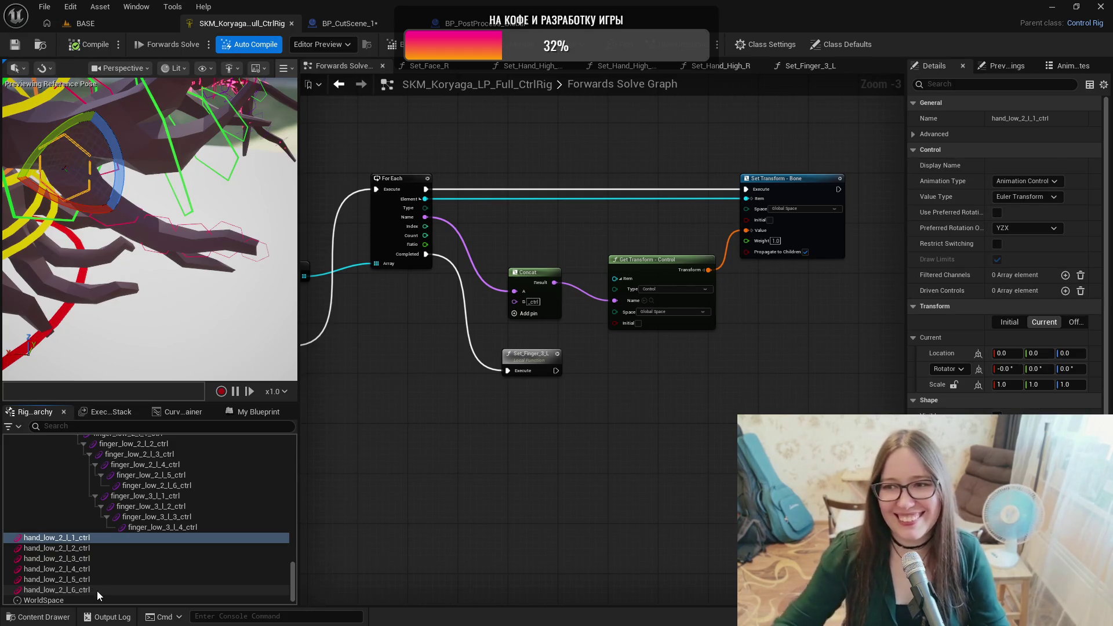
pyautogui.keyDown('shift'); pyautogui.click(89, 592); pyautogui.keyUp('shift')
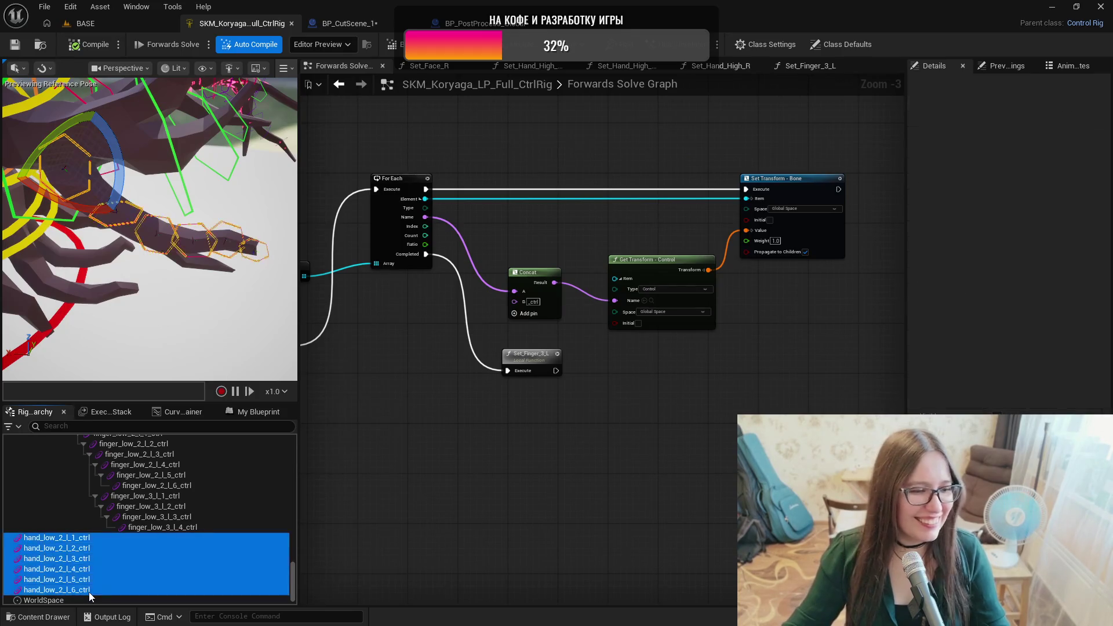
# Move the six hand_low_2 controls up and parent l_2 to l_6 under hand_low_2_l_1_ctrl.
pyautogui.scroll(2, 182, 575)
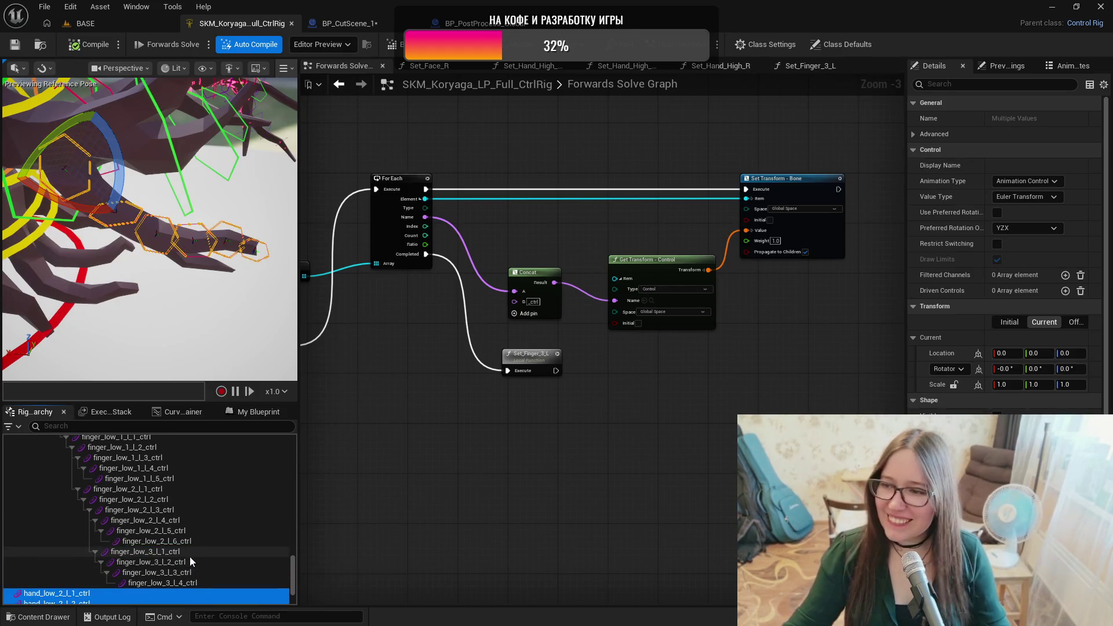
pyautogui.scroll(1, 195, 544)
pyautogui.scroll(5, 195, 539)
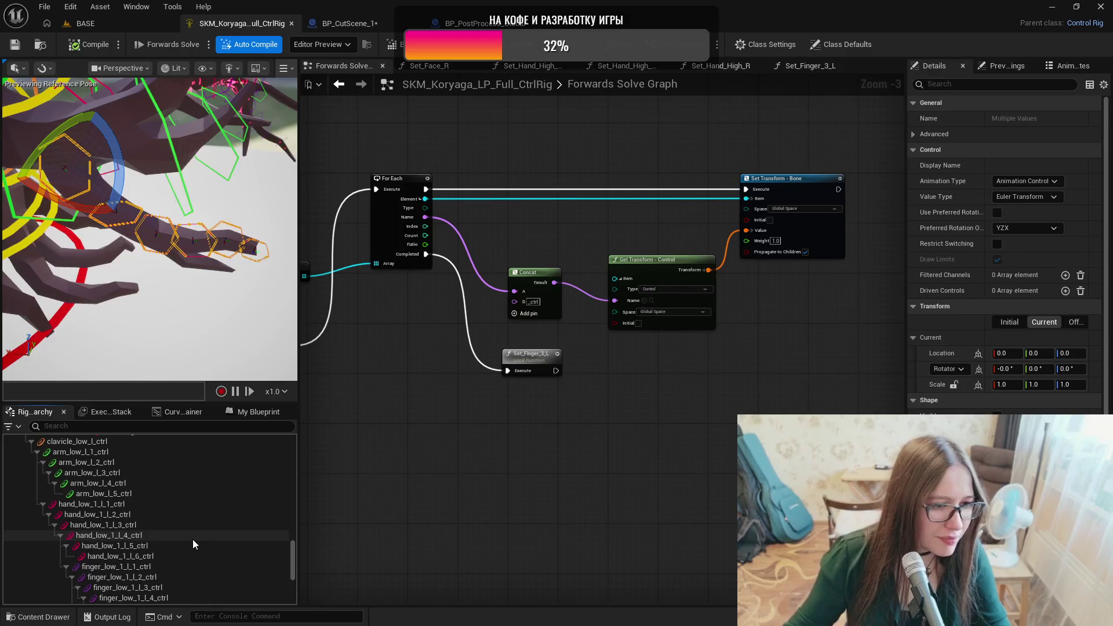
pyautogui.scroll(-10, 192, 539)
pyautogui.moveTo(91, 527); pyautogui.dragTo(101, 486)
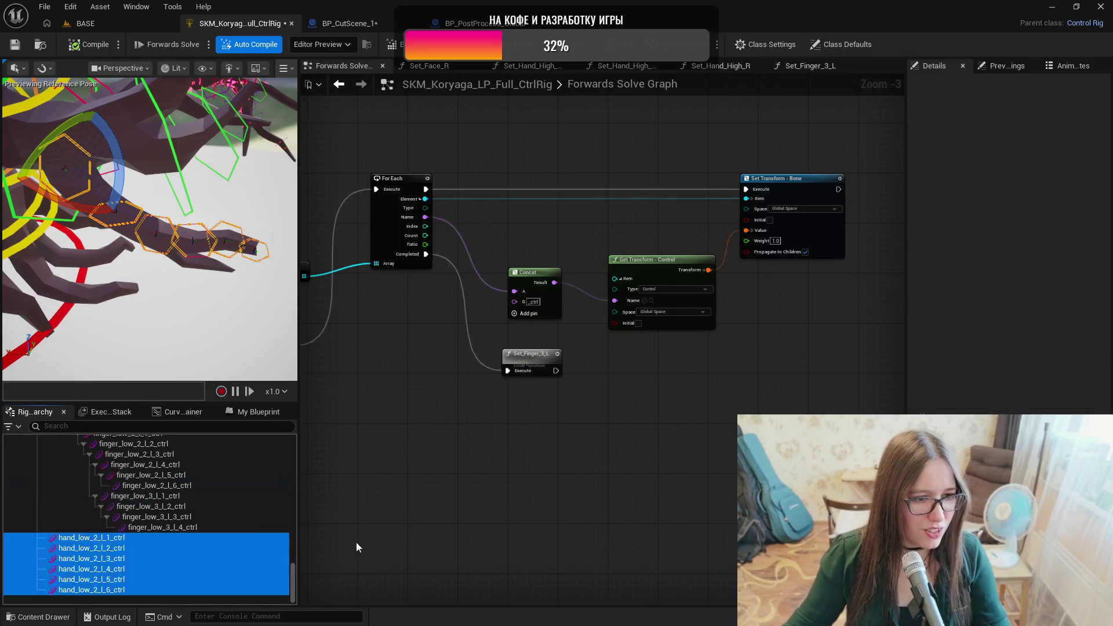
pyautogui.keyDown('ctrl'); pyautogui.click(134, 541); pyautogui.keyUp('ctrl')
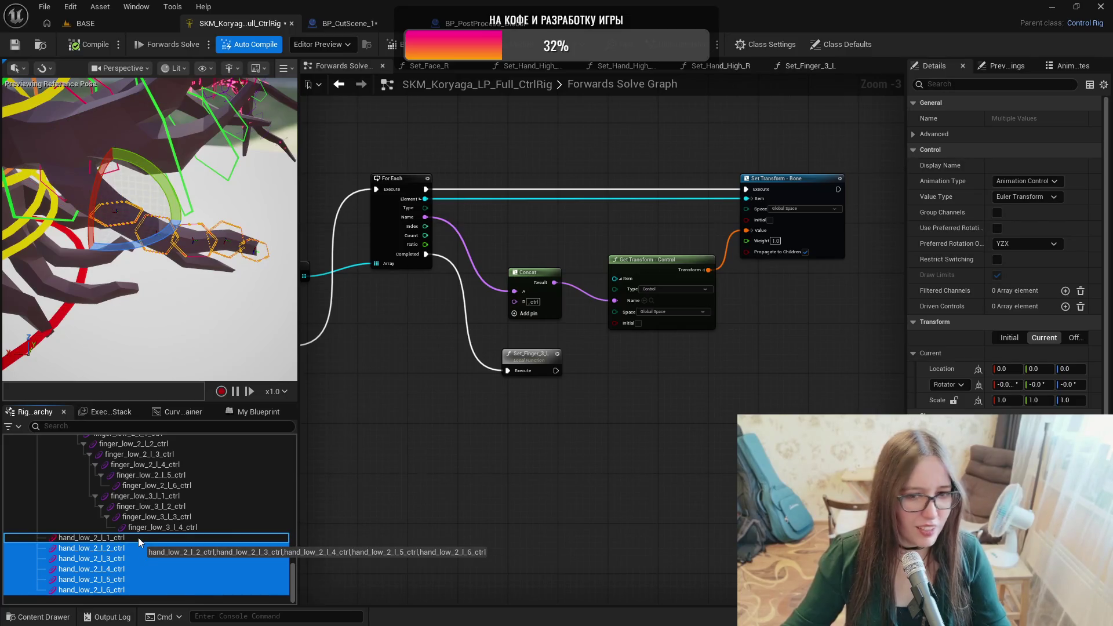
pyautogui.moveTo(138, 537); pyautogui.dragTo(138, 540)
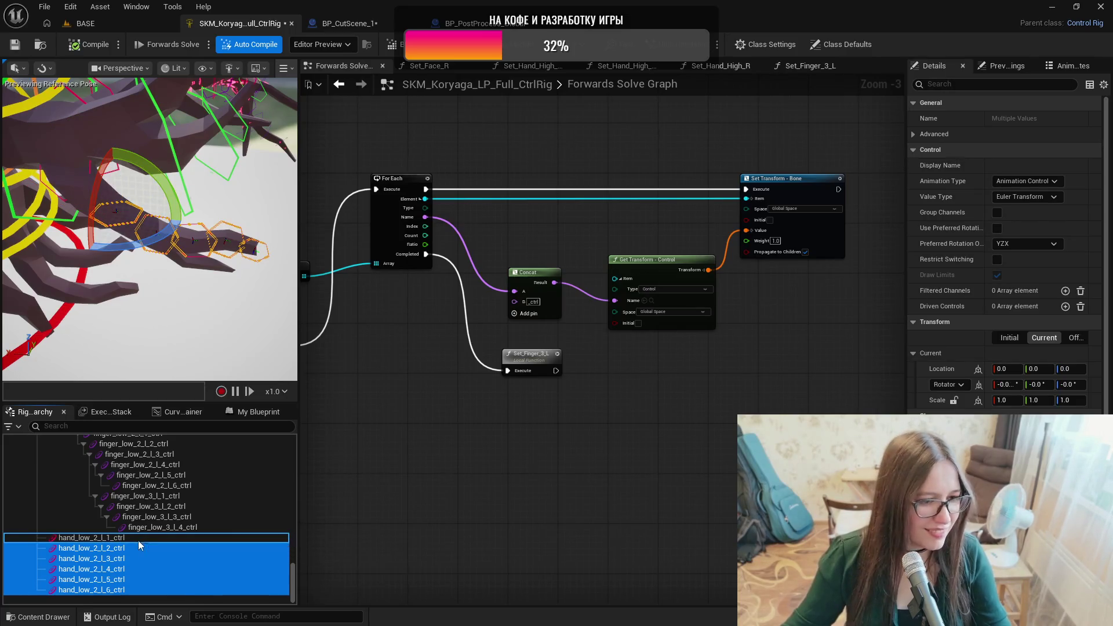
# Nest the remaining controls successively so l_3 through l_6 each sit under the previous one.
pyautogui.keyDown('ctrl'); pyautogui.click(138, 550); pyautogui.keyUp('ctrl')
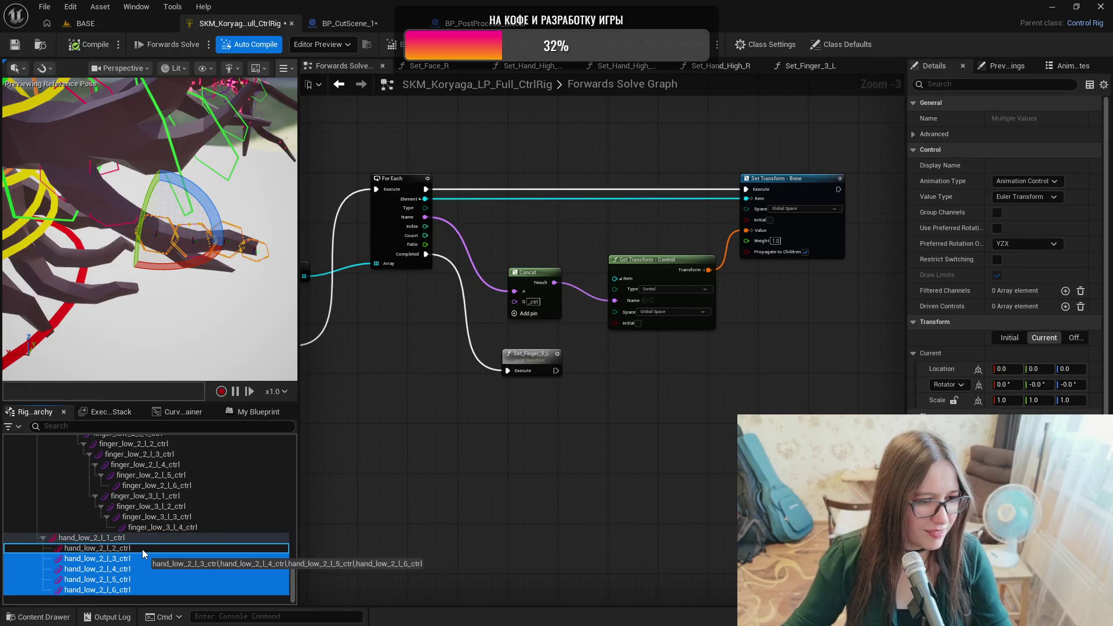
pyautogui.moveTo(142, 549); pyautogui.dragTo(177, 580)
pyautogui.keyDown('ctrl'); pyautogui.click(147, 556); pyautogui.keyUp('ctrl')
pyautogui.keyDown('ctrl'); pyautogui.click(149, 568); pyautogui.keyUp('ctrl')
pyautogui.keyDown('ctrl'); pyautogui.click(155, 579); pyautogui.keyUp('ctrl')
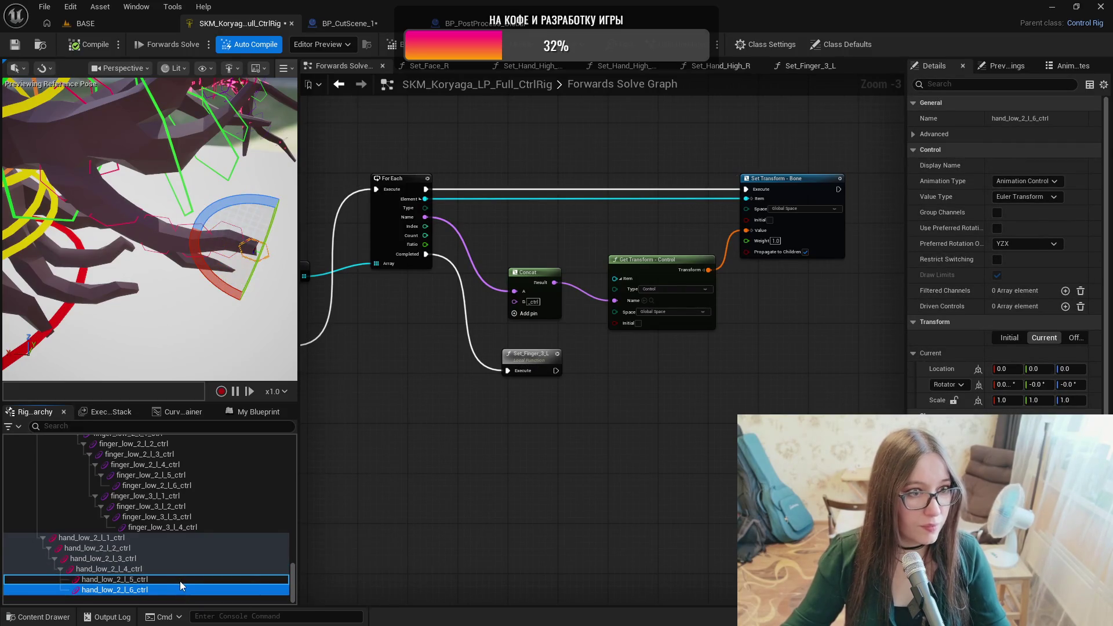
pyautogui.scroll(3, 148, 324)
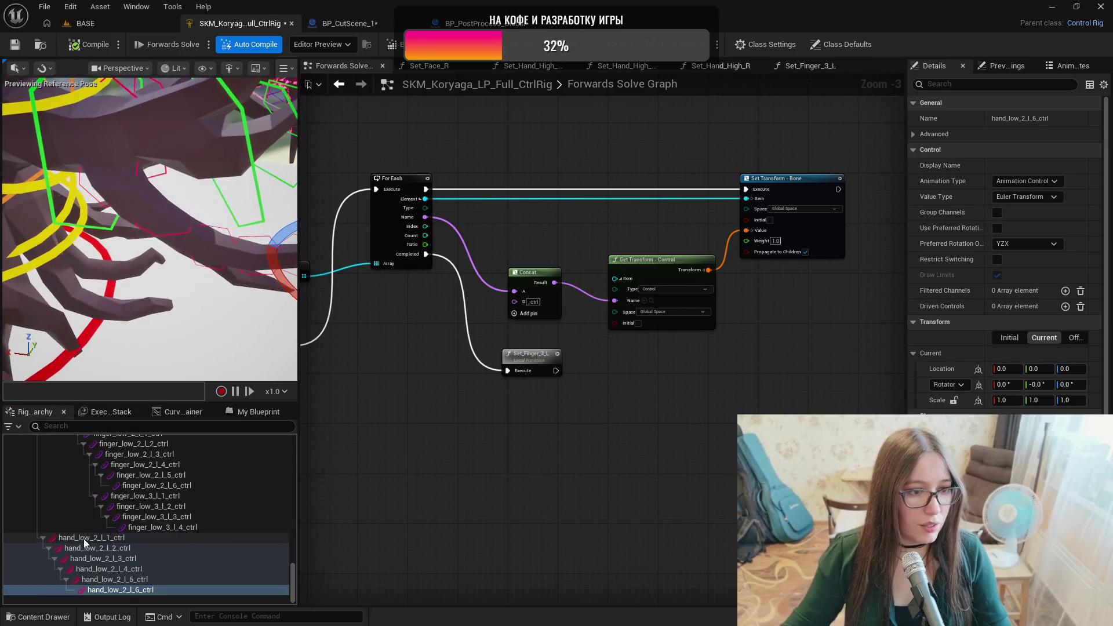
# Rotate the shapes of hand_low_2_l_1, l_2 and l_3 controls by -90 degrees.
pyautogui.click(86, 541)
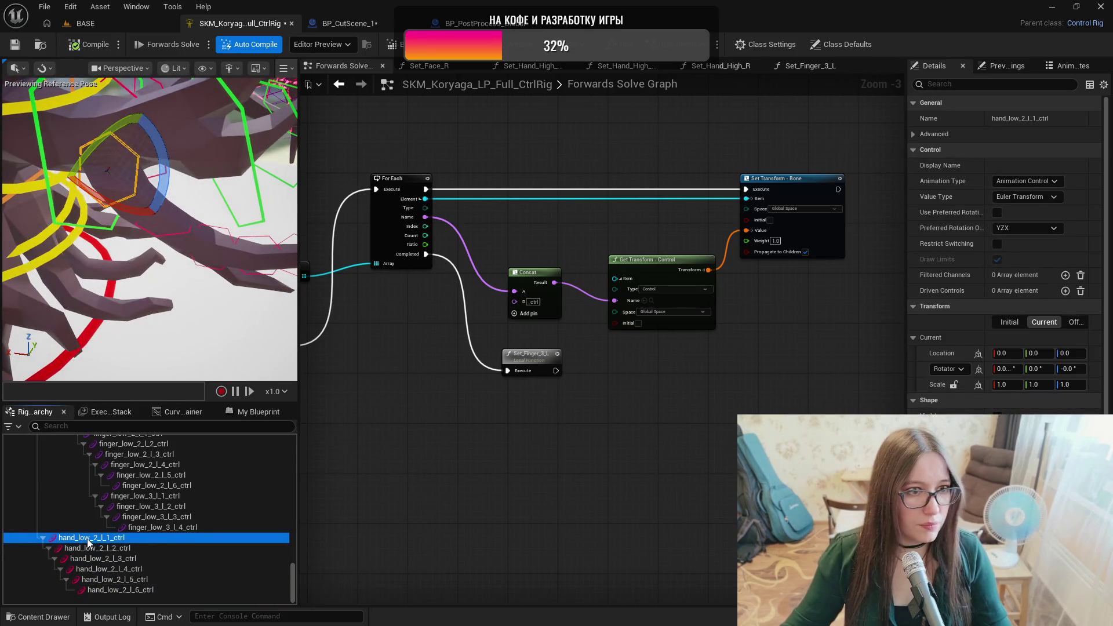
pyautogui.hotkey('ctrl', '.')
pyautogui.moveTo(138, 216)
pyautogui.mouseDown()
pyautogui.moveTo(116, 191)
pyautogui.moveTo(69, 175)
pyautogui.mouseUp()
pyautogui.click(99, 548)
pyautogui.moveTo(164, 174); pyautogui.dragTo(174, 214)
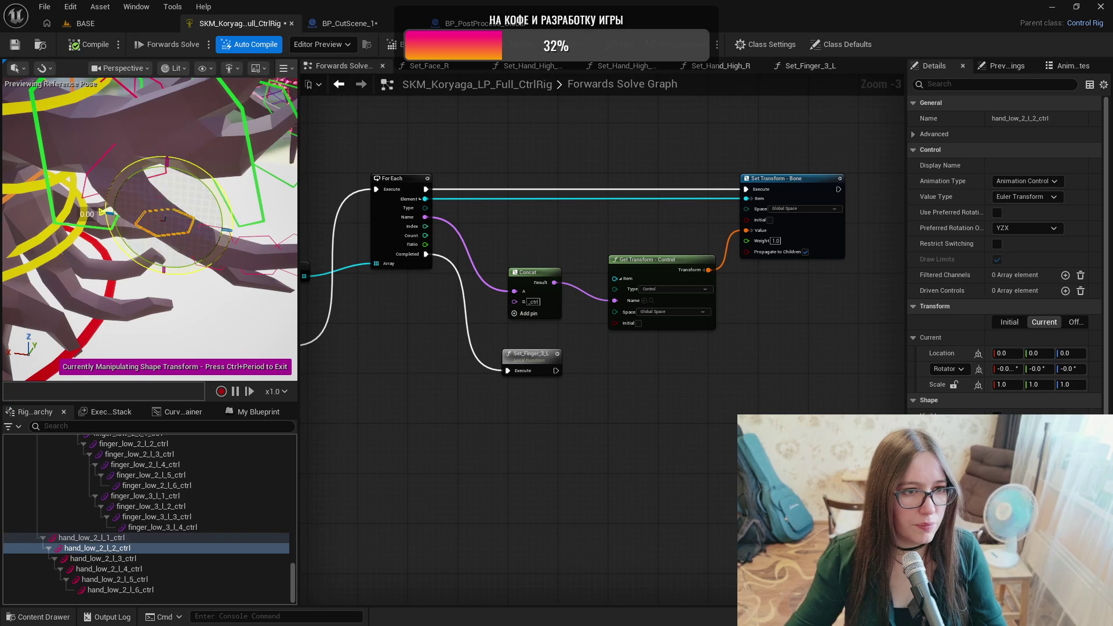
pyautogui.click(116, 558)
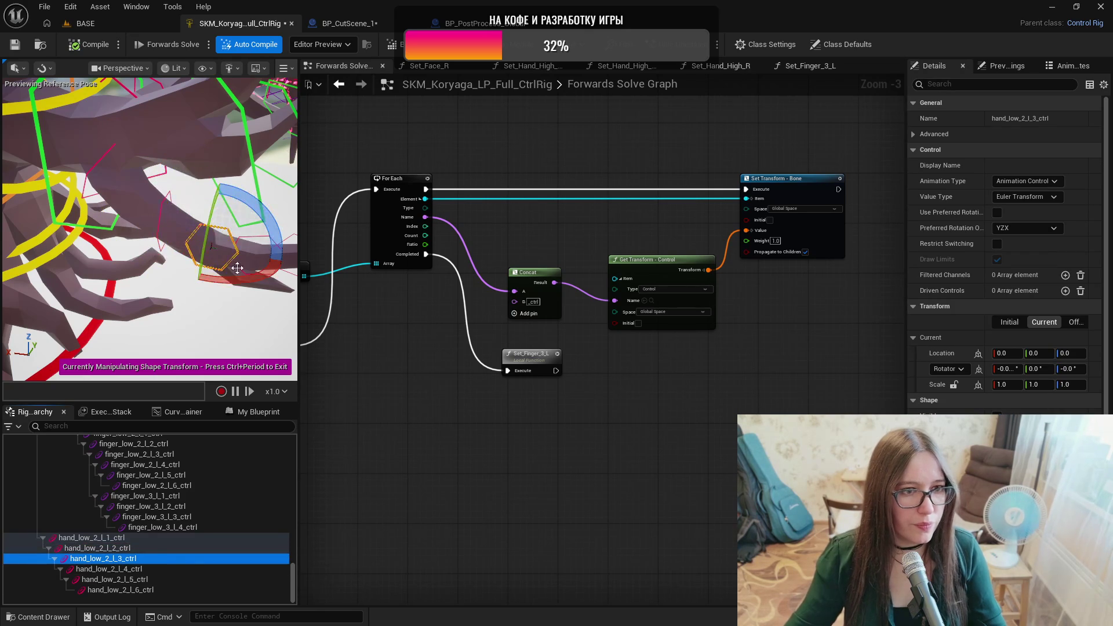
pyautogui.moveTo(150, 238); pyautogui.dragTo(150, 238)
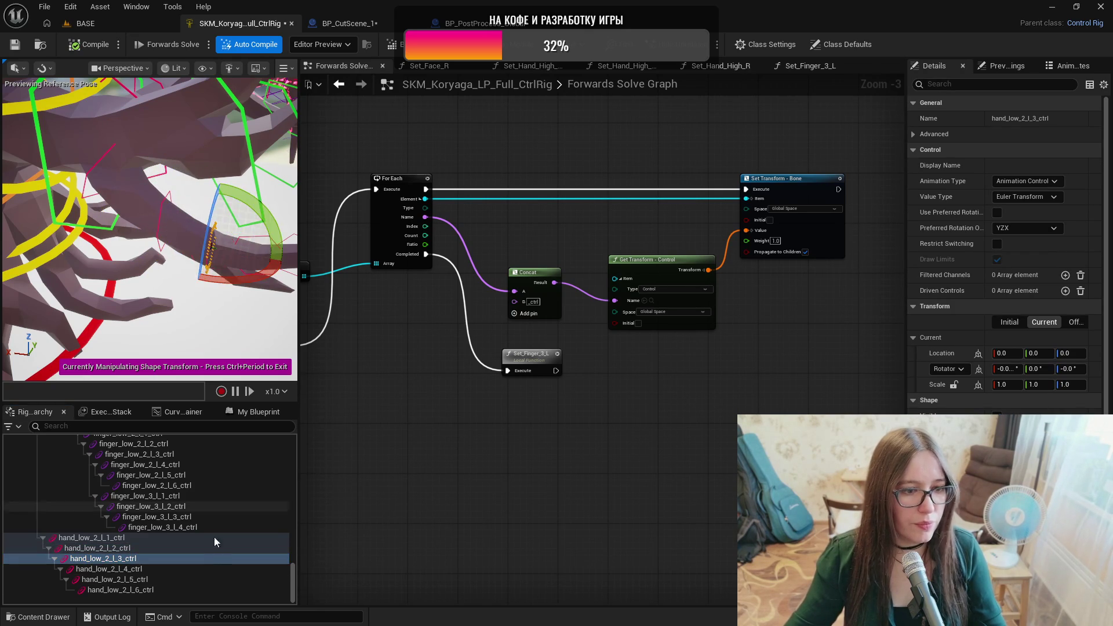
# Rotate the remaining hand_low_2_l_4 to l_6 control shapes about 90 degrees, then save all.
pyautogui.click(172, 571)
pyautogui.press('f')
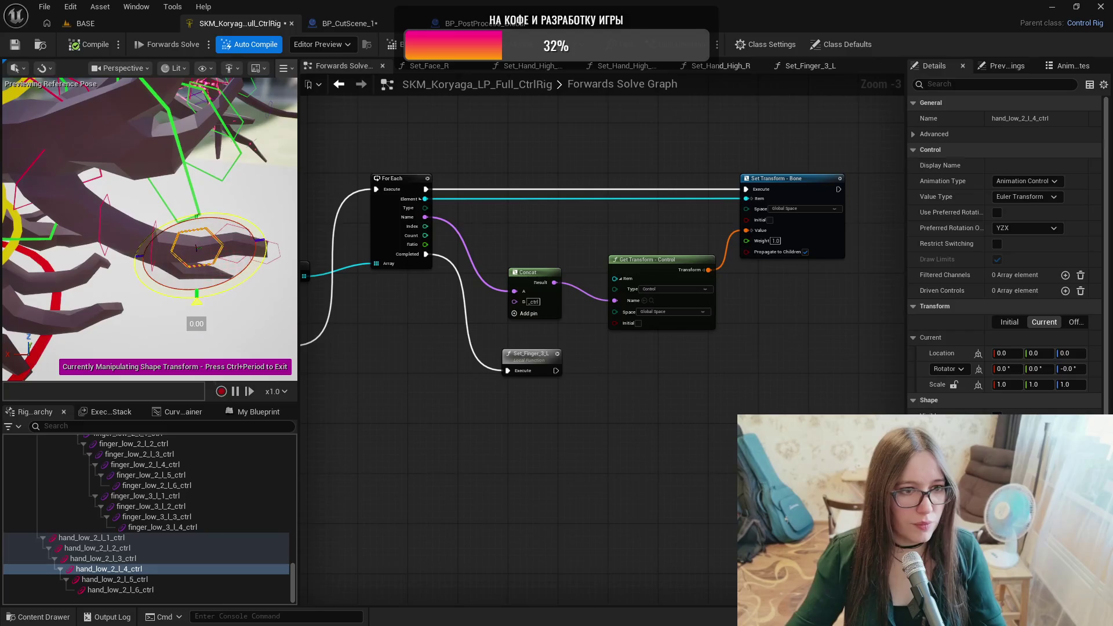
pyautogui.click(159, 578)
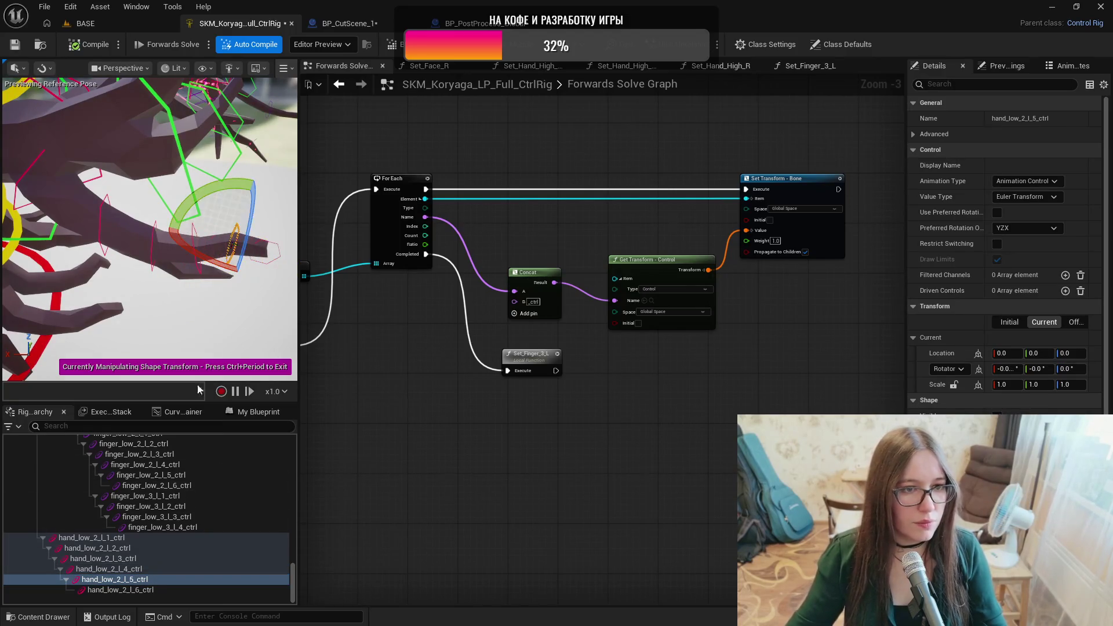
pyautogui.click(159, 592)
pyautogui.moveTo(243, 292); pyautogui.dragTo(236, 329)
pyautogui.click(235, 329)
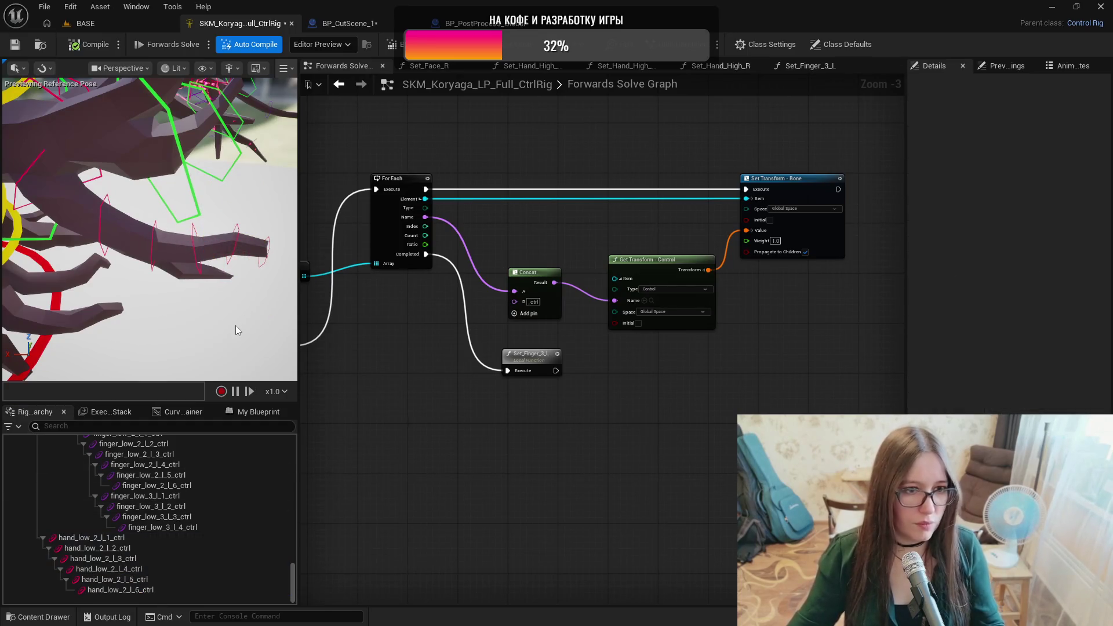
pyautogui.hotkey('ctrl', 'shift', 's')
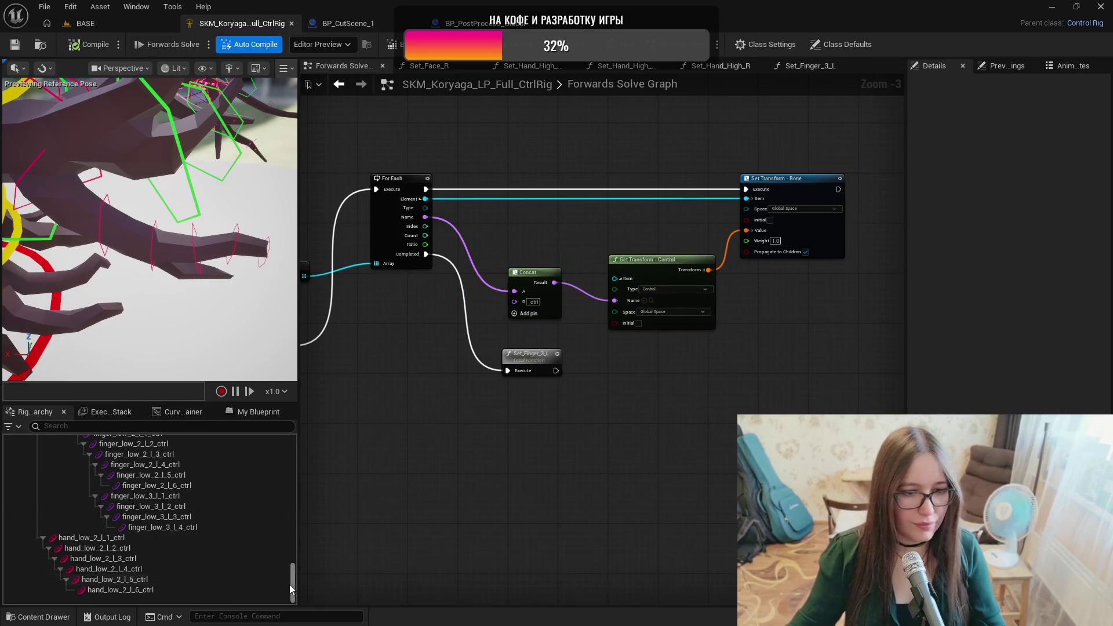
pyautogui.scroll(-3, 460, 471)
pyautogui.moveTo(463, 497)
pyautogui.mouseDown()
pyautogui.moveTo(723, 464)
pyautogui.moveTo(741, 452)
pyautogui.mouseUp()
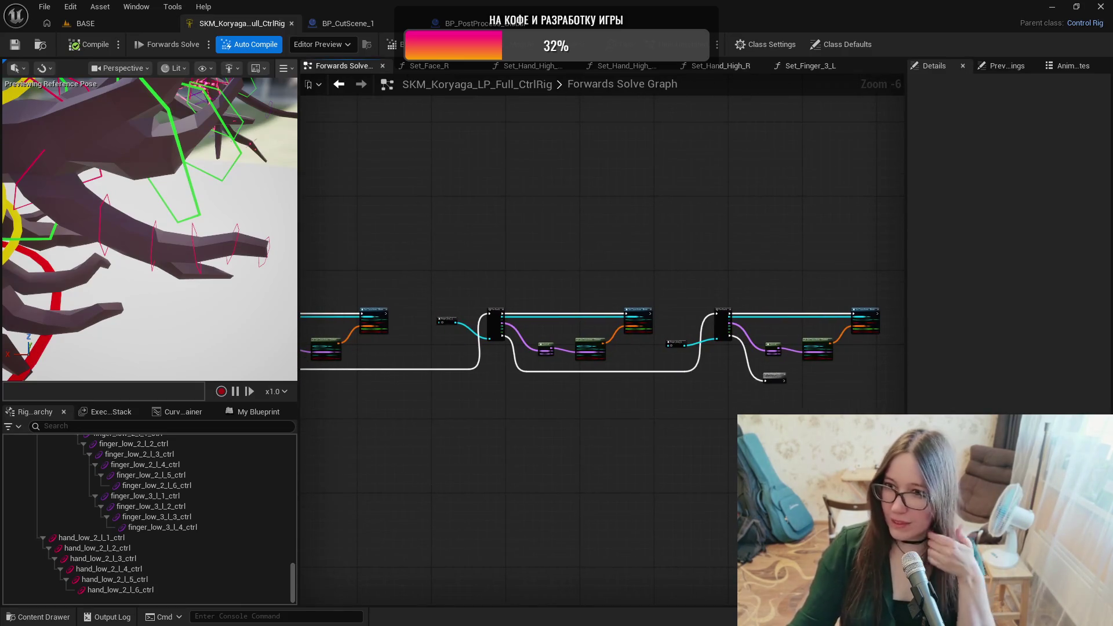
pyautogui.scroll(-5, 582, 454)
pyautogui.scroll(3, 579, 458)
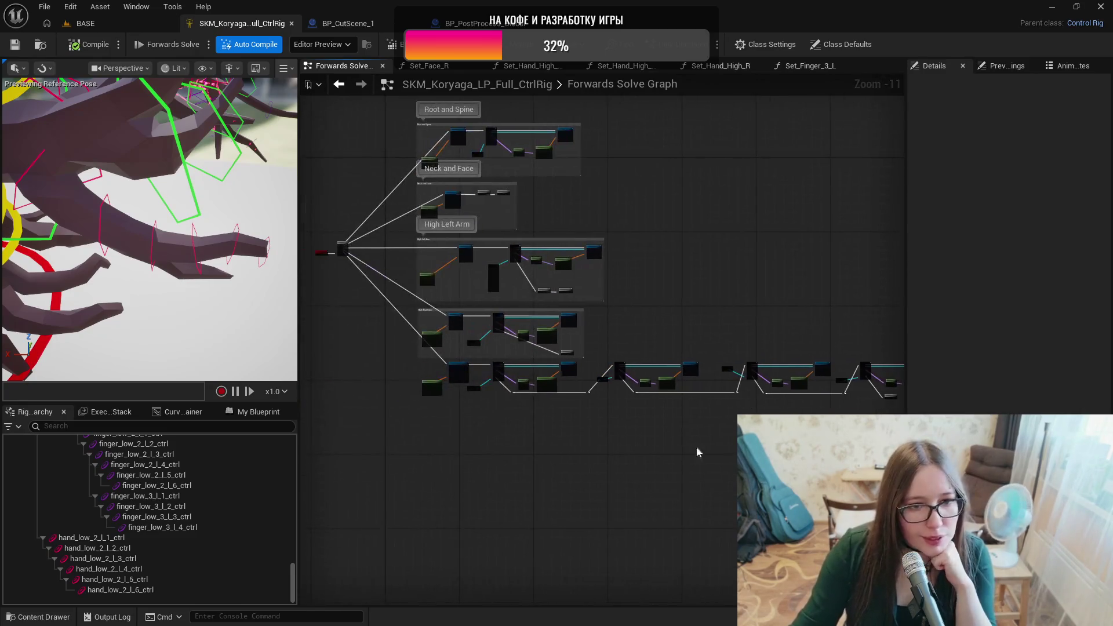
pyautogui.scroll(3, 468, 419)
pyautogui.moveTo(437, 384); pyautogui.dragTo(384, 327)
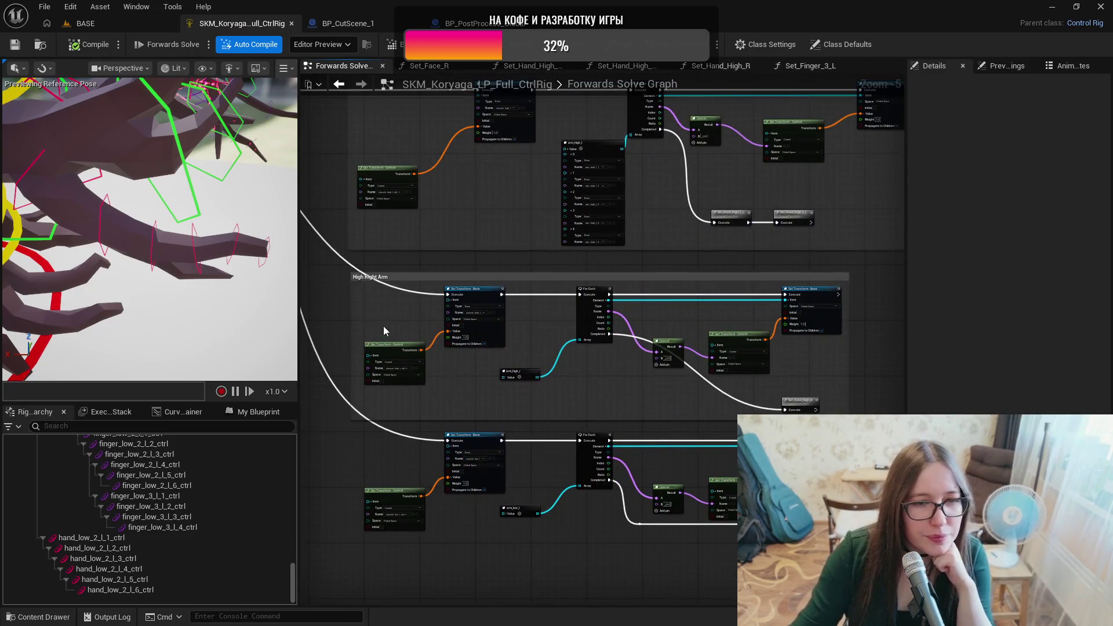
pyautogui.scroll(1, 383, 325)
pyautogui.scroll(-6, 679, 443)
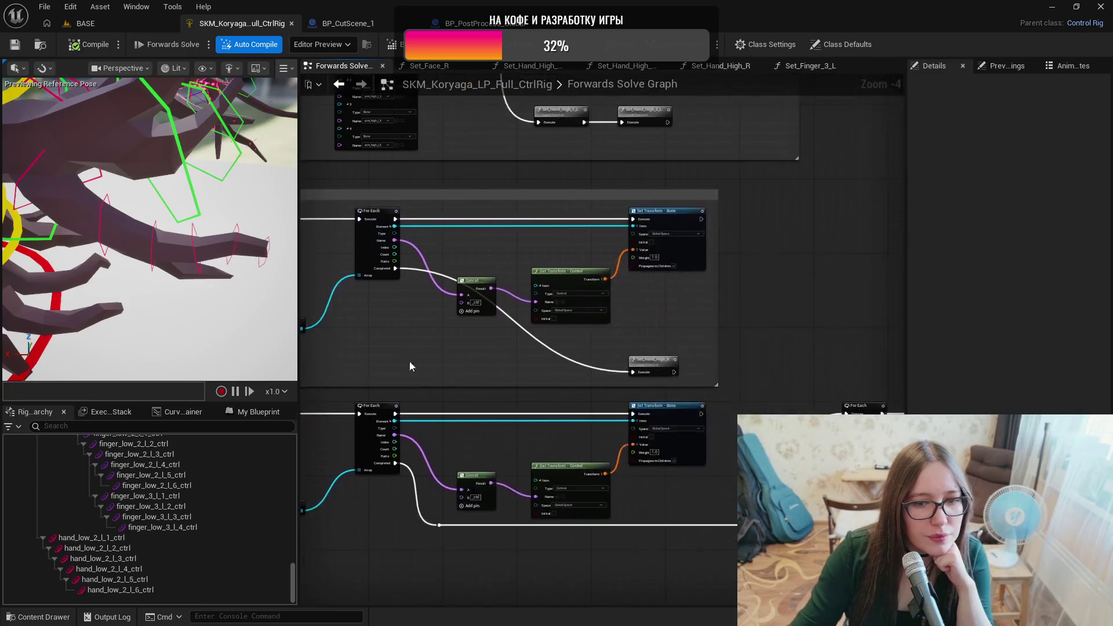
pyautogui.scroll(3, 415, 442)
pyautogui.scroll(2, 582, 457)
pyautogui.moveTo(552, 435)
pyautogui.mouseDown()
pyautogui.moveTo(496, 421)
pyautogui.moveTo(466, 447)
pyautogui.mouseUp()
pyautogui.scroll(1, 510, 425)
pyautogui.scroll(1, 525, 429)
# Bring bones hand_low_2_l_1 through l_6 into the graph as an item array node.
pyautogui.scroll(15, 168, 516)
pyautogui.scroll(-2, 117, 540)
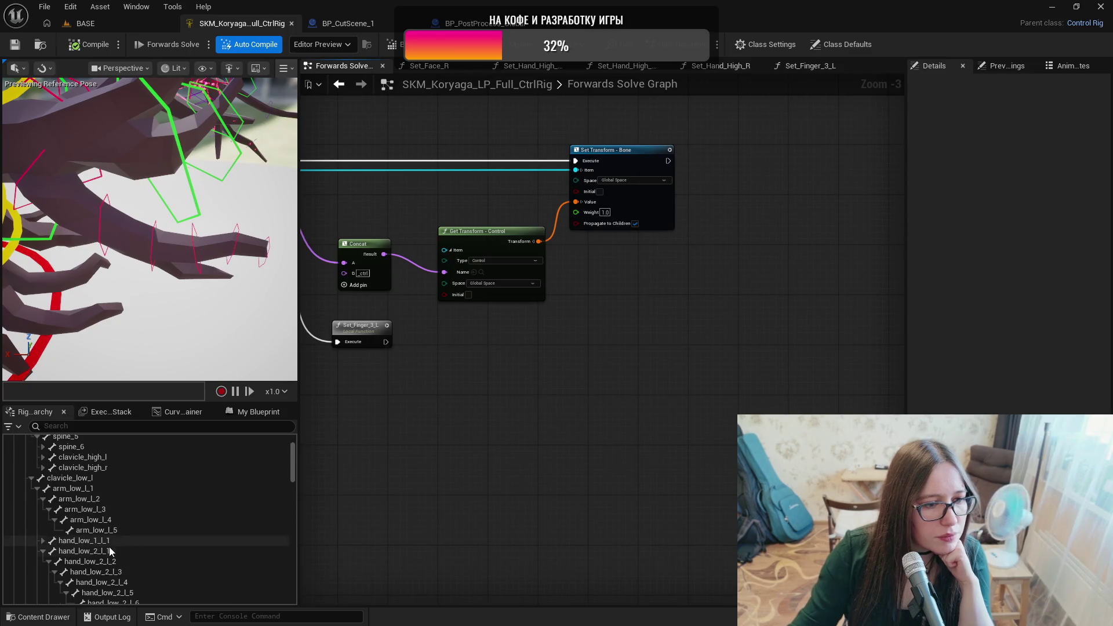
pyautogui.click(109, 550)
pyautogui.scroll(-1, 118, 553)
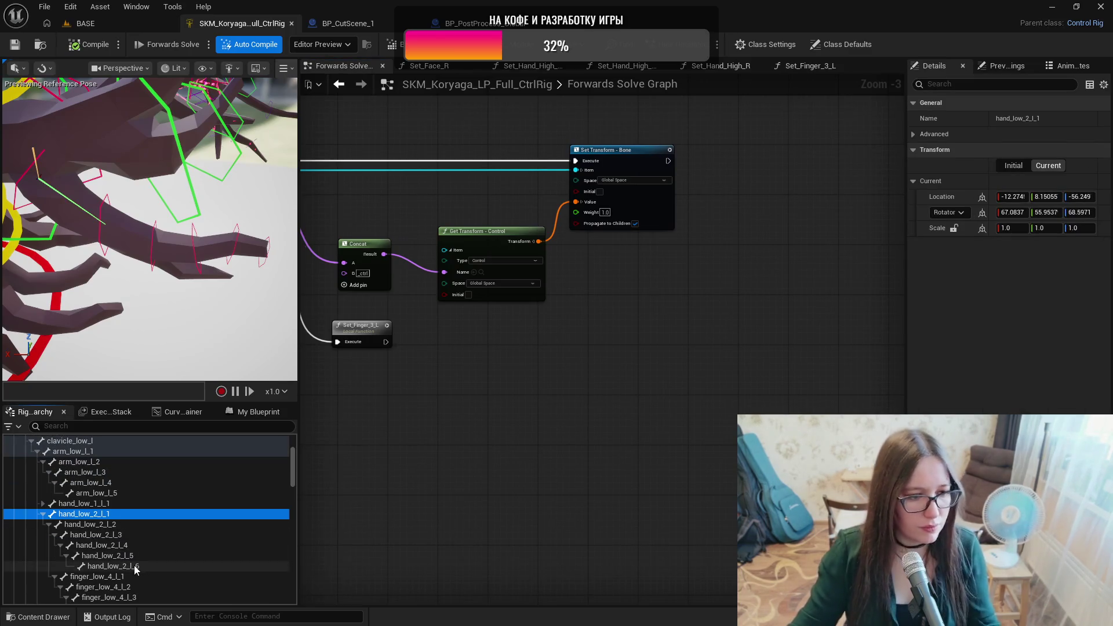
pyautogui.keyDown('shift'); pyautogui.click(134, 567); pyautogui.keyUp('shift')
pyautogui.moveTo(86, 516)
pyautogui.mouseDown()
pyautogui.moveTo(454, 471)
pyautogui.moveTo(580, 394)
pyautogui.mouseUp()
pyautogui.click(602, 534)
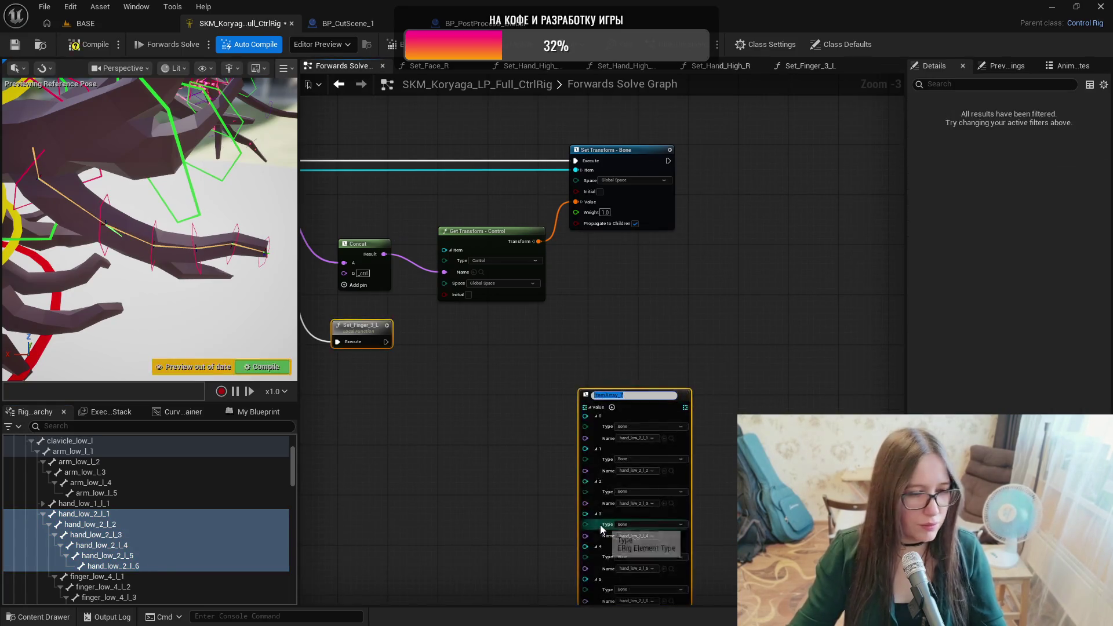
# Name the array node hand_low_2_l, collapse its Value pin, and place it beside Set_Finger_3_L.
pyautogui.write('hand')
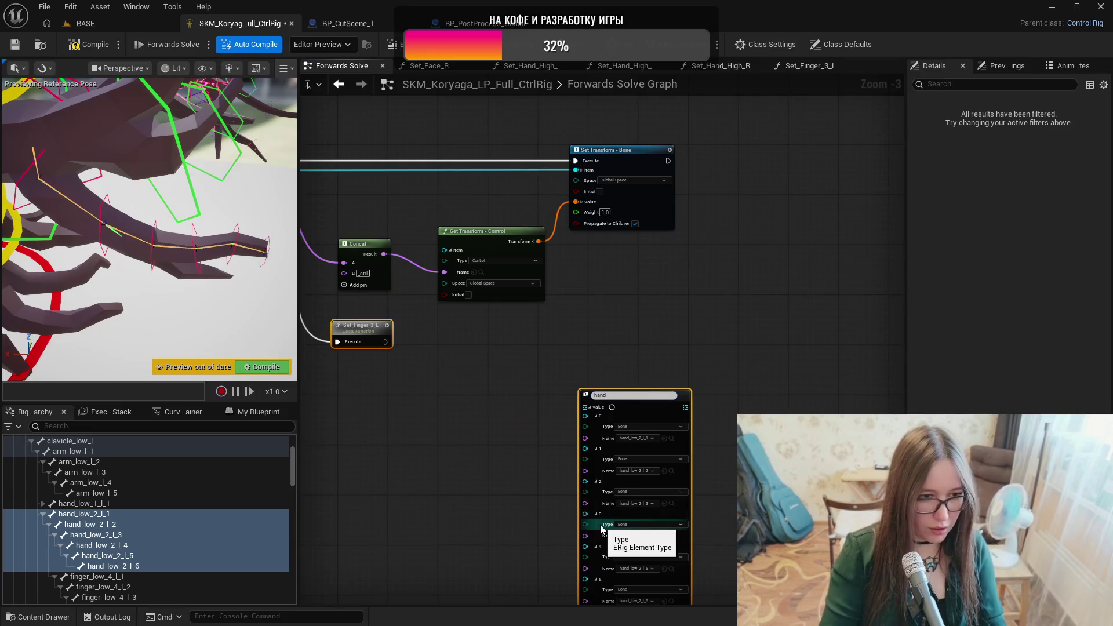
pyautogui.write('_low')
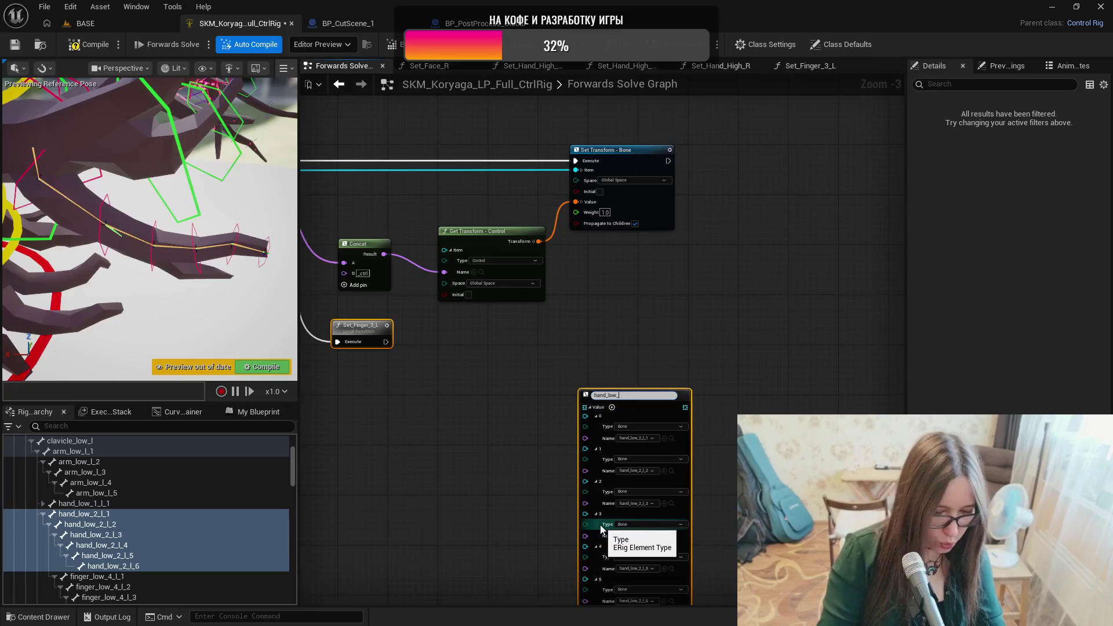
pyautogui.write('_2_l')
pyautogui.press('Return')
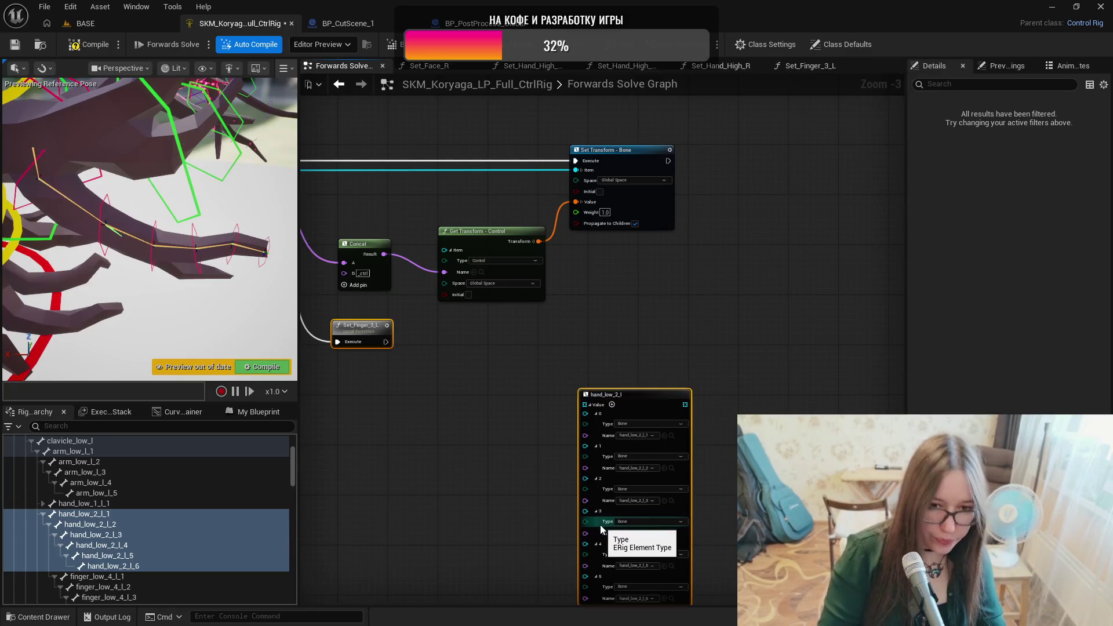
pyautogui.click(590, 405)
pyautogui.moveTo(603, 397); pyautogui.dragTo(637, 323)
pyautogui.click(610, 388)
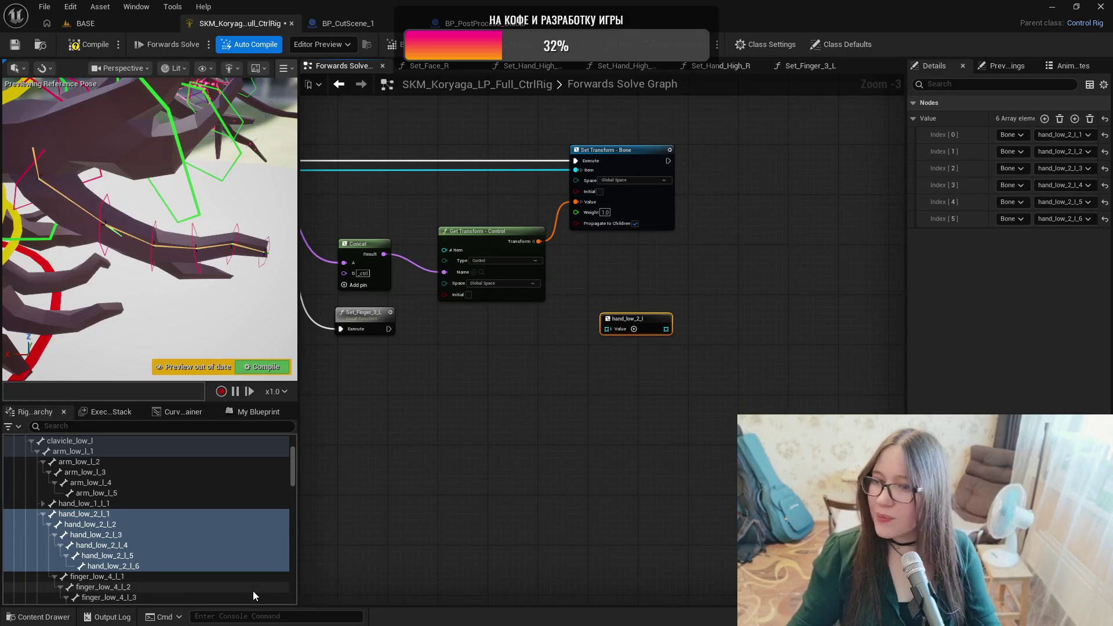
# Duplicate the For Each, Concat, Get Transform and Set Transform chain, placing the copy clear of the original.
pyautogui.moveTo(572, 460)
pyautogui.mouseDown()
pyautogui.moveTo(631, 440)
pyautogui.moveTo(811, 493)
pyautogui.moveTo(755, 497)
pyautogui.moveTo(775, 505)
pyautogui.mouseUp()
pyautogui.moveTo(855, 169)
pyautogui.mouseDown()
pyautogui.moveTo(460, 297)
pyautogui.moveTo(444, 318)
pyautogui.mouseUp()
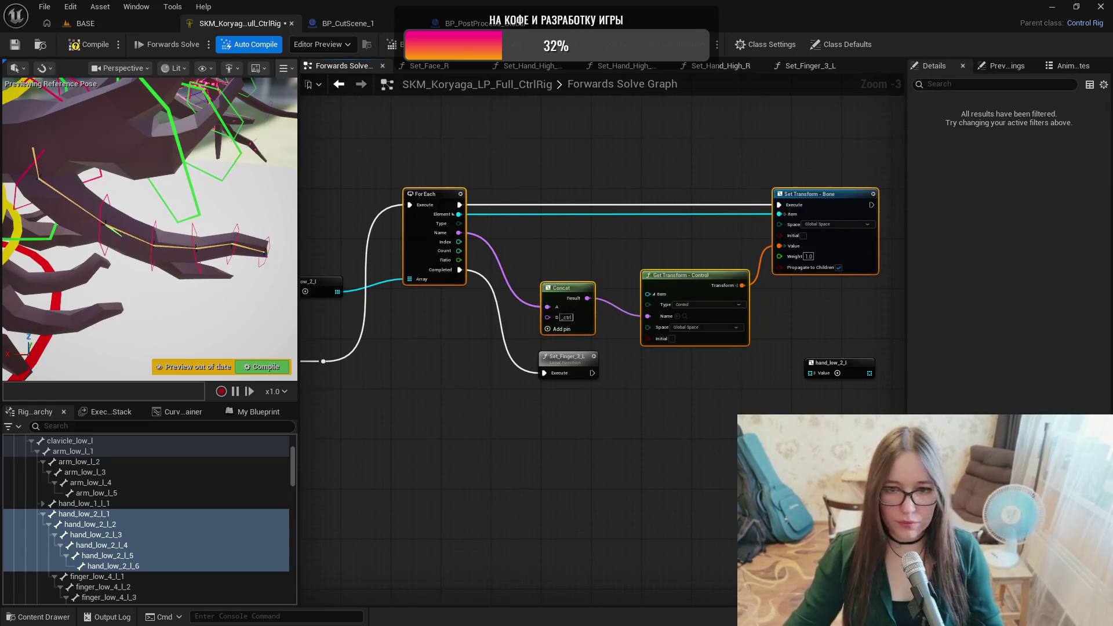
pyautogui.hotkey('ctrl', 'c')
pyautogui.moveTo(717, 312); pyautogui.dragTo(367, 307)
pyautogui.hotkey('ctrl', 'v')
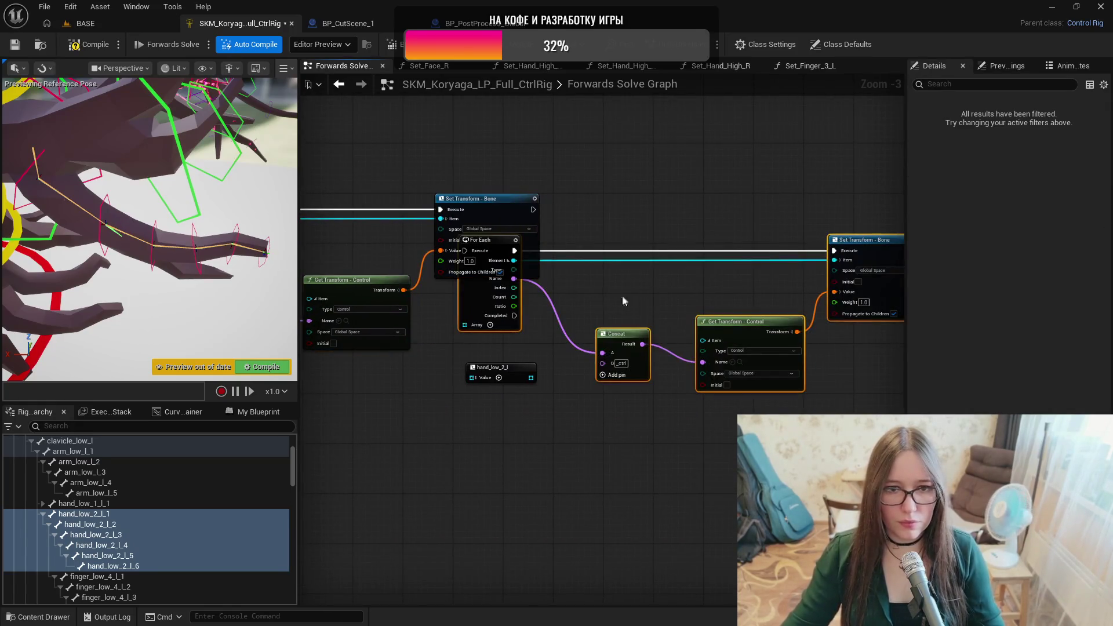
pyautogui.moveTo(754, 226); pyautogui.dragTo(617, 229)
pyautogui.moveTo(714, 241); pyautogui.dragTo(833, 231)
pyautogui.moveTo(458, 235); pyautogui.dragTo(489, 204)
# Wire Set_Finger_3_L's execution into the copied For Each with a reroute knot, then save.
pyautogui.moveTo(394, 212)
pyautogui.mouseDown()
pyautogui.moveTo(485, 217)
pyautogui.moveTo(415, 218)
pyautogui.moveTo(425, 255)
pyautogui.mouseUp()
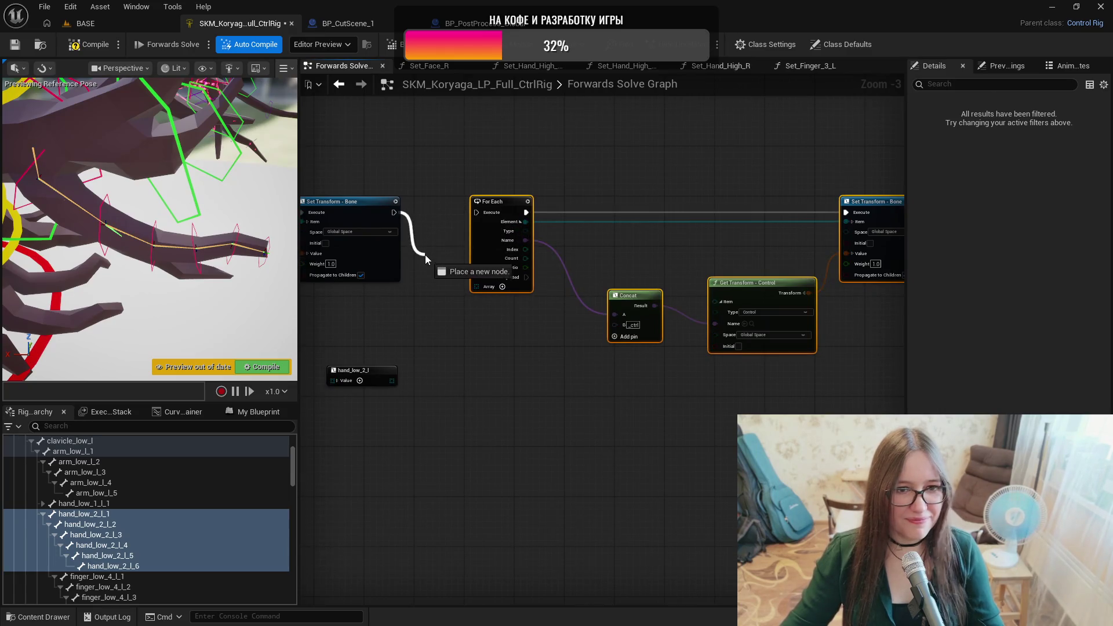
pyautogui.click(416, 151)
pyautogui.moveTo(417, 151); pyautogui.dragTo(640, 166)
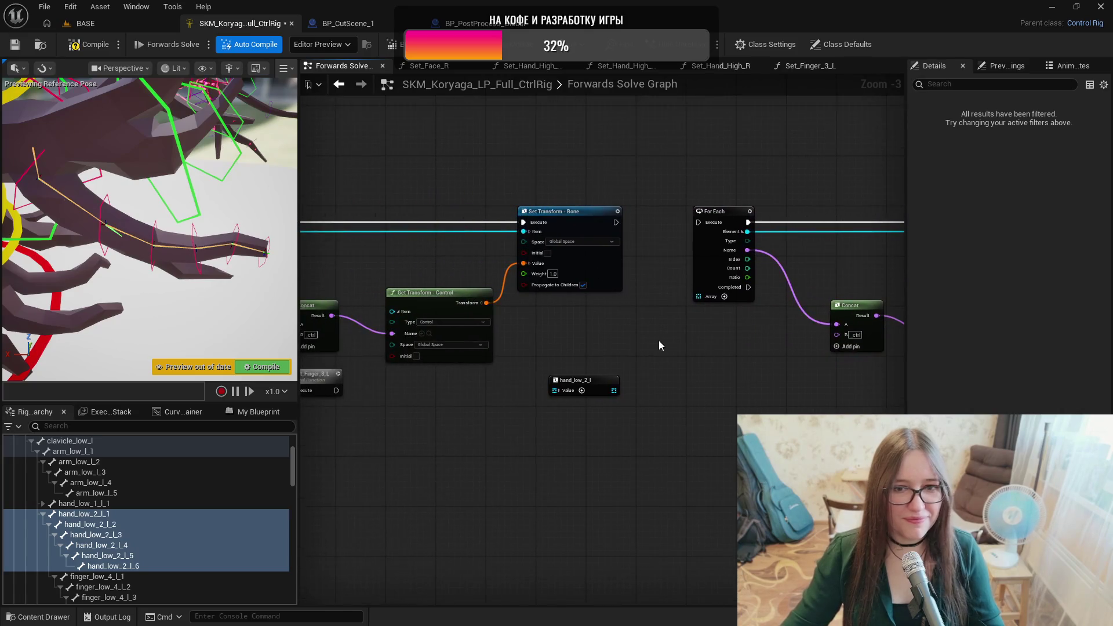
pyautogui.moveTo(338, 387)
pyautogui.mouseDown()
pyautogui.moveTo(705, 229)
pyautogui.moveTo(659, 226)
pyautogui.moveTo(645, 411)
pyautogui.moveTo(642, 342)
pyautogui.moveTo(667, 342)
pyautogui.moveTo(645, 342)
pyautogui.moveTo(687, 325)
pyautogui.moveTo(700, 296)
pyautogui.mouseUp()
pyautogui.doubleClick(667, 230)
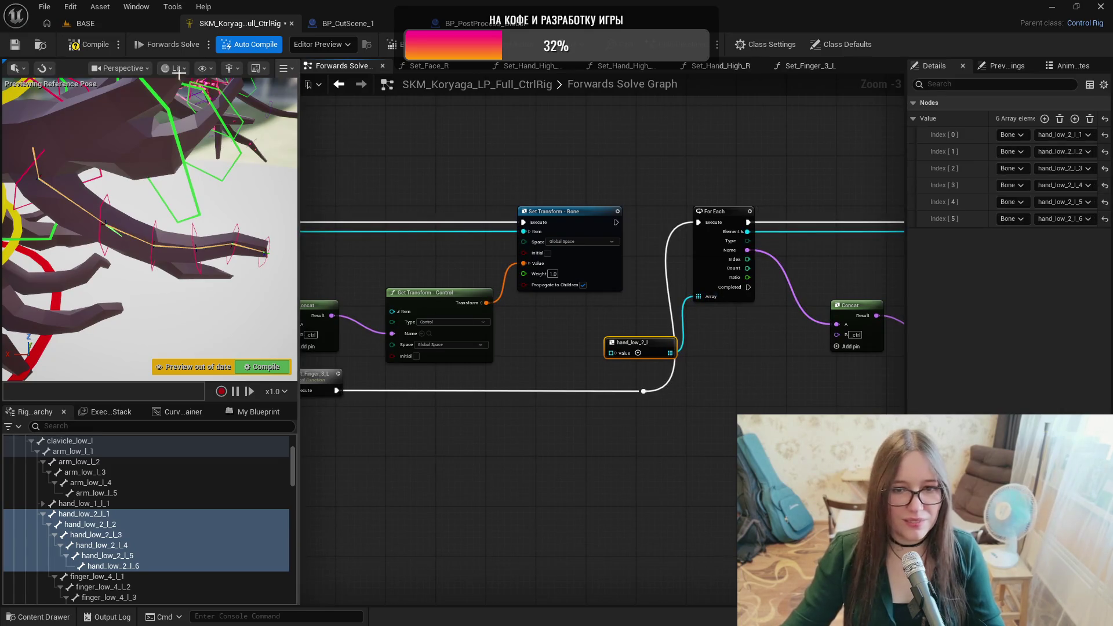
pyautogui.click(15, 47)
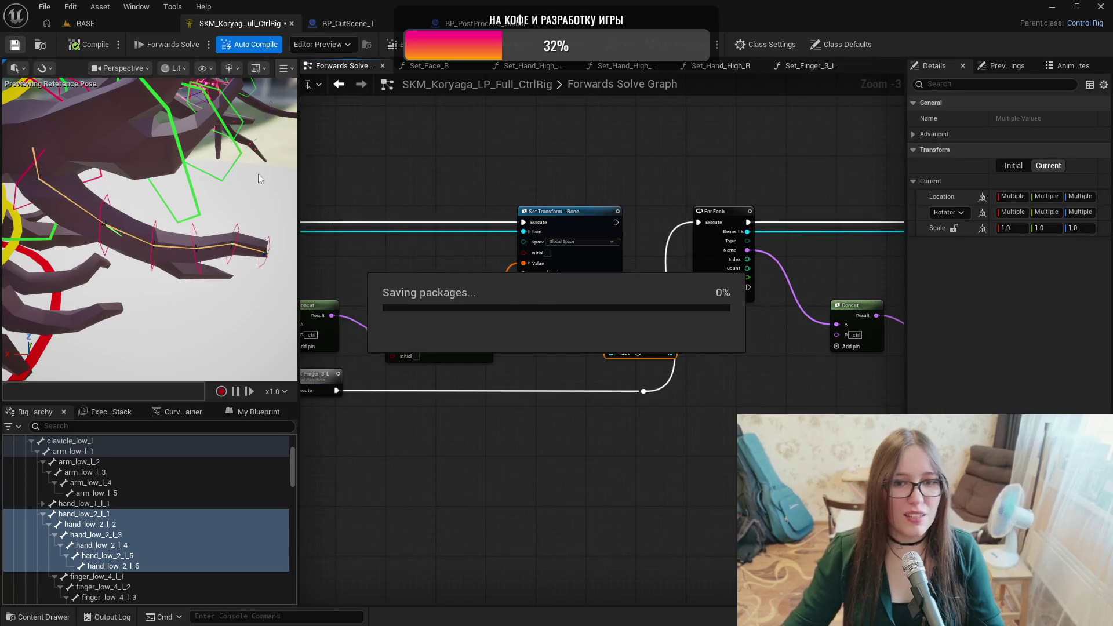
pyautogui.moveTo(604, 419); pyautogui.dragTo(354, 413)
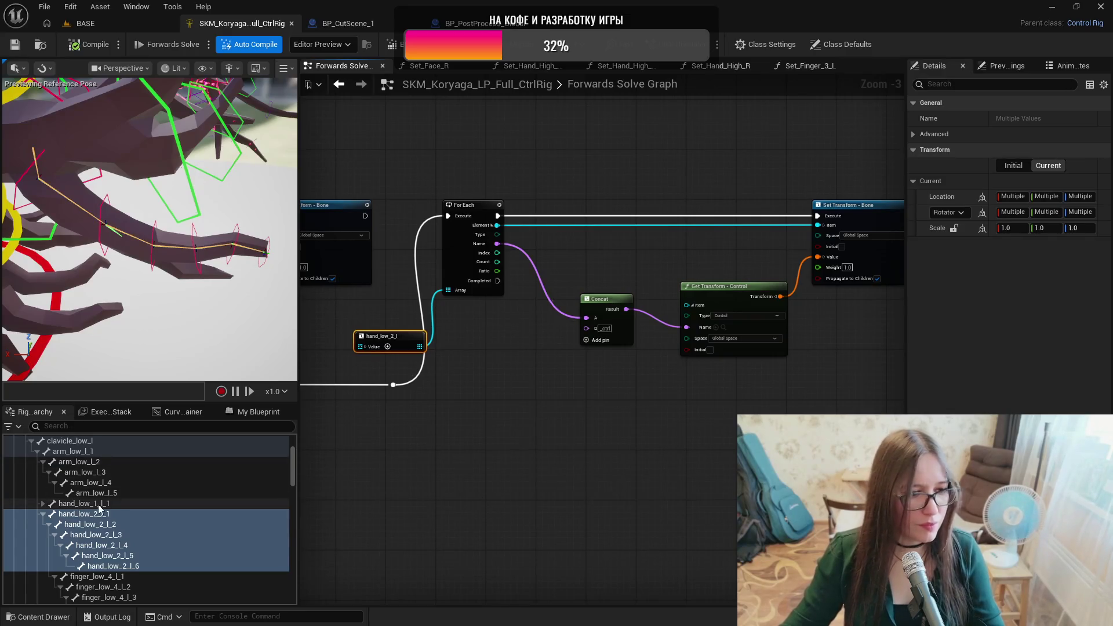
pyautogui.click(127, 577)
pyautogui.scroll(-2, 130, 563)
pyautogui.scroll(-3, 134, 560)
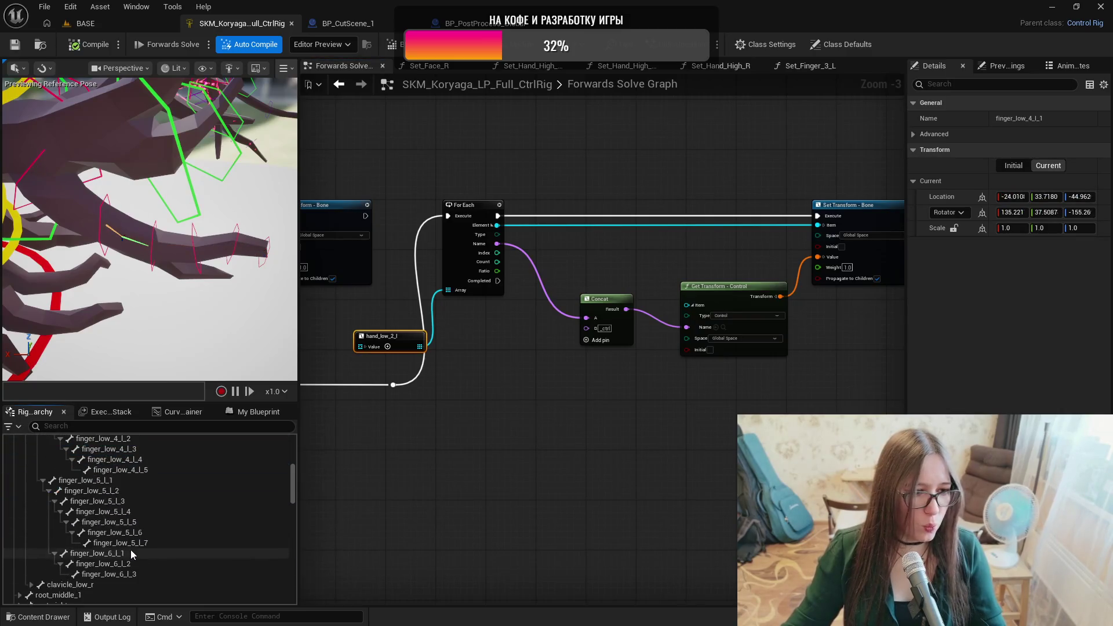
pyautogui.scroll(1, 172, 551)
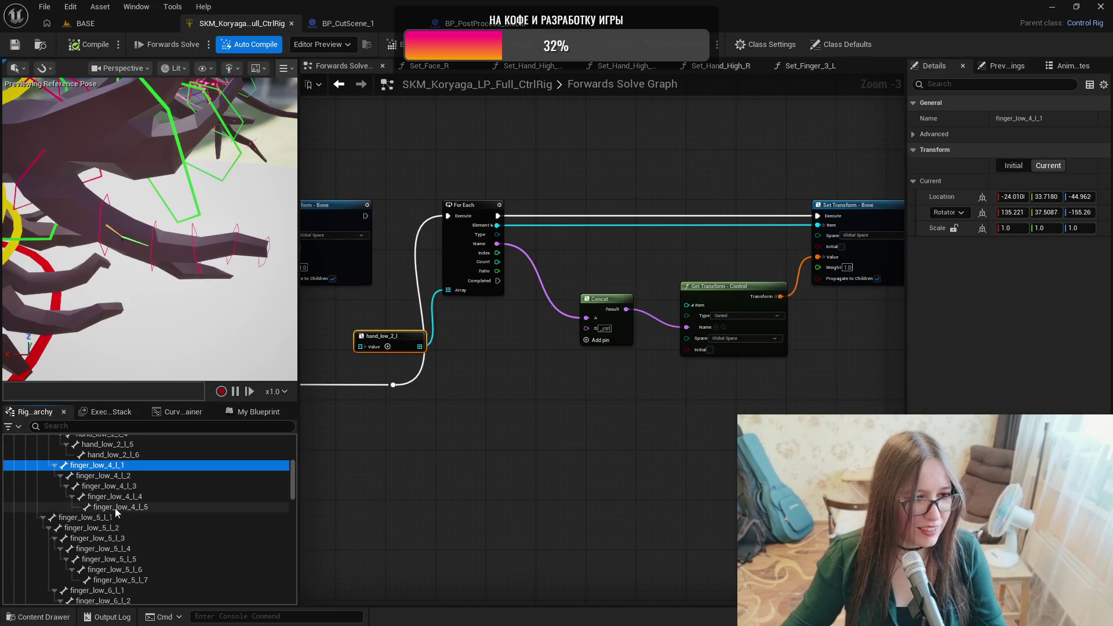
pyautogui.click(135, 477)
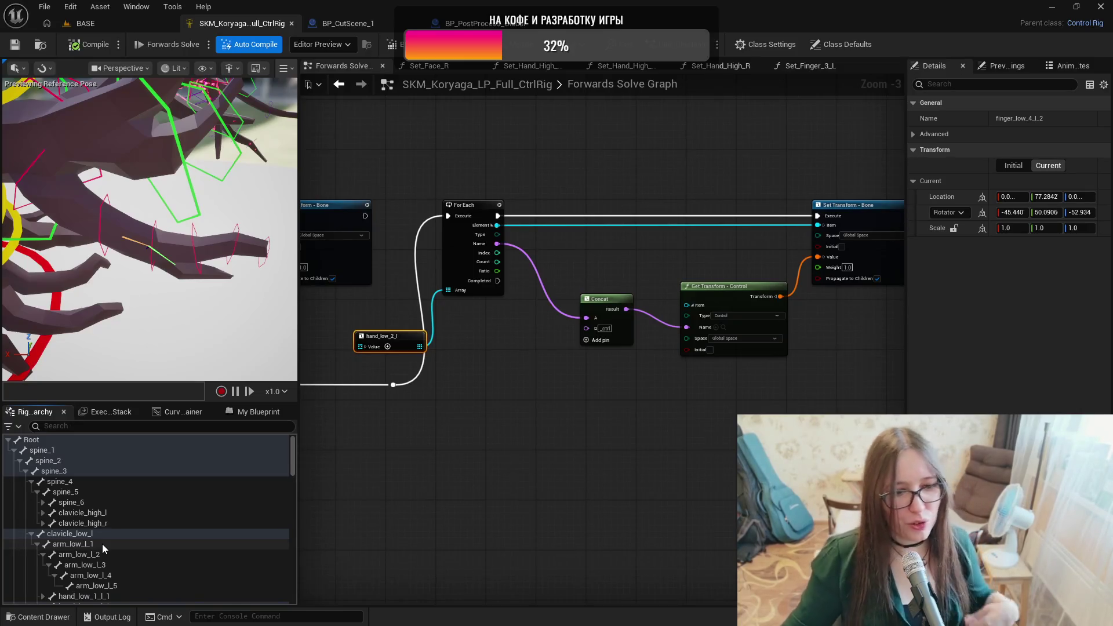
pyautogui.click(78, 540)
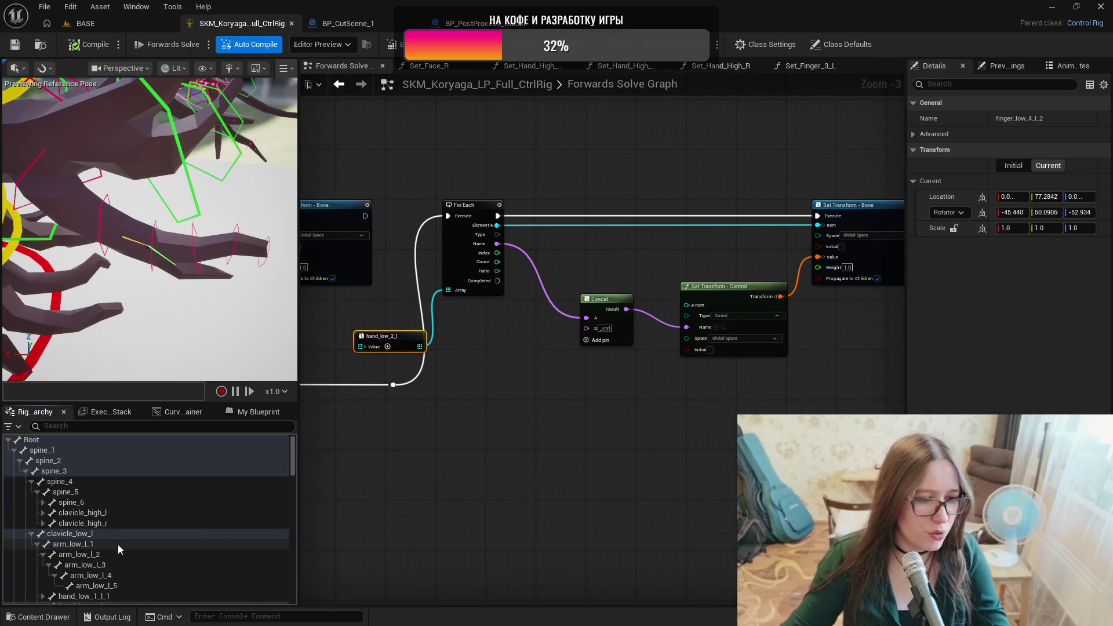
pyautogui.scroll(-5, 110, 533)
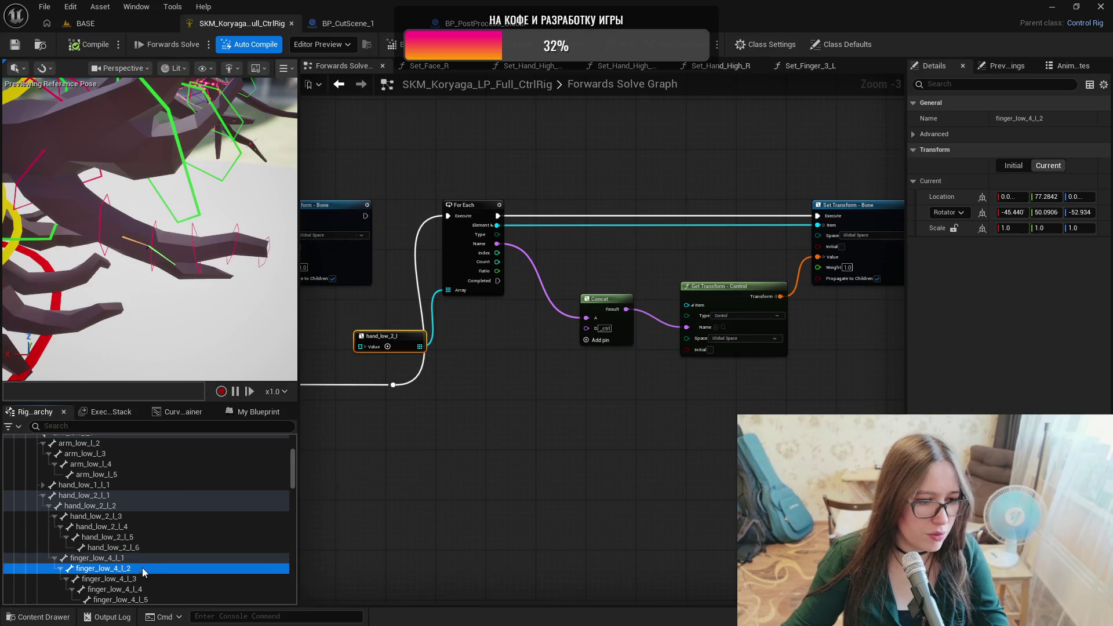
# Create five controls from bones finger_low_4_l_1 to finger_low_4_l_5, left unparented at the root.
pyautogui.click(133, 557)
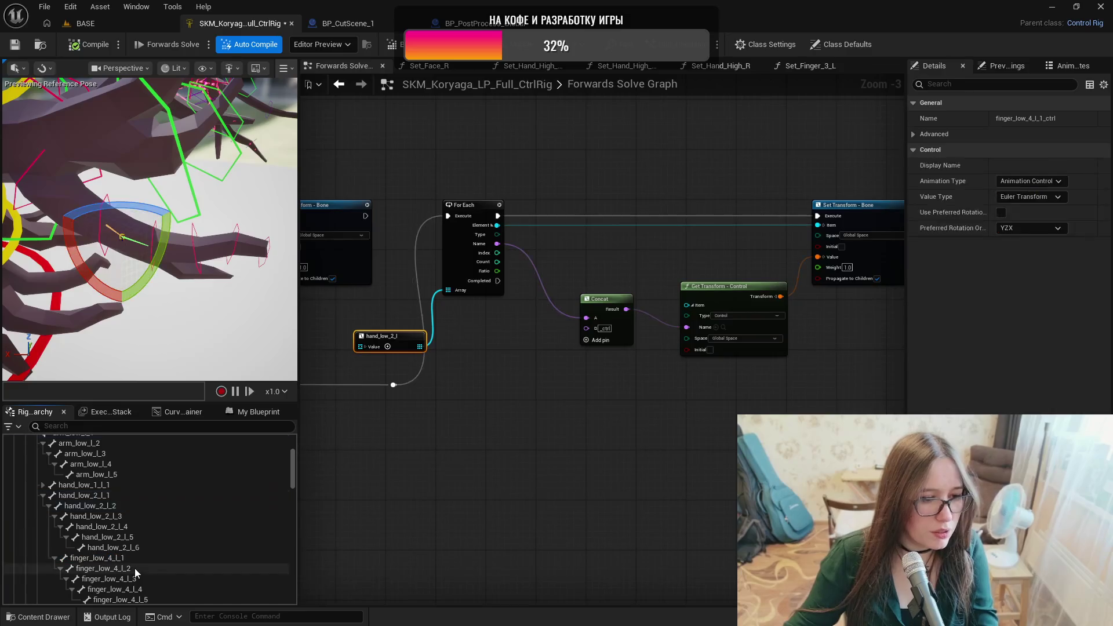
pyautogui.click(135, 568)
pyautogui.click(138, 579)
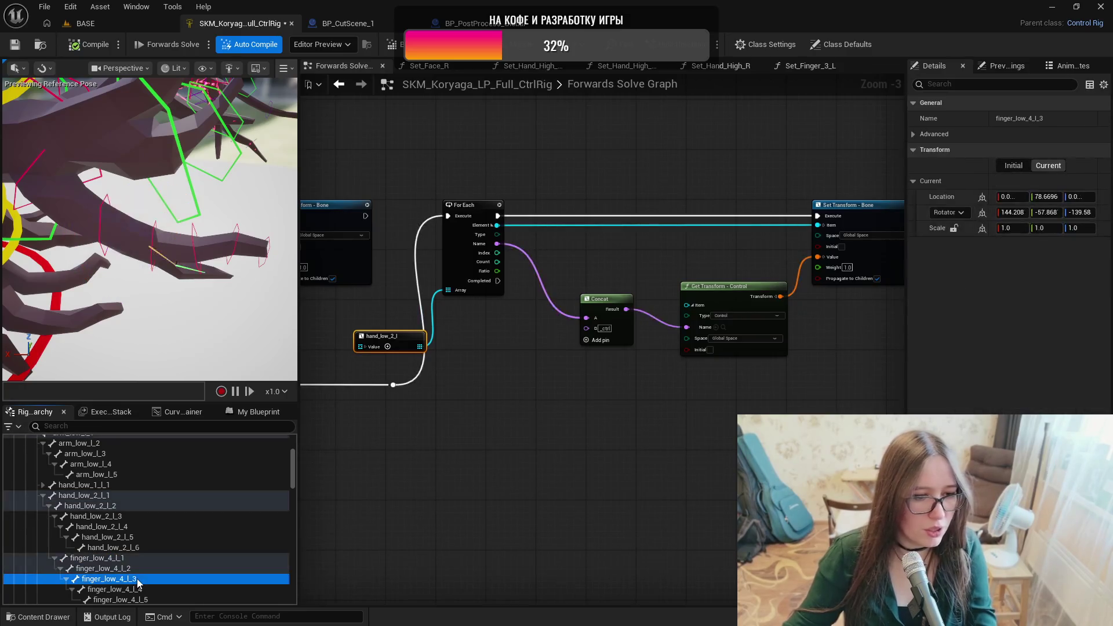
pyautogui.click(143, 589)
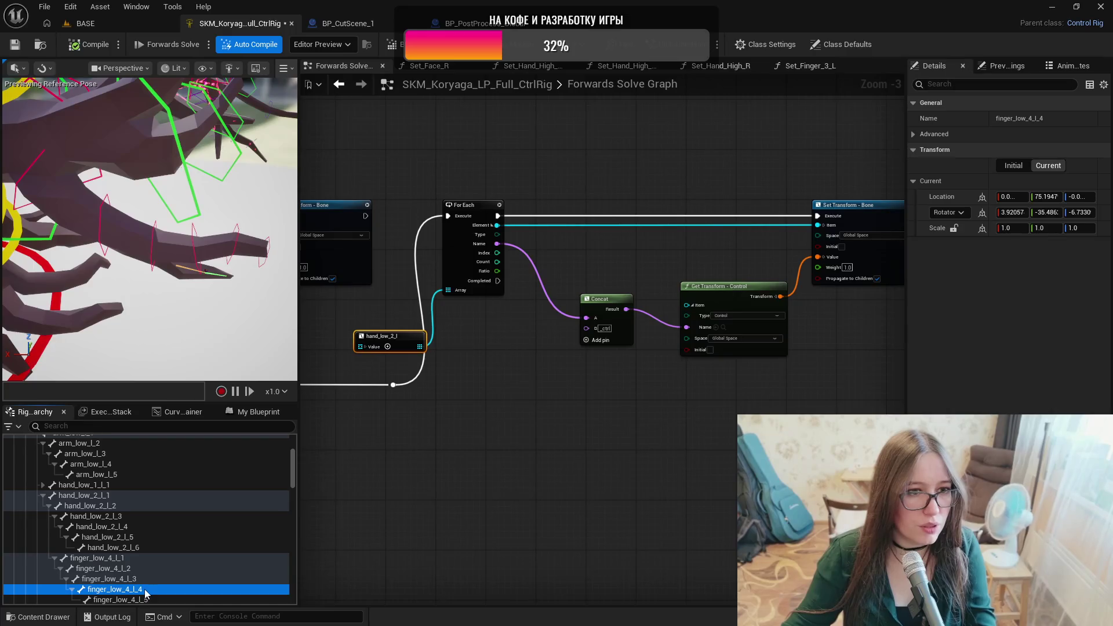
pyautogui.click(145, 599)
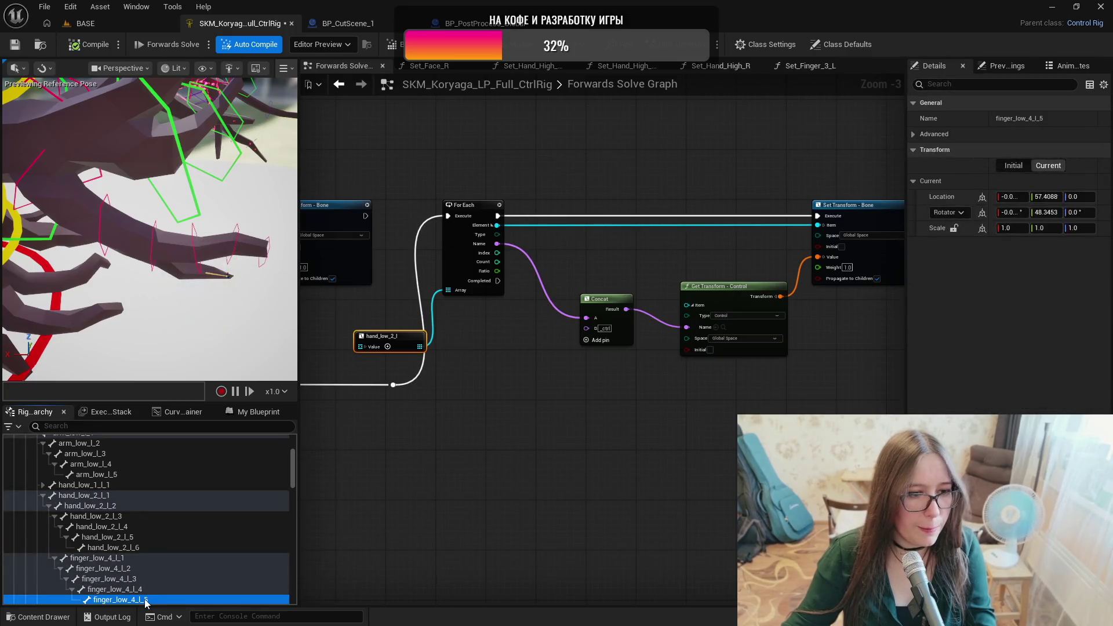
pyautogui.hotkey('ctrl', 'n')
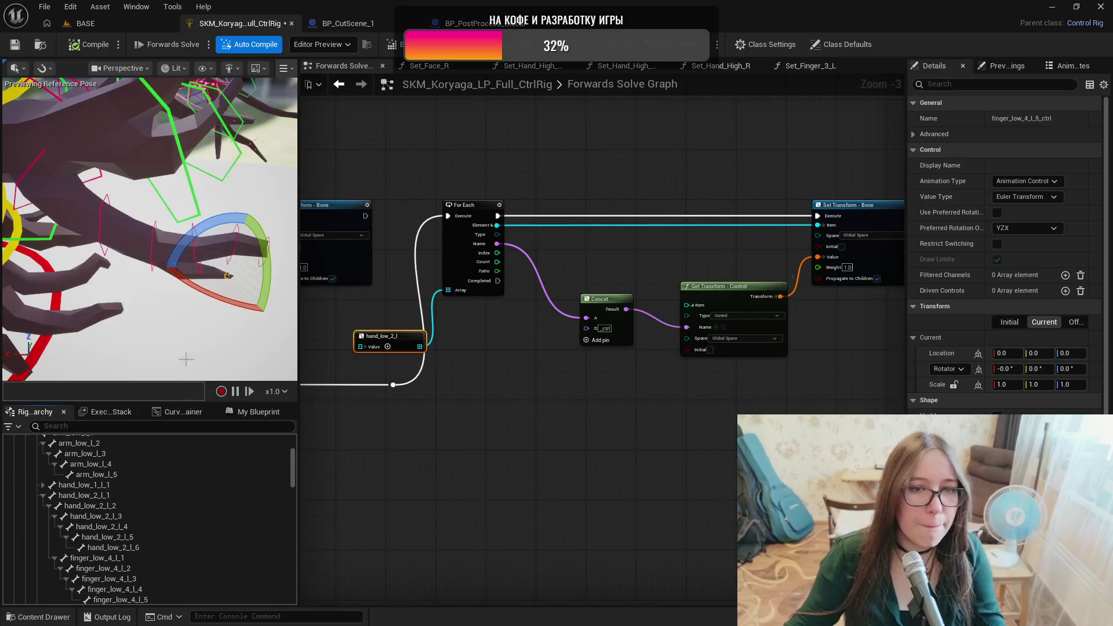
pyautogui.moveTo(200, 348); pyautogui.dragTo(159, 341)
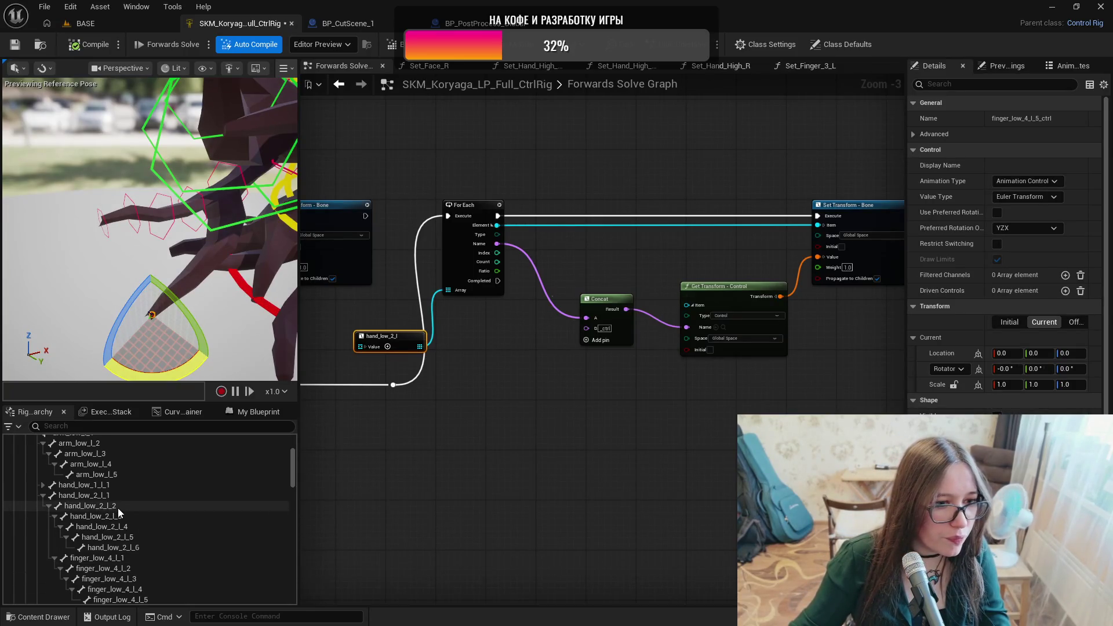
pyautogui.scroll(-10, 174, 520)
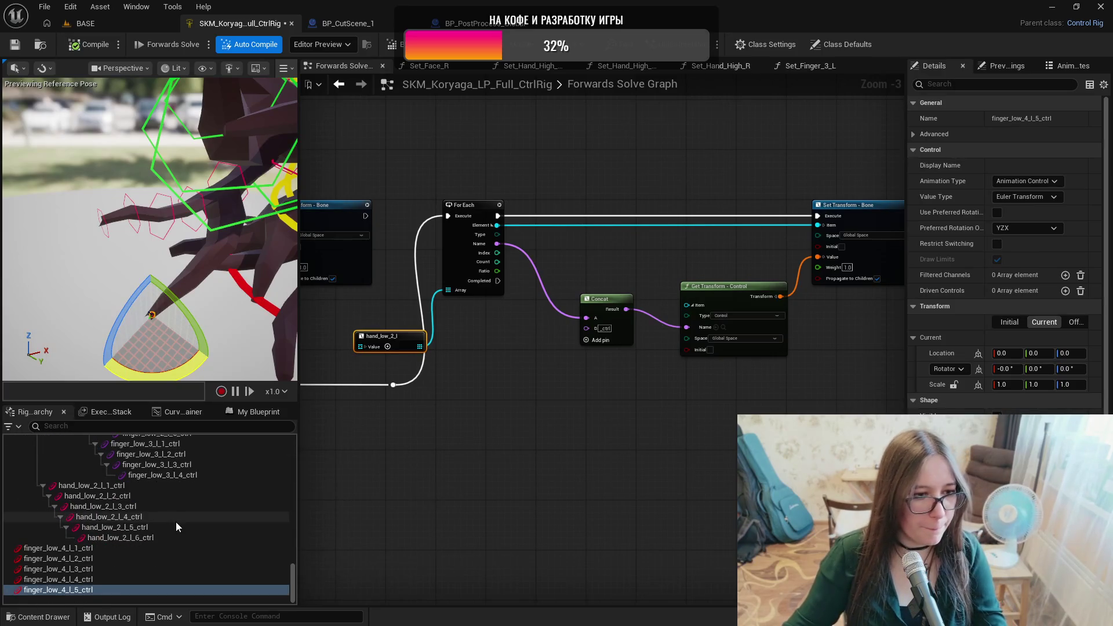
# Select the five finger_low_4 controls, then narrow the selection to finger_low_4_l_1_ctrl.
pyautogui.scroll(2, 149, 493)
pyautogui.click(152, 482)
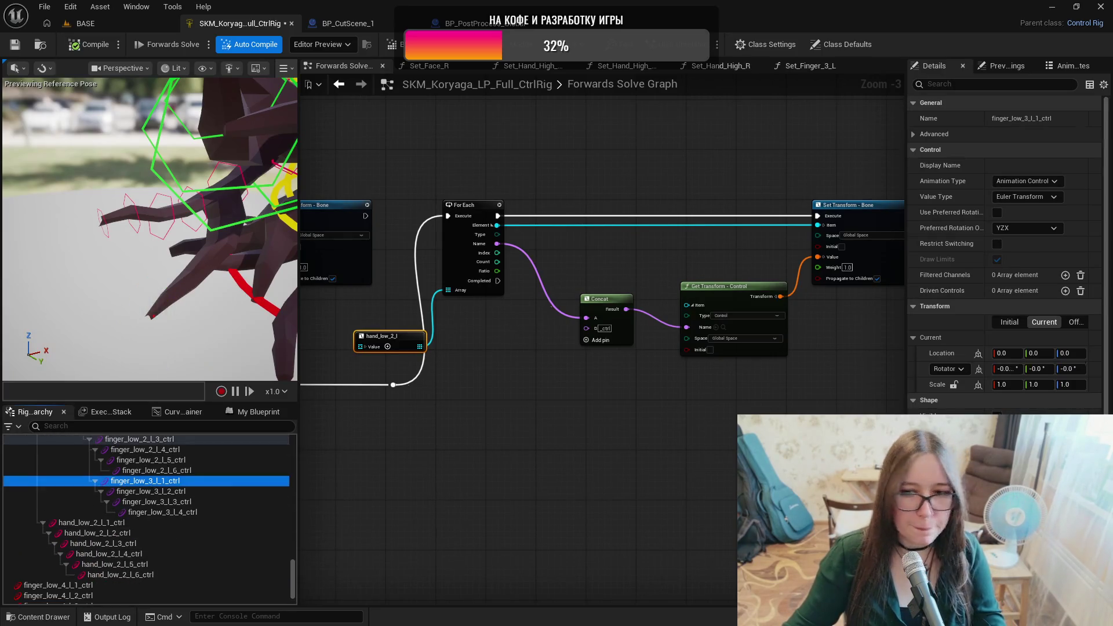
pyautogui.scroll(-2, 204, 519)
pyautogui.click(87, 548)
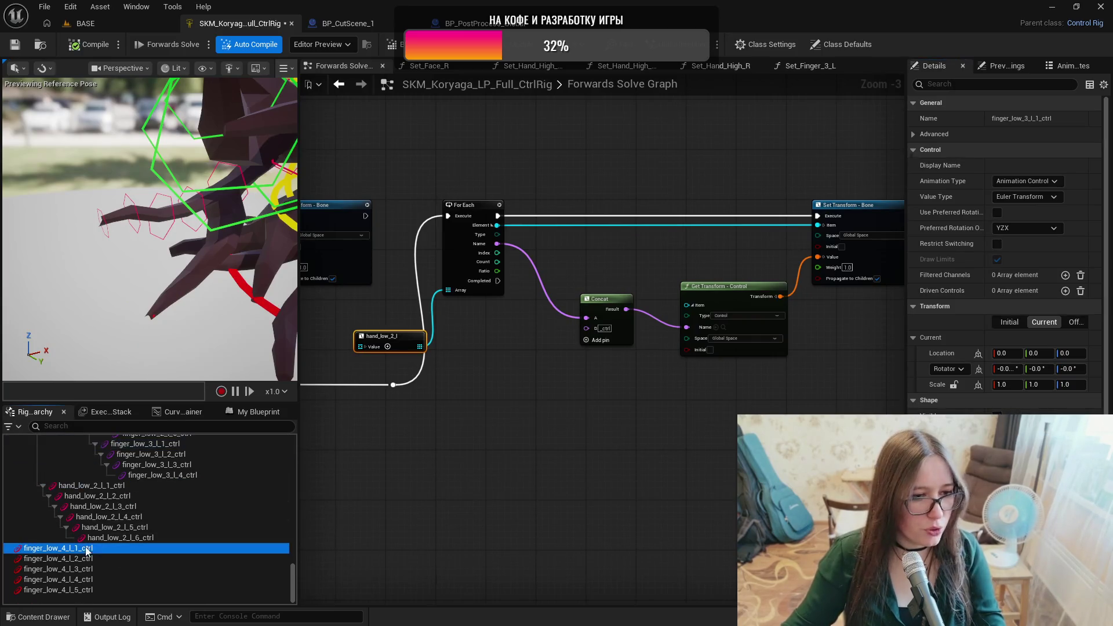
pyautogui.keyDown('shift'); pyautogui.click(95, 590); pyautogui.keyUp('shift')
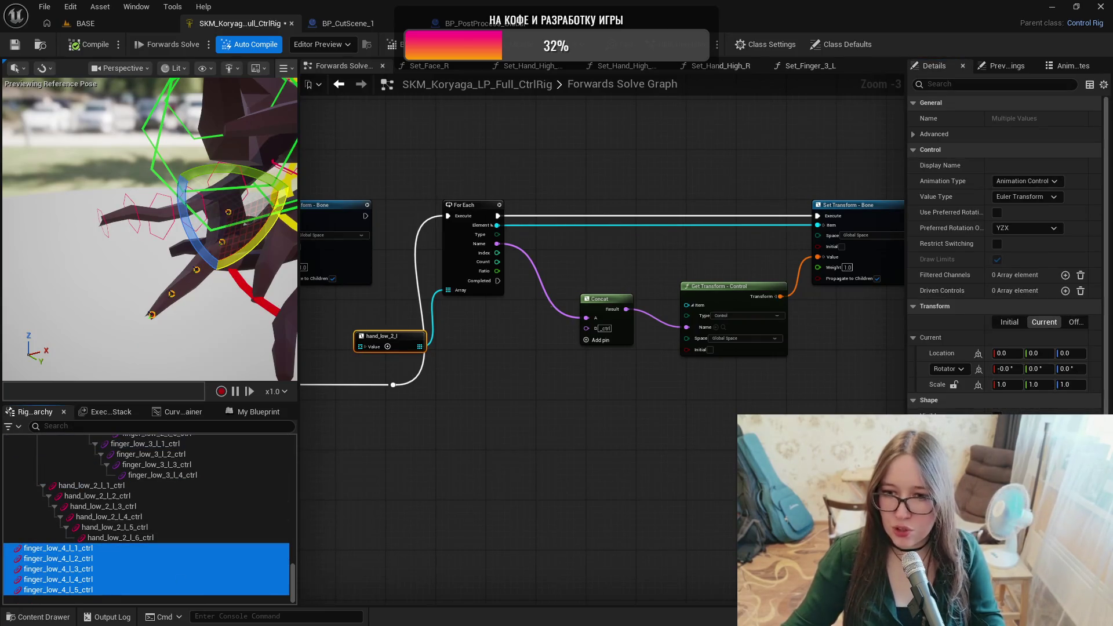
pyautogui.click(997, 416)
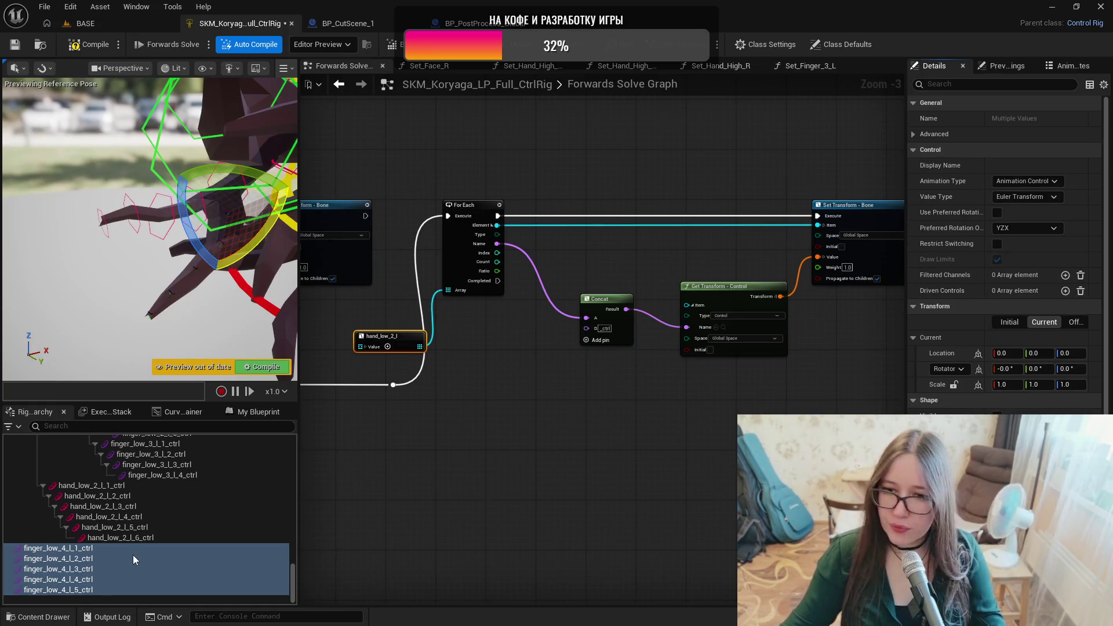
pyautogui.click(55, 550)
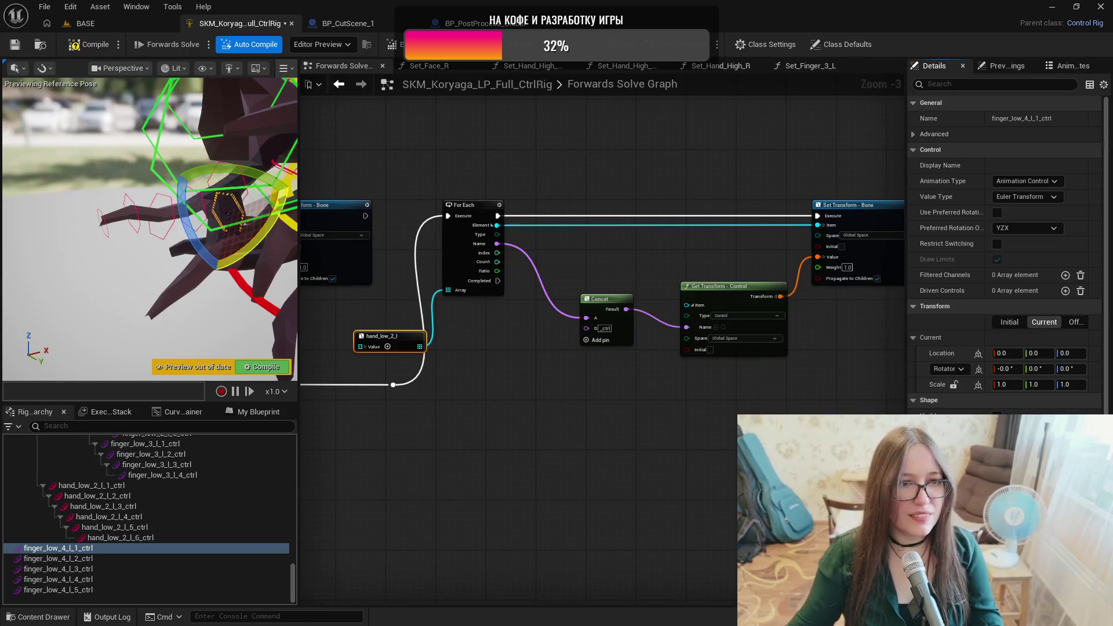
# Zoom onto the finger and inspect controls finger_low_4_l_2 through l_5, returning to l_1.
pyautogui.moveTo(226, 209)
pyautogui.mouseDown()
pyautogui.moveTo(194, 200)
pyautogui.moveTo(206, 206)
pyautogui.mouseUp()
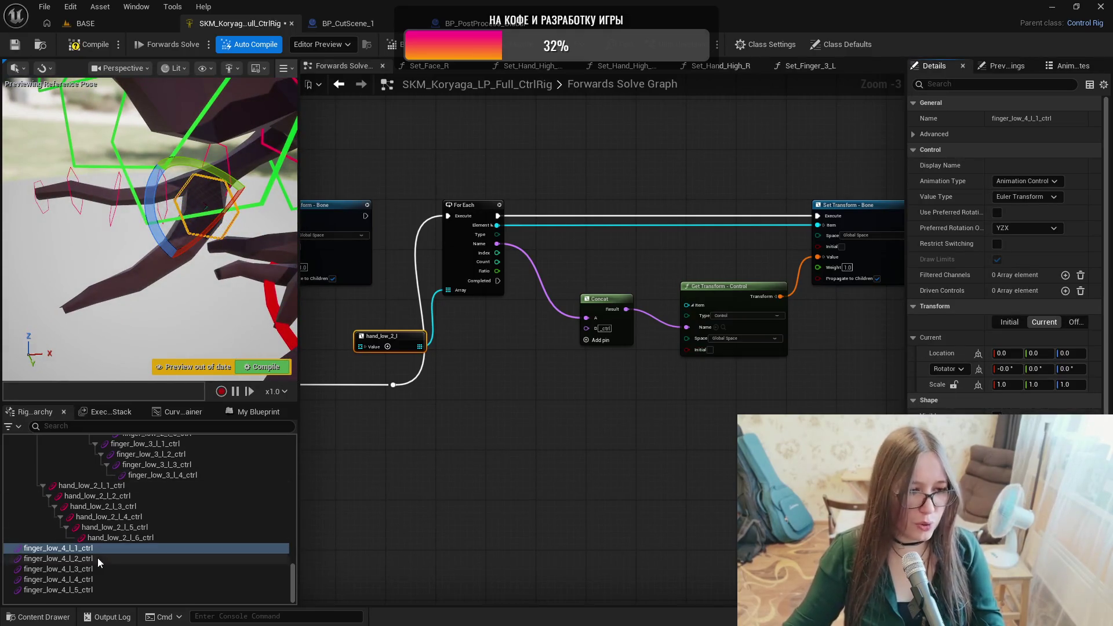
pyautogui.click(69, 558)
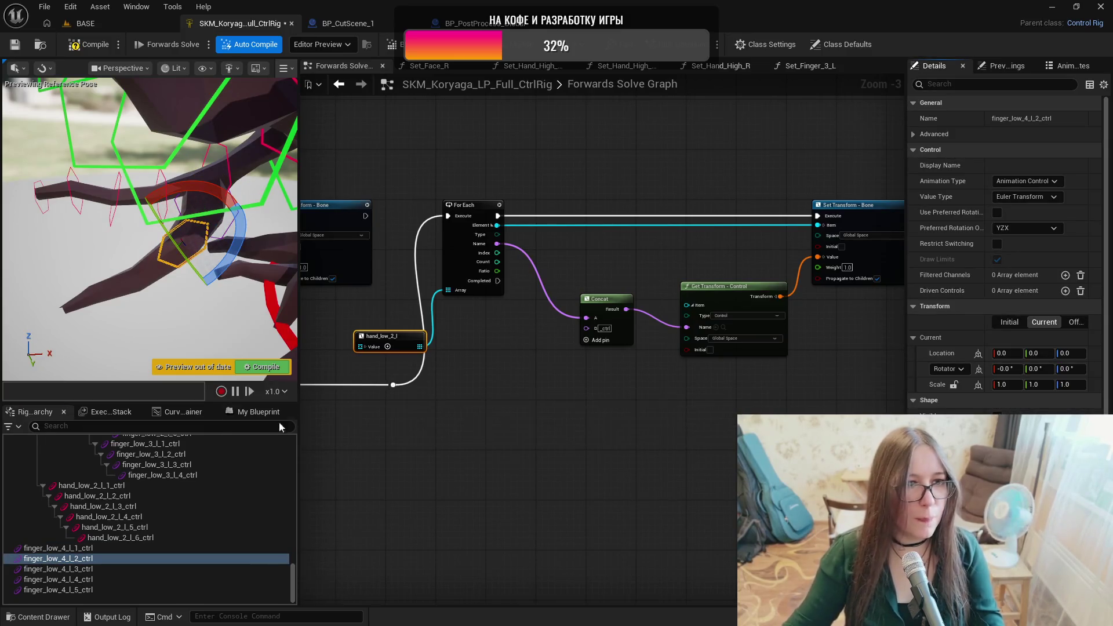
pyautogui.click(64, 568)
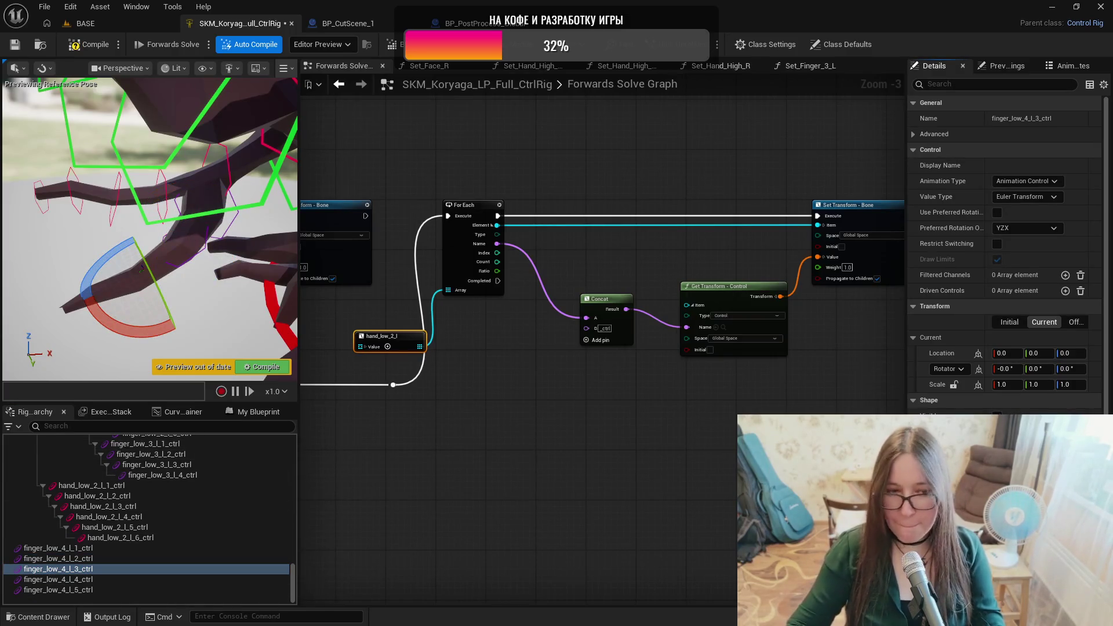
pyautogui.click(139, 579)
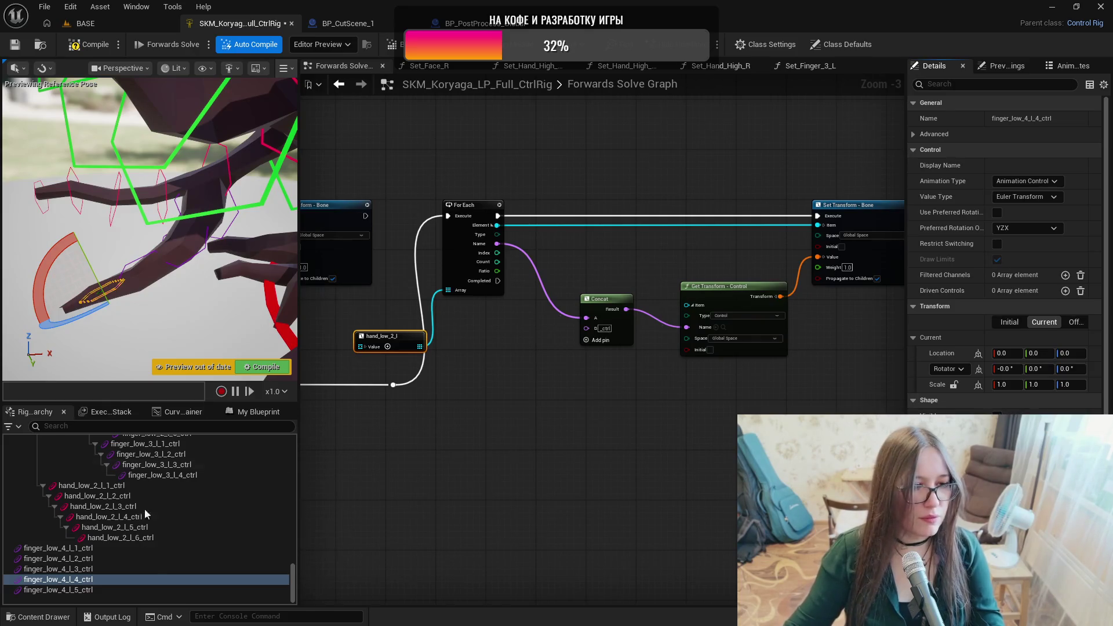
pyautogui.click(148, 590)
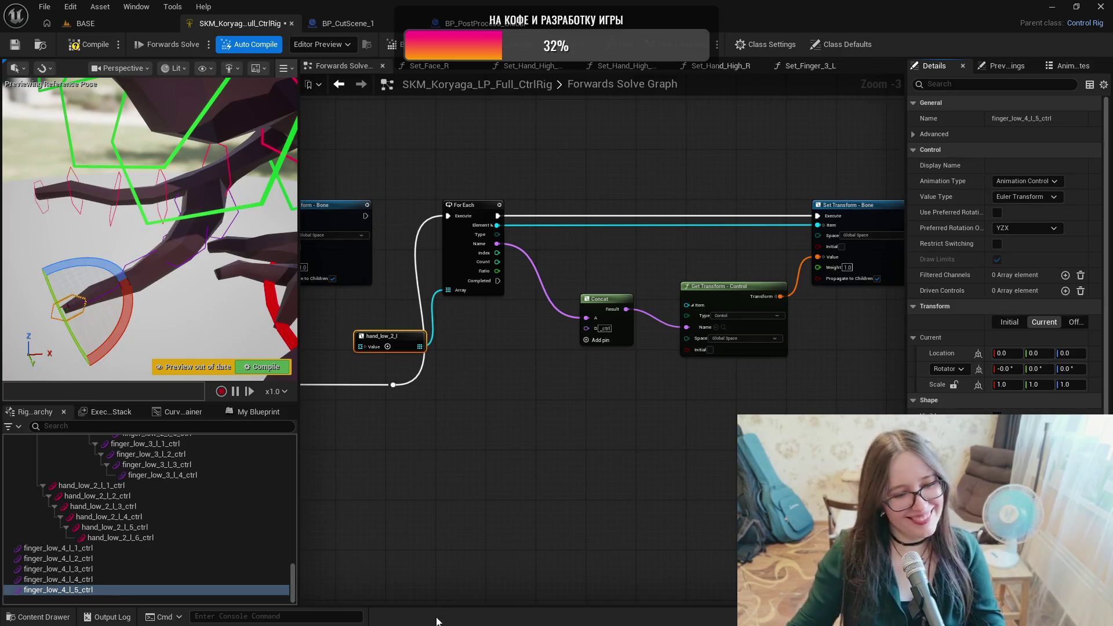
pyautogui.click(57, 549)
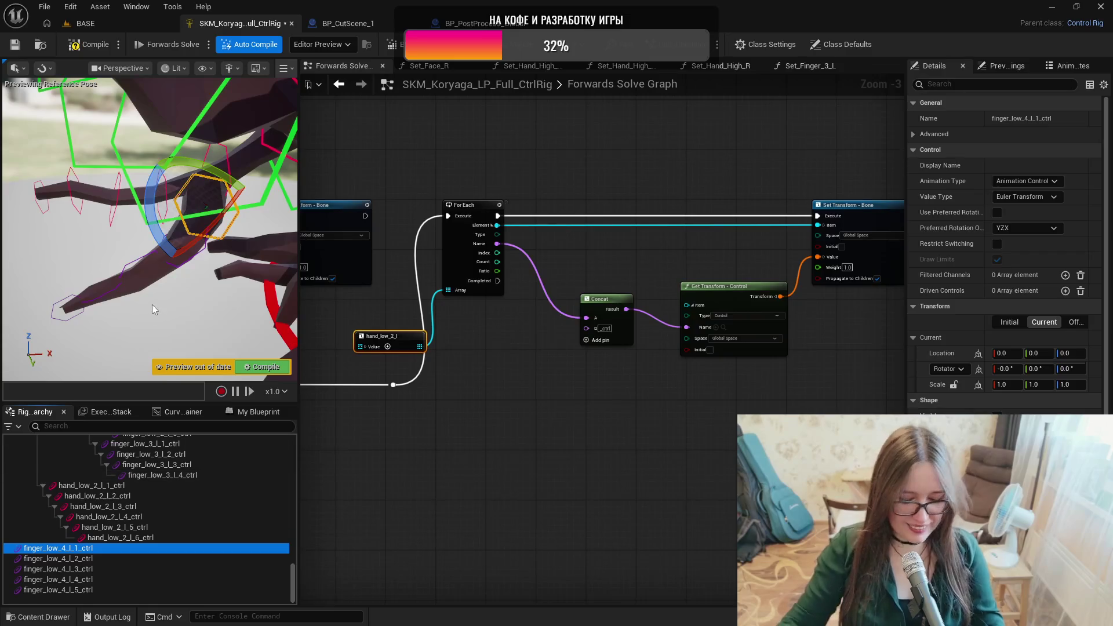
# Rotate the finger_low_4_l control shapes to fit the finger, checking controls l_2 through l_5.
pyautogui.hotkey('ctrl', '.')
pyautogui.moveTo(152, 304)
pyautogui.mouseDown()
pyautogui.moveTo(139, 301)
pyautogui.moveTo(152, 304)
pyautogui.mouseUp()
pyautogui.scroll(-3, 164, 244)
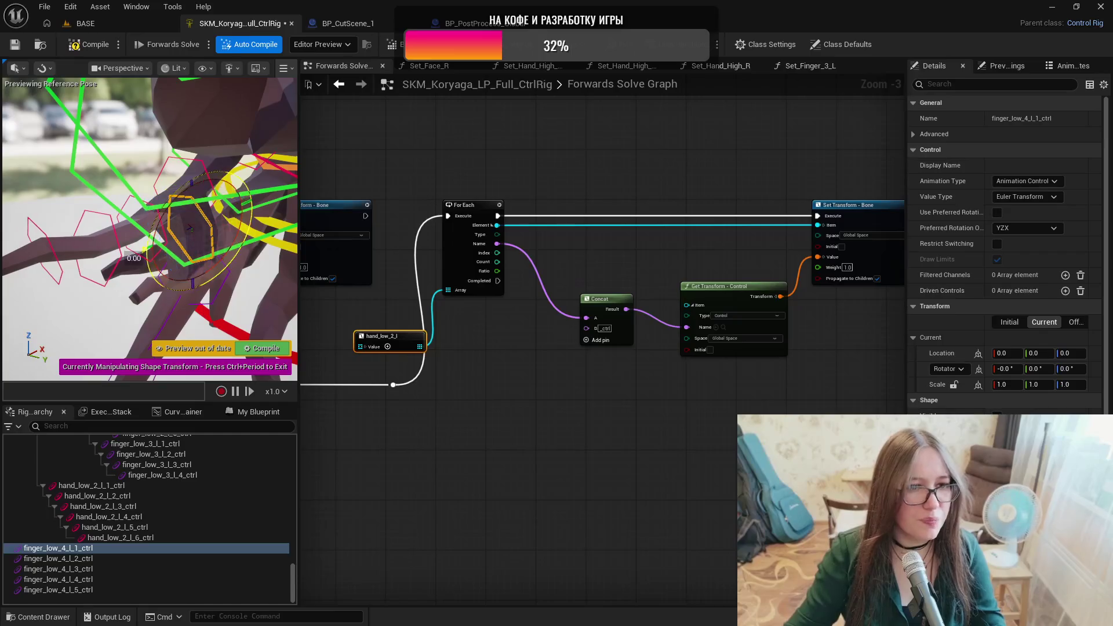
pyautogui.click(91, 558)
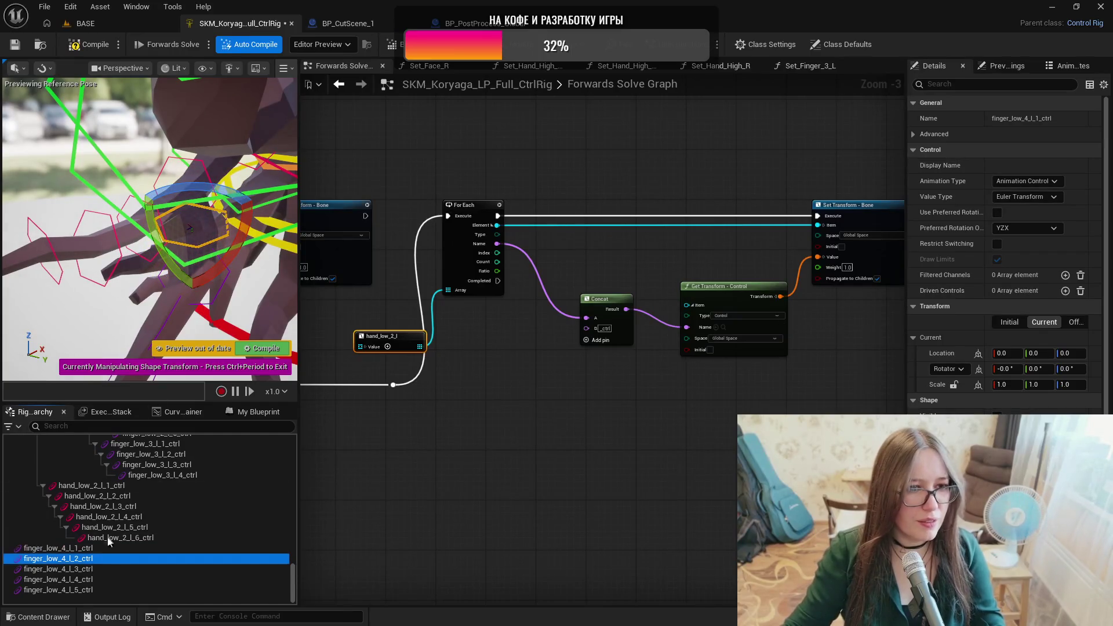
pyautogui.moveTo(216, 327); pyautogui.dragTo(195, 221)
pyautogui.click(99, 568)
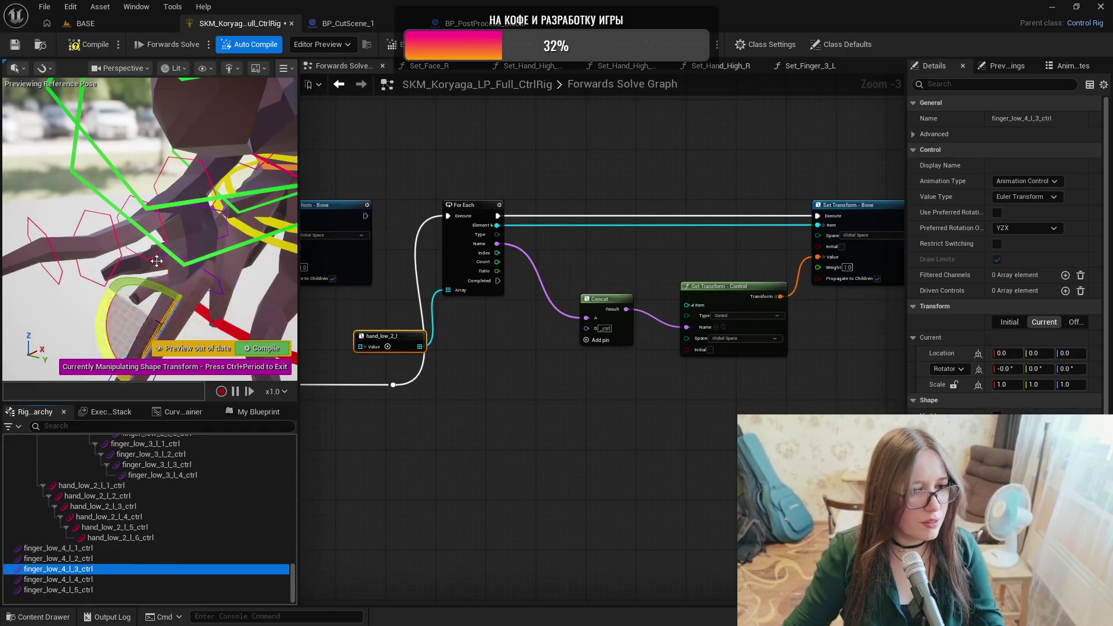
pyautogui.press('f')
pyautogui.moveTo(226, 298); pyautogui.dragTo(179, 324)
pyautogui.click(69, 579)
pyautogui.press('f')
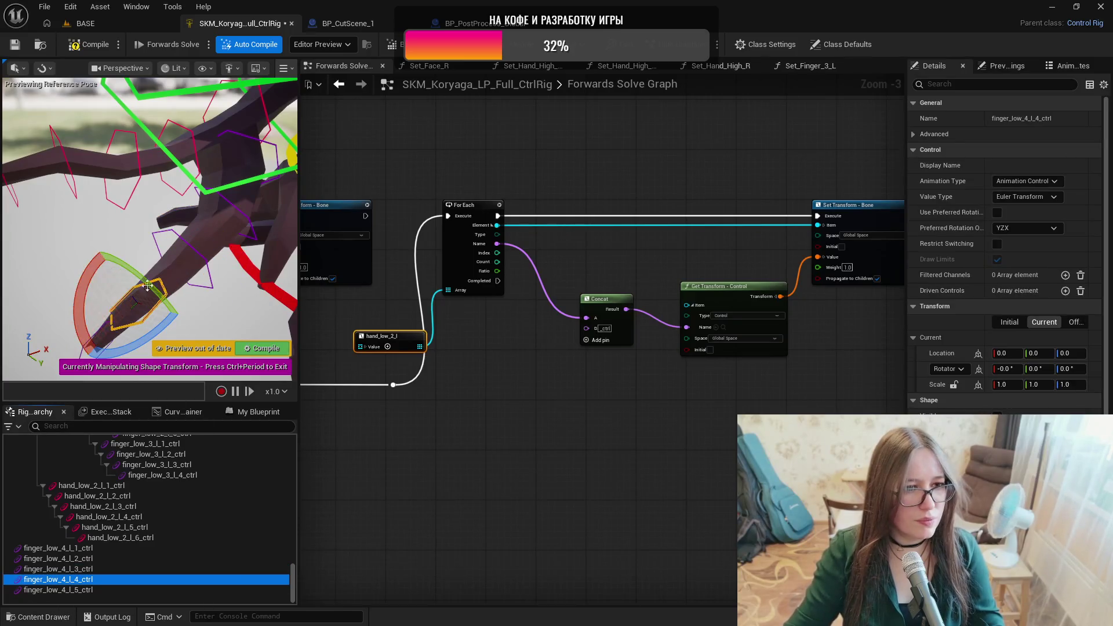
pyautogui.click(78, 590)
pyautogui.press('f')
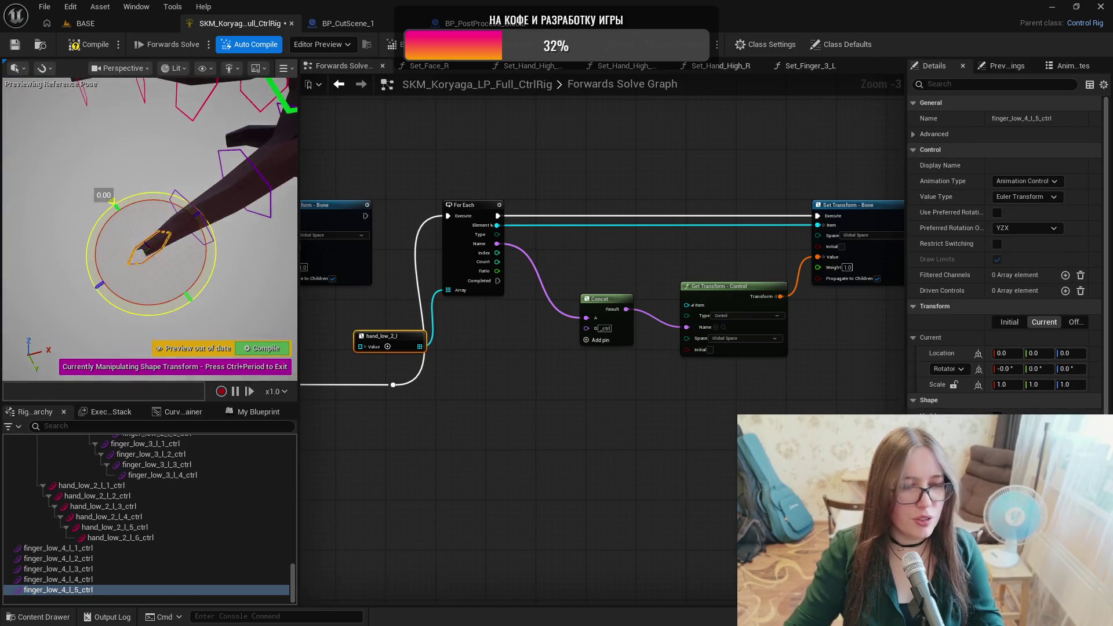
pyautogui.moveTo(211, 310)
pyautogui.mouseDown()
pyautogui.moveTo(243, 261)
pyautogui.moveTo(184, 201)
pyautogui.mouseUp()
# Turn off rotation snapping and rotate the first finger_low_4_l control's shape slightly.
pyautogui.click(177, 155)
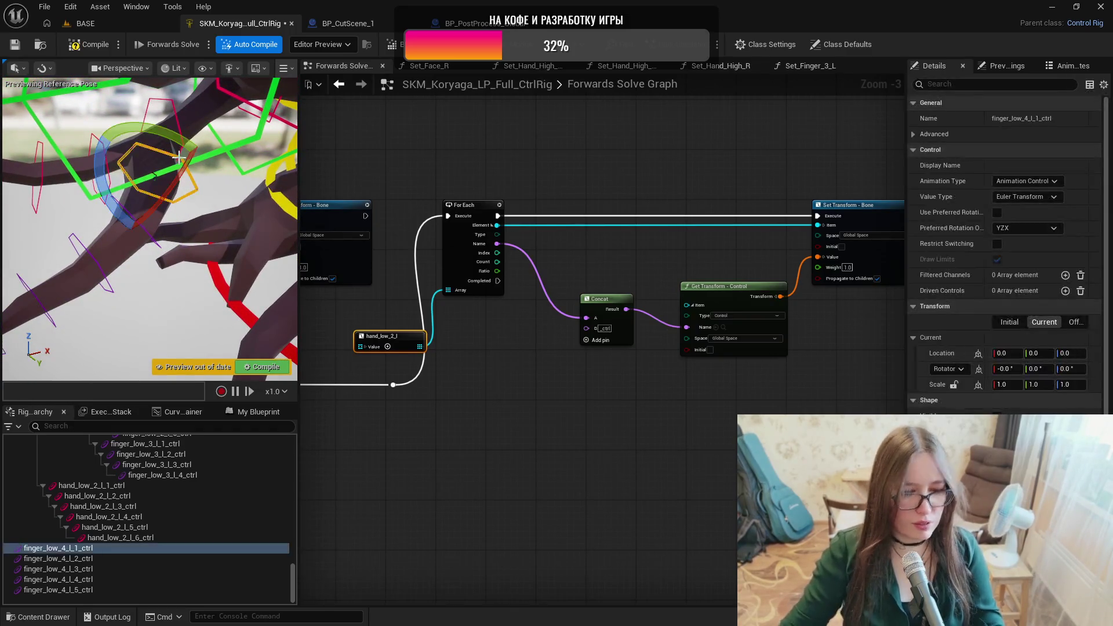
pyautogui.hotkey('ctrl', '.')
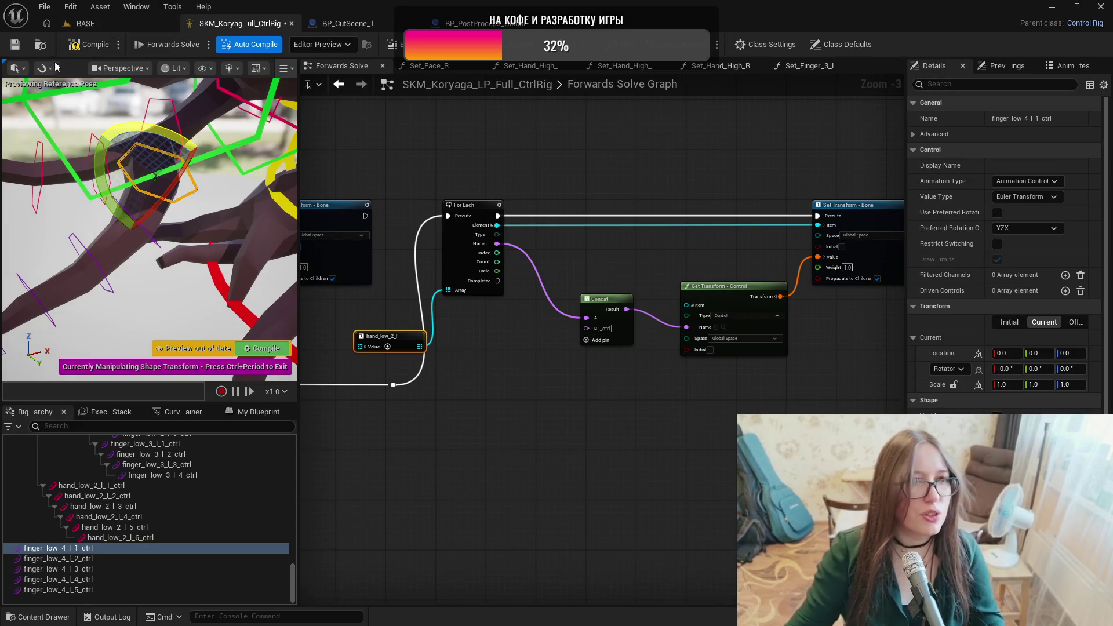
pyautogui.click(42, 68)
pyautogui.click(48, 129)
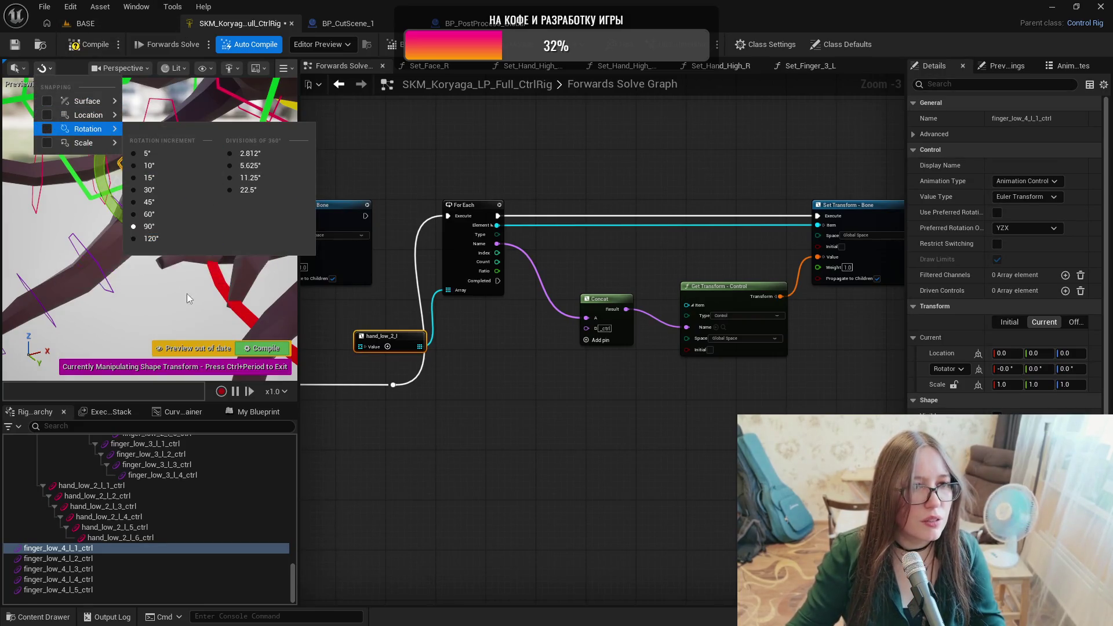
pyautogui.press('f')
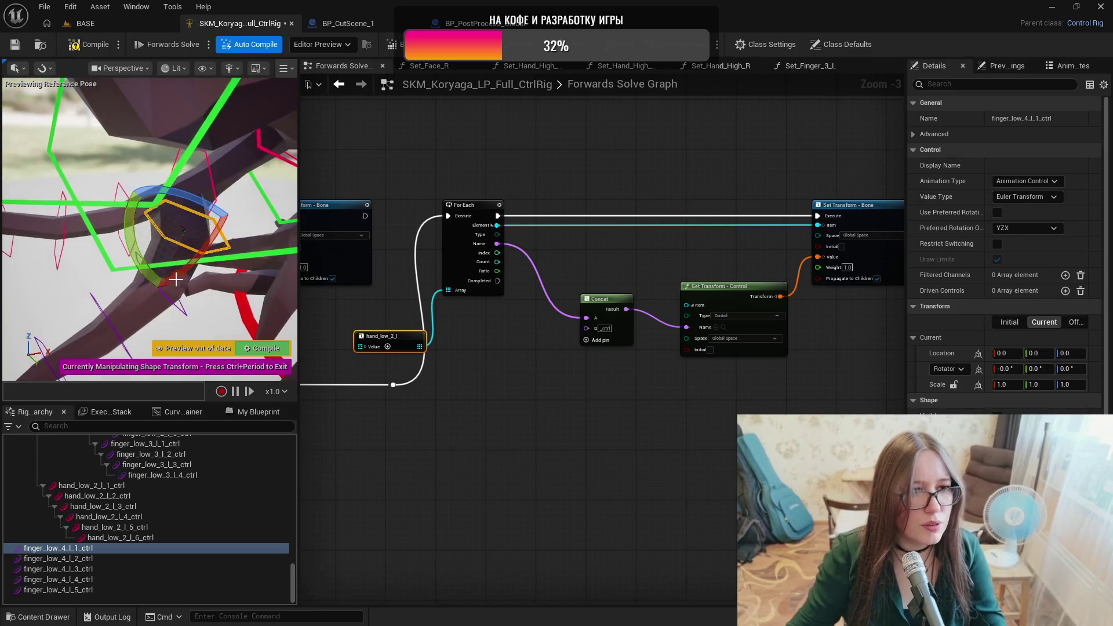
pyautogui.moveTo(135, 200)
pyautogui.mouseDown()
pyautogui.moveTo(129, 191)
pyautogui.moveTo(122, 219)
pyautogui.mouseUp()
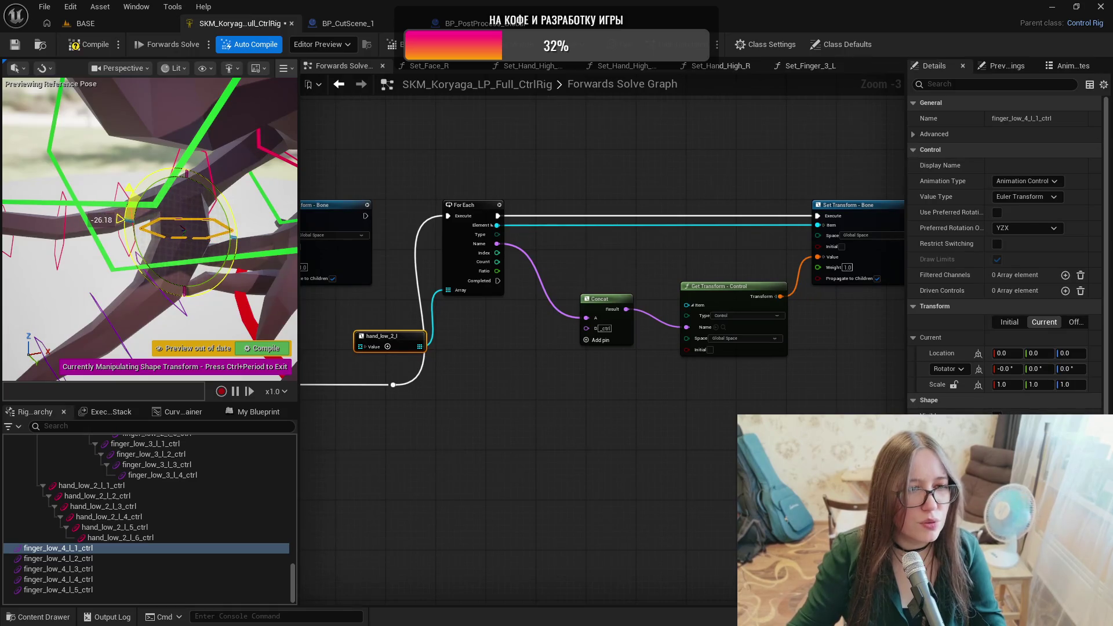
pyautogui.click(185, 241)
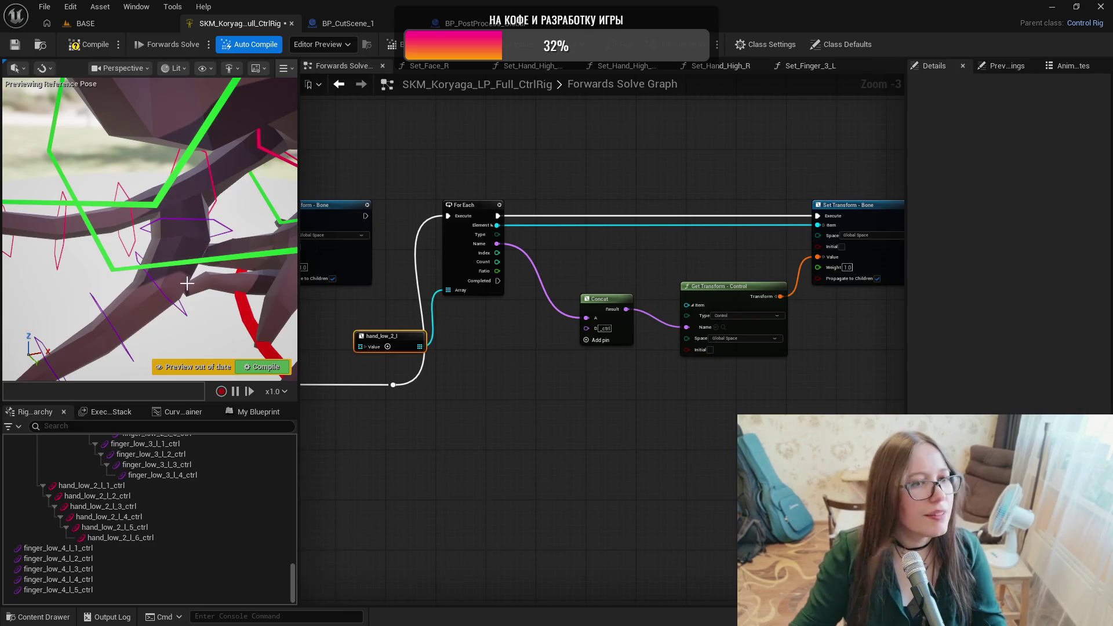
pyautogui.click(104, 550)
pyautogui.moveTo(292, 589)
pyautogui.mouseDown()
pyautogui.moveTo(297, 461)
pyautogui.moveTo(291, 478)
pyautogui.mouseUp()
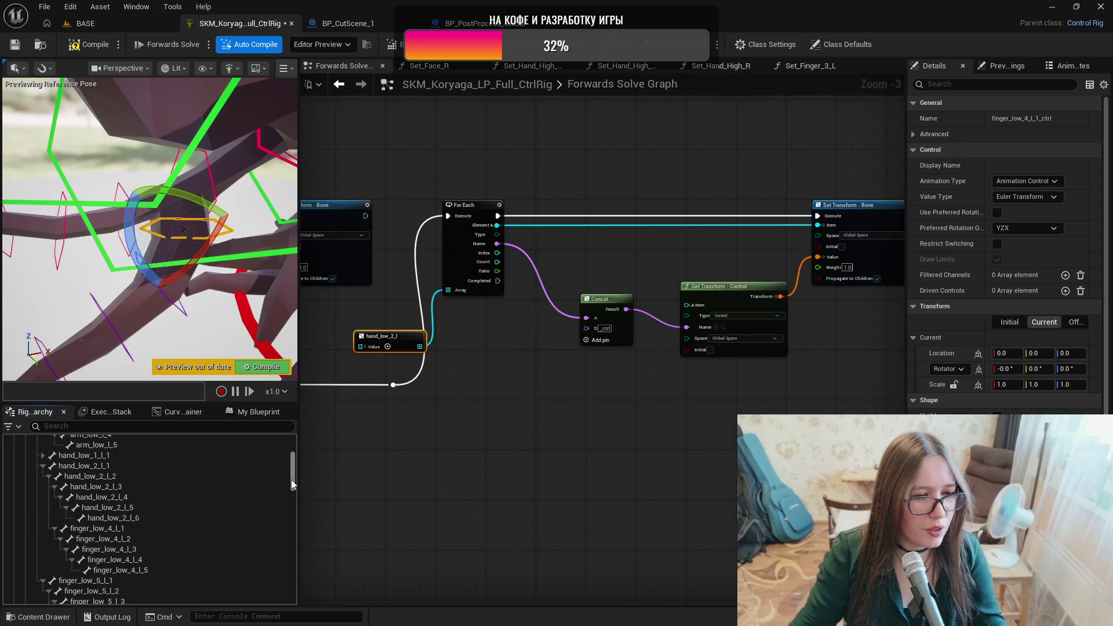
pyautogui.moveTo(291, 478); pyautogui.dragTo(291, 590)
# Parent finger_low_4_l_1 through l_5 controls under hand_low_2_l_2_ctrl.
pyautogui.click(58, 548)
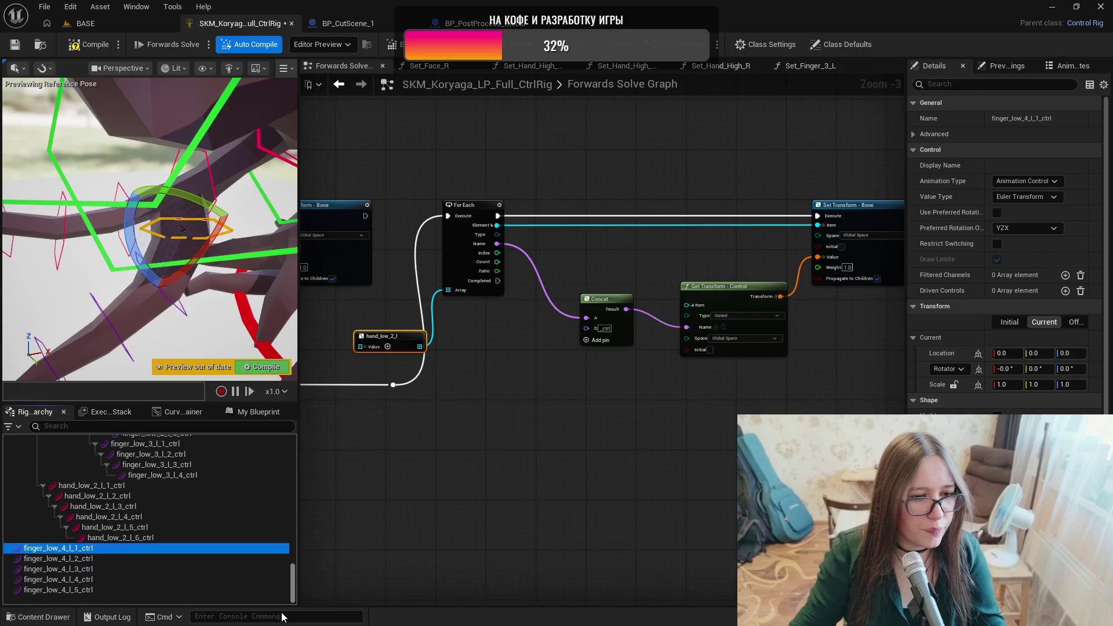
pyautogui.keyDown('shift'); pyautogui.click(52, 590); pyautogui.keyUp('shift')
pyautogui.moveTo(51, 581); pyautogui.dragTo(78, 496)
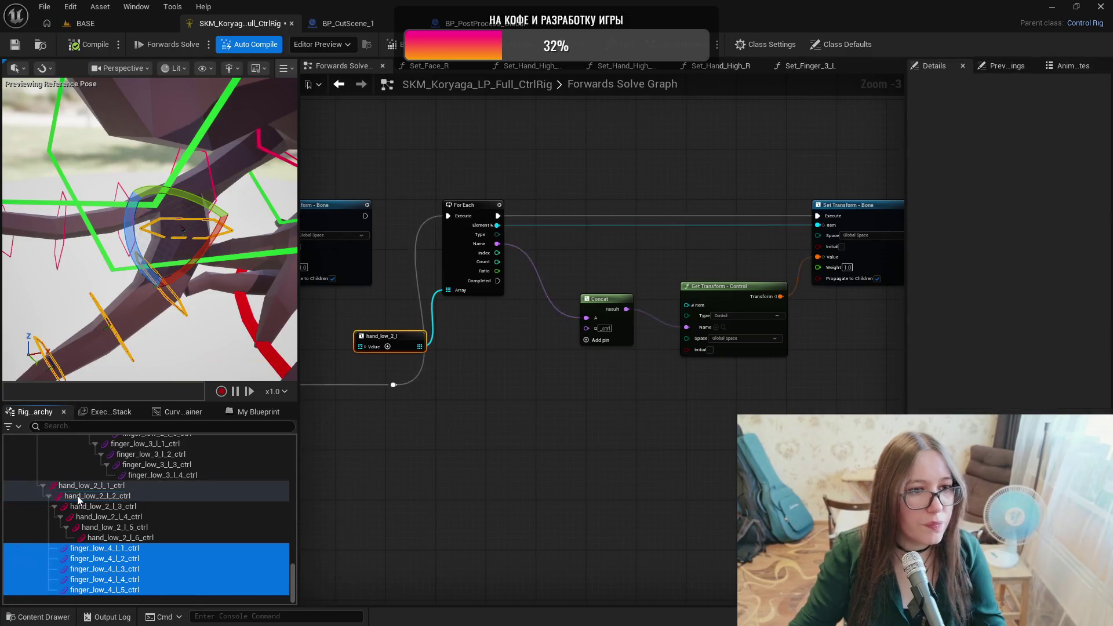
# Chain the controls so each of finger_low_4_l_2 to l_5 nests under the previous one.
pyautogui.keyDown('ctrl'); pyautogui.click(104, 547); pyautogui.keyUp('ctrl')
pyautogui.moveTo(106, 560); pyautogui.dragTo(136, 586)
pyautogui.keyDown('ctrl'); pyautogui.click(108, 561); pyautogui.keyUp('ctrl')
pyautogui.keyDown('ctrl'); pyautogui.click(119, 569); pyautogui.keyUp('ctrl')
pyautogui.click(175, 591)
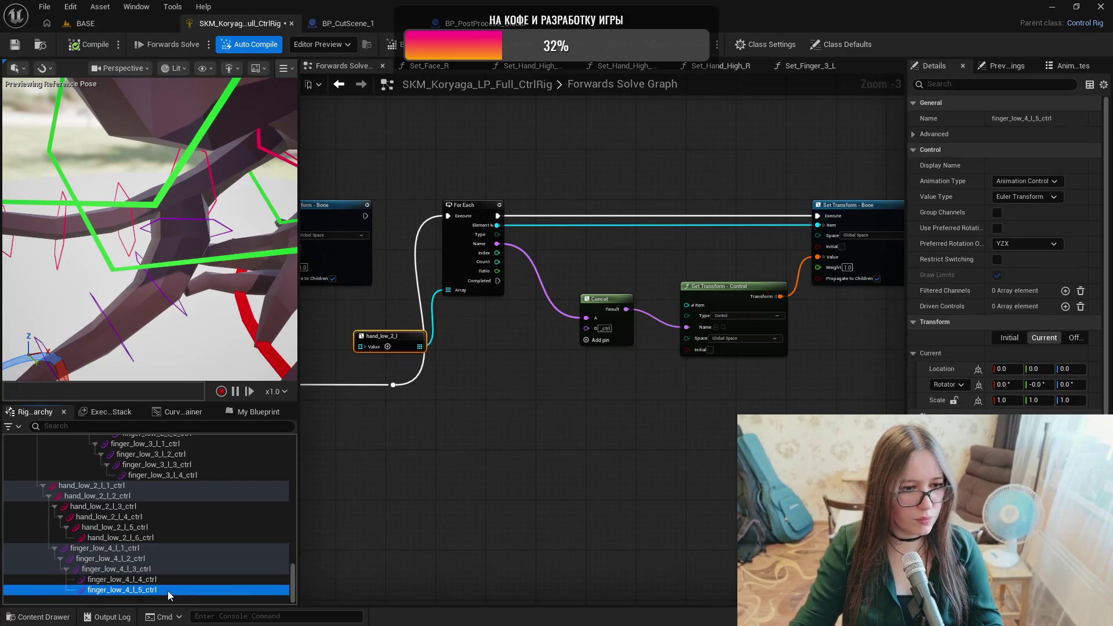
pyautogui.moveTo(169, 583); pyautogui.dragTo(168, 582)
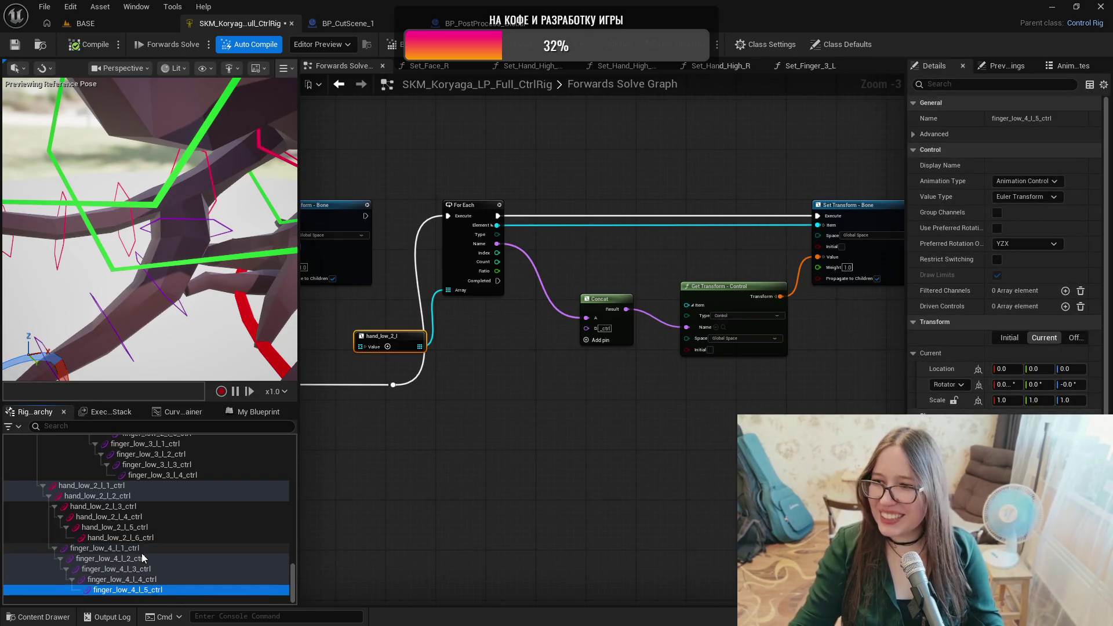
pyautogui.moveTo(142, 365)
pyautogui.mouseDown()
pyautogui.moveTo(163, 337)
pyautogui.moveTo(139, 290)
pyautogui.mouseUp()
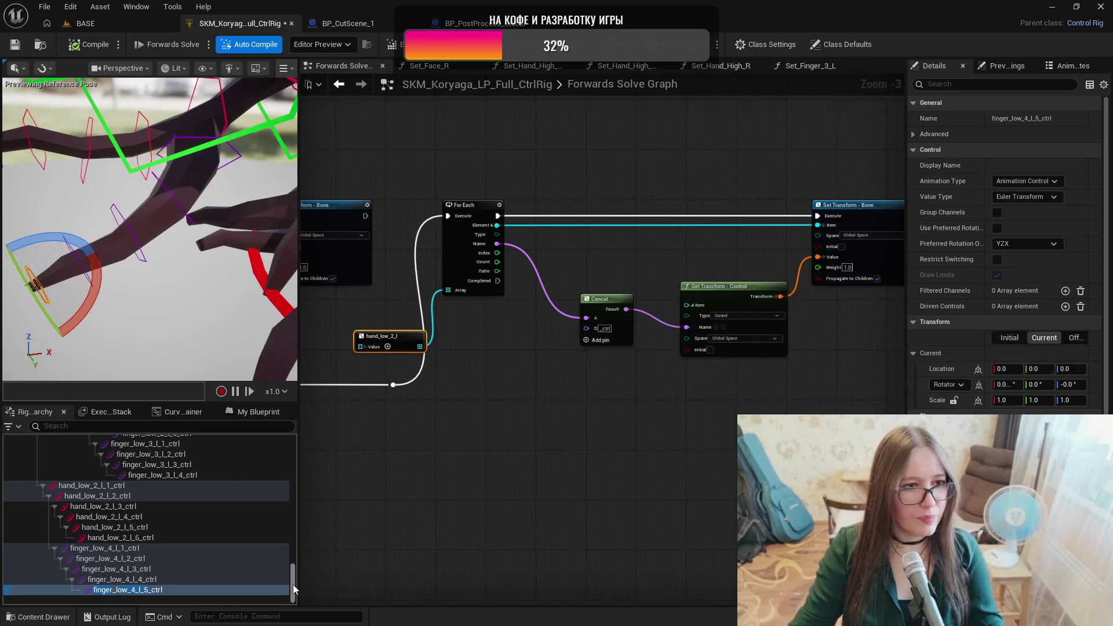
pyautogui.moveTo(293, 584); pyautogui.dragTo(293, 468)
pyautogui.scroll(-2, 184, 509)
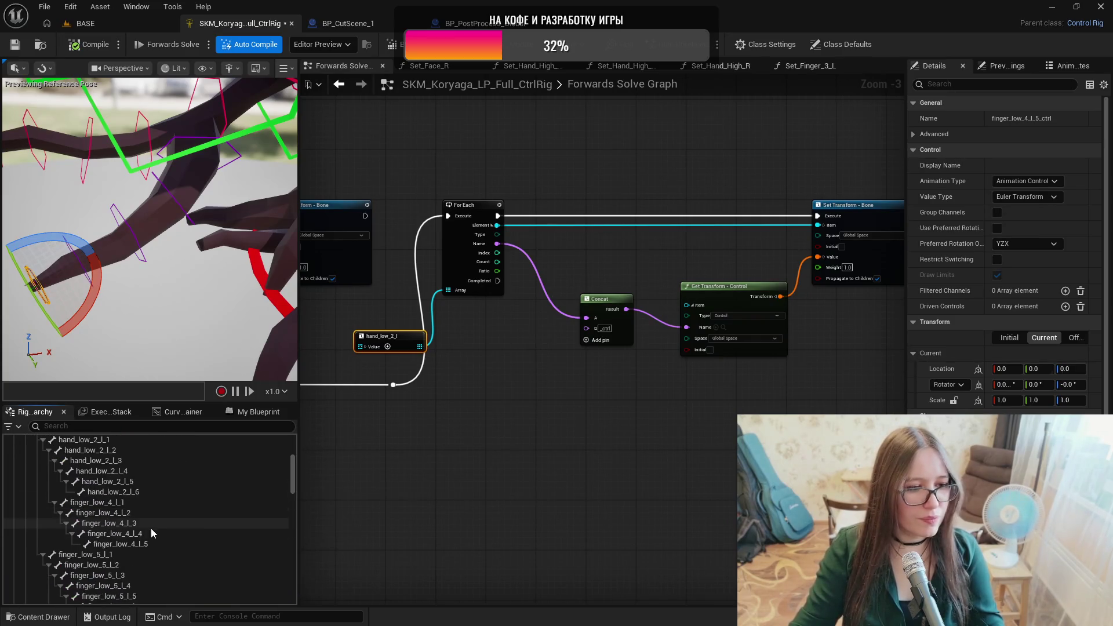
# Create a collapsed item array of the finger_low_4_l_1–l_5 bones named finger_low_4_l.
pyautogui.click(152, 502)
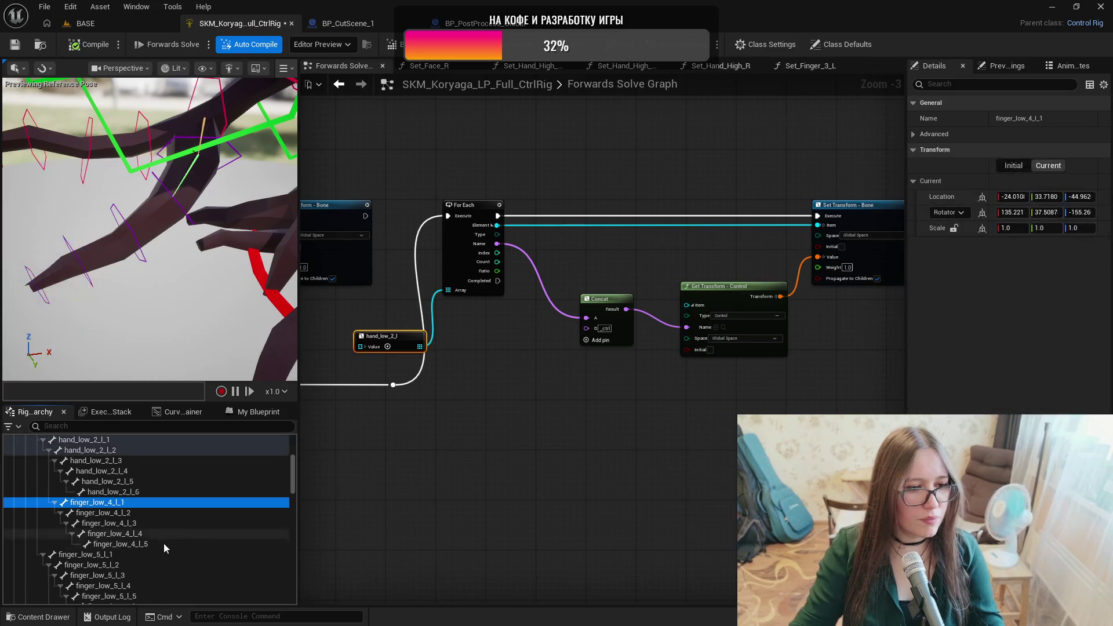
pyautogui.keyDown('shift'); pyautogui.click(164, 543); pyautogui.keyUp('shift')
pyautogui.moveTo(118, 508)
pyautogui.mouseDown()
pyautogui.moveTo(610, 479)
pyautogui.moveTo(558, 481)
pyautogui.mouseUp()
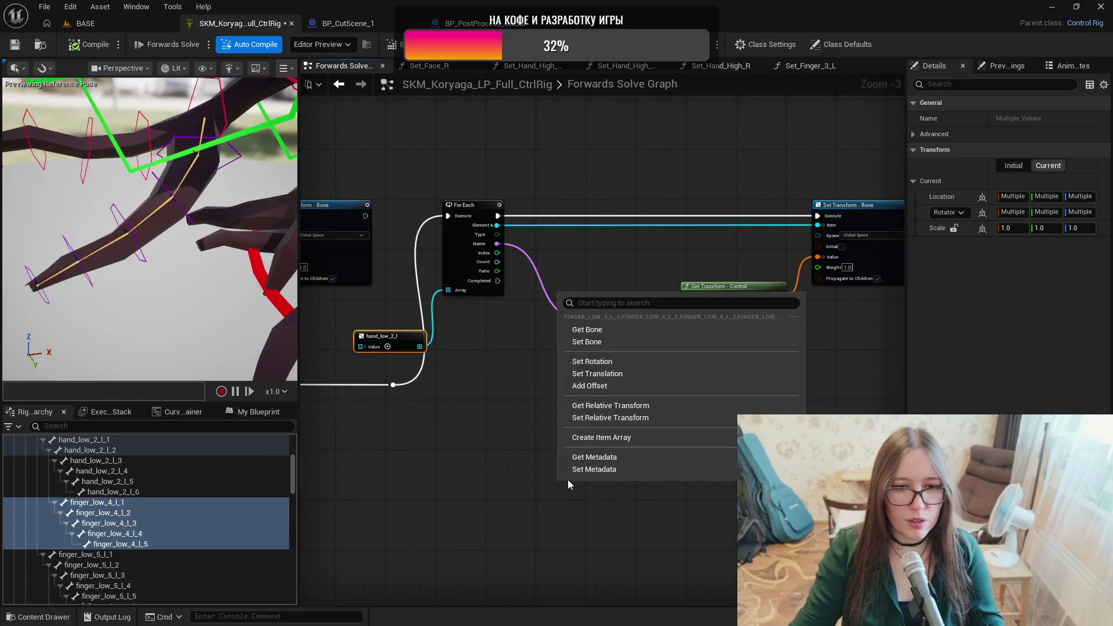
pyautogui.click(582, 439)
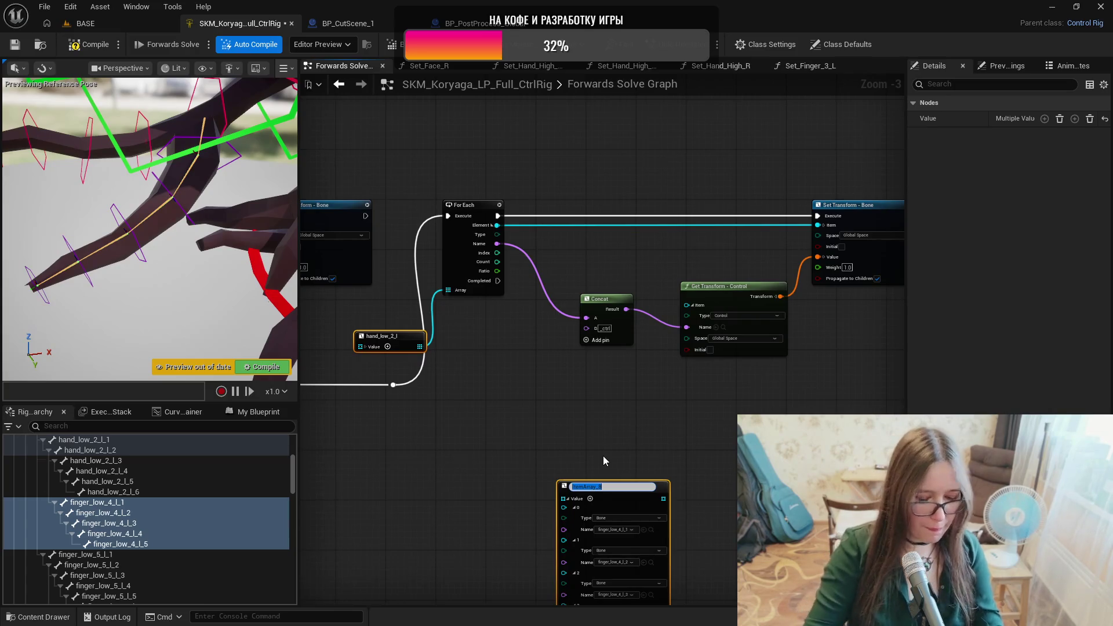
pyautogui.write('finger_low')
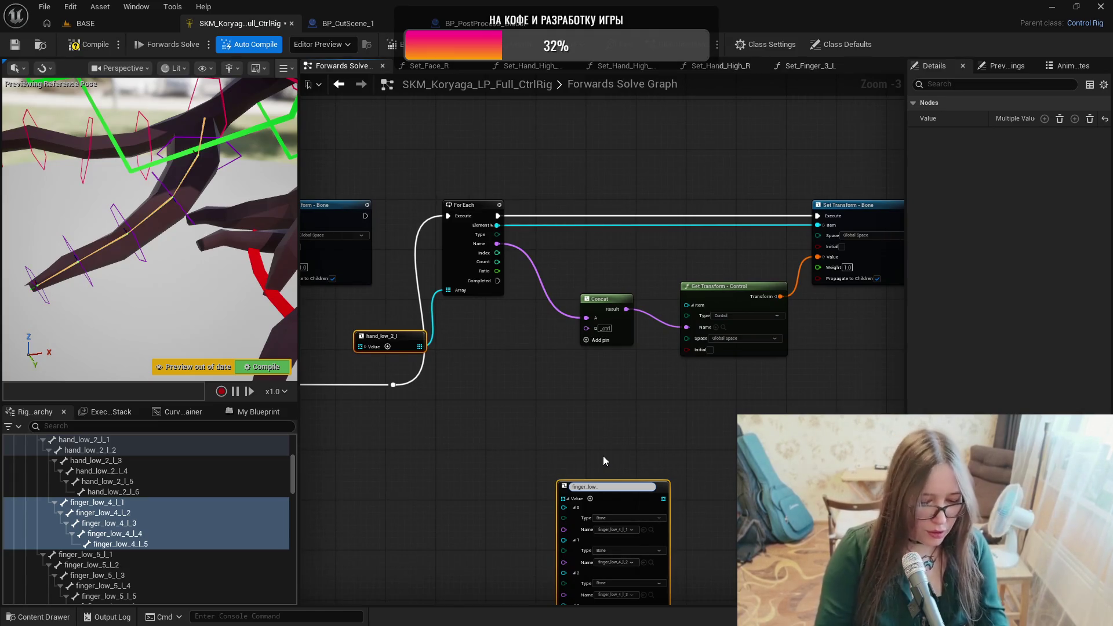
pyautogui.write('_l')
pyautogui.press('Return')
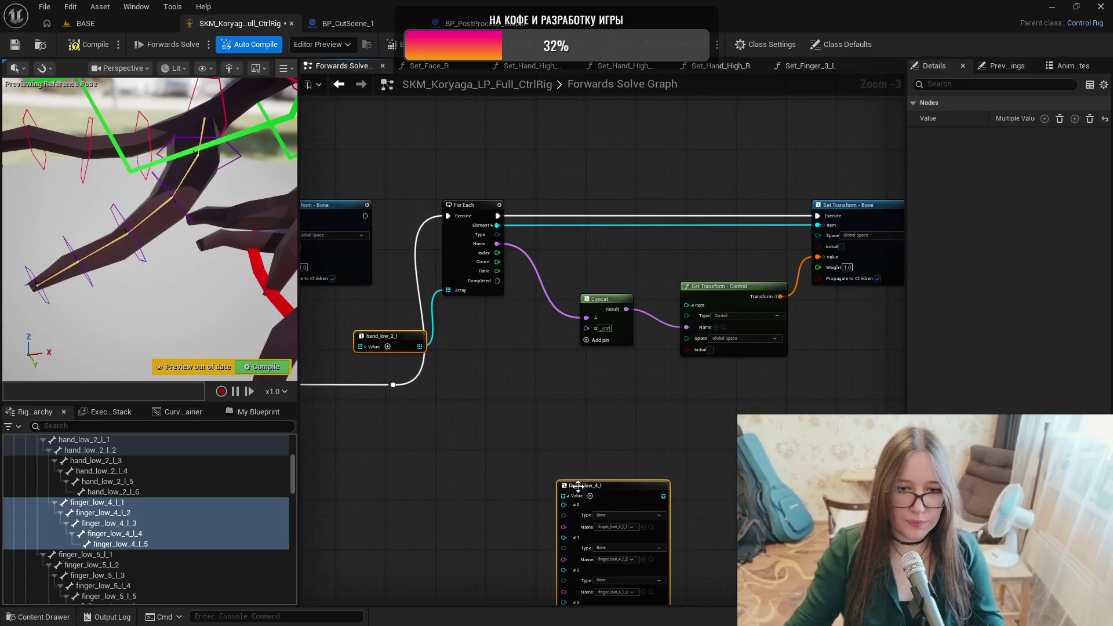
pyautogui.click(571, 501)
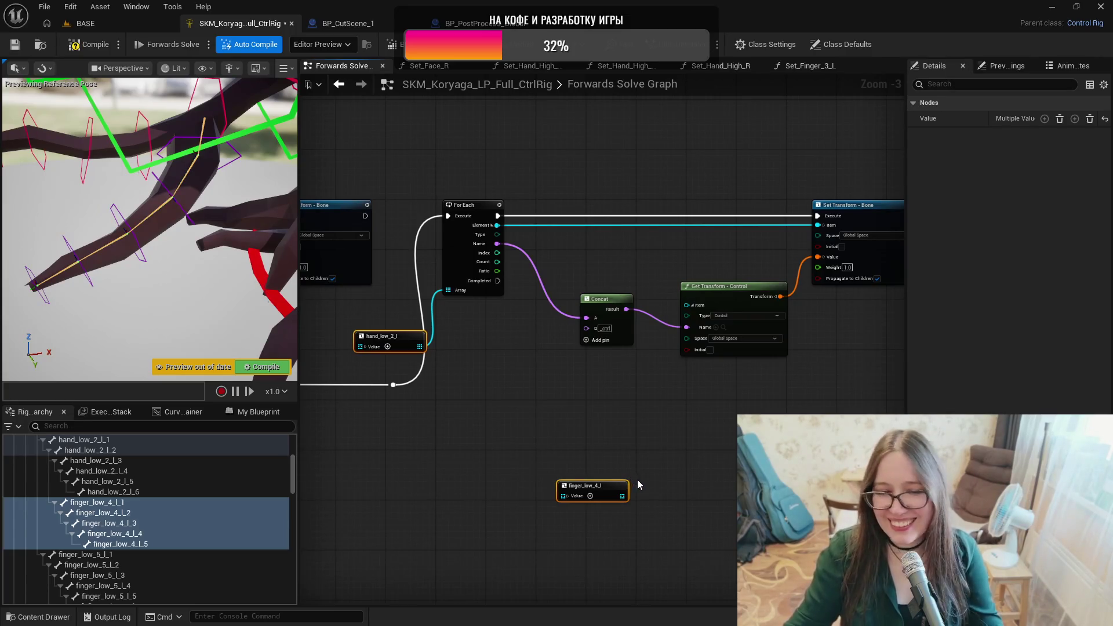
# Reposition the array nodes and box-select the For Each, Concat and transform nodes.
pyautogui.moveTo(600, 486)
pyautogui.mouseDown()
pyautogui.moveTo(692, 487)
pyautogui.moveTo(603, 481)
pyautogui.mouseUp()
pyautogui.click(726, 460)
pyautogui.moveTo(406, 155)
pyautogui.mouseDown()
pyautogui.moveTo(564, 364)
pyautogui.moveTo(816, 415)
pyautogui.mouseUp()
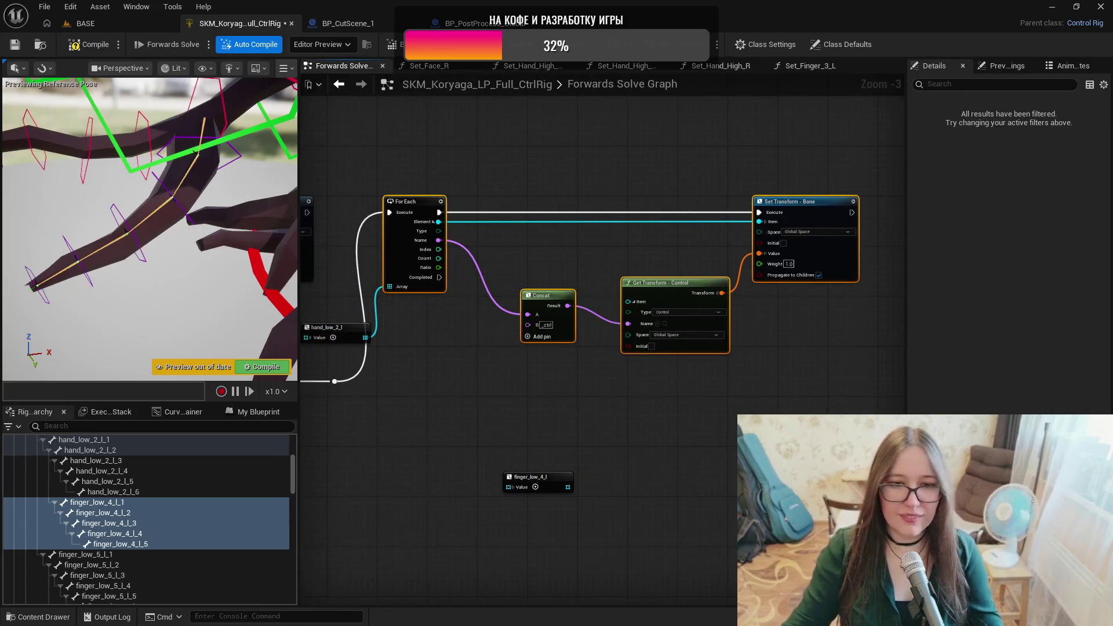
# Duplicate the For Each chain, run it from the first loop's Completed, and feed it finger_low_4_l.
pyautogui.hotkey('ctrl', 'c')
pyautogui.hotkey('ctrl', 'v')
pyautogui.moveTo(440, 278)
pyautogui.mouseDown()
pyautogui.moveTo(632, 395)
pyautogui.moveTo(639, 387)
pyautogui.moveTo(655, 409)
pyautogui.mouseUp()
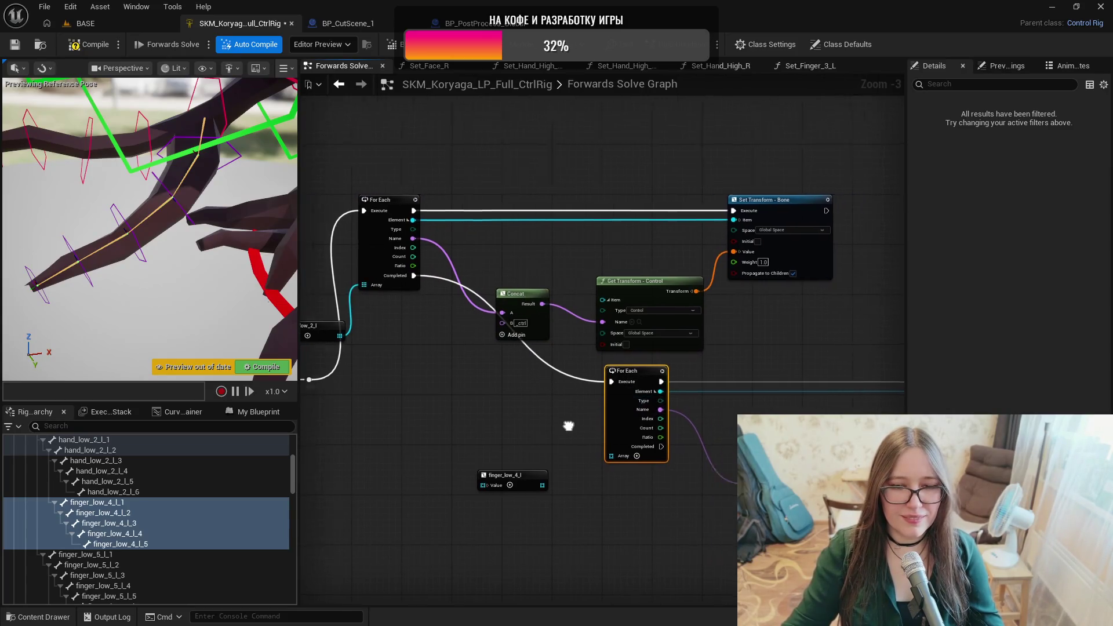
pyautogui.moveTo(498, 480); pyautogui.dragTo(565, 451)
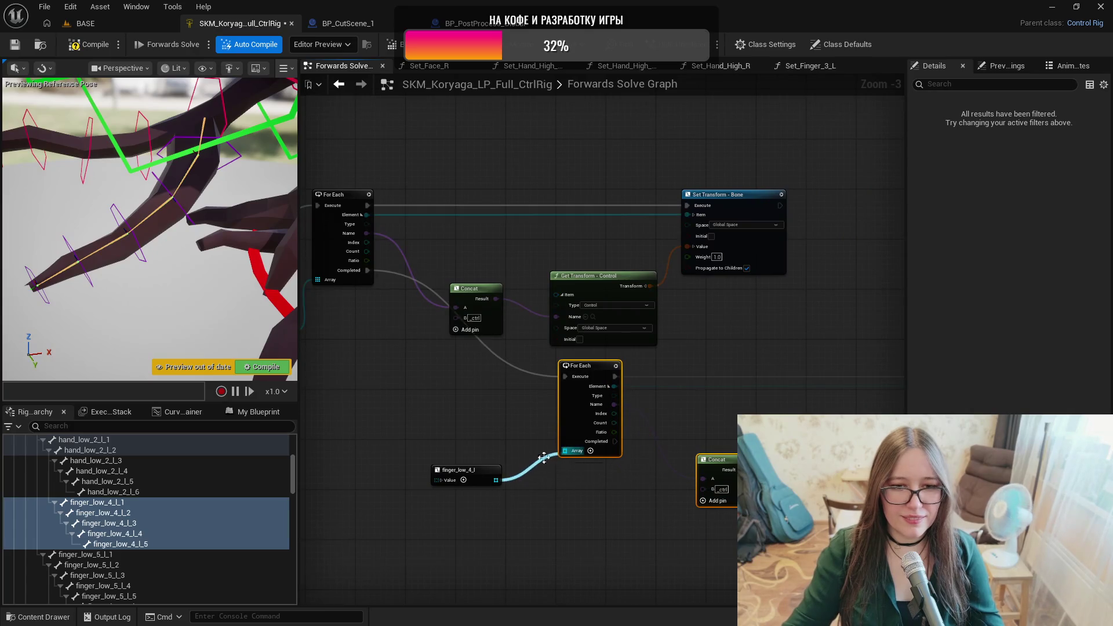
pyautogui.scroll(-2, 369, 444)
# Place the duplicate chain beside the first, route its execution wire through two reroute knots, and save.
pyautogui.moveTo(481, 403)
pyautogui.mouseDown()
pyautogui.moveTo(623, 374)
pyautogui.moveTo(665, 320)
pyautogui.moveTo(710, 309)
pyautogui.mouseUp()
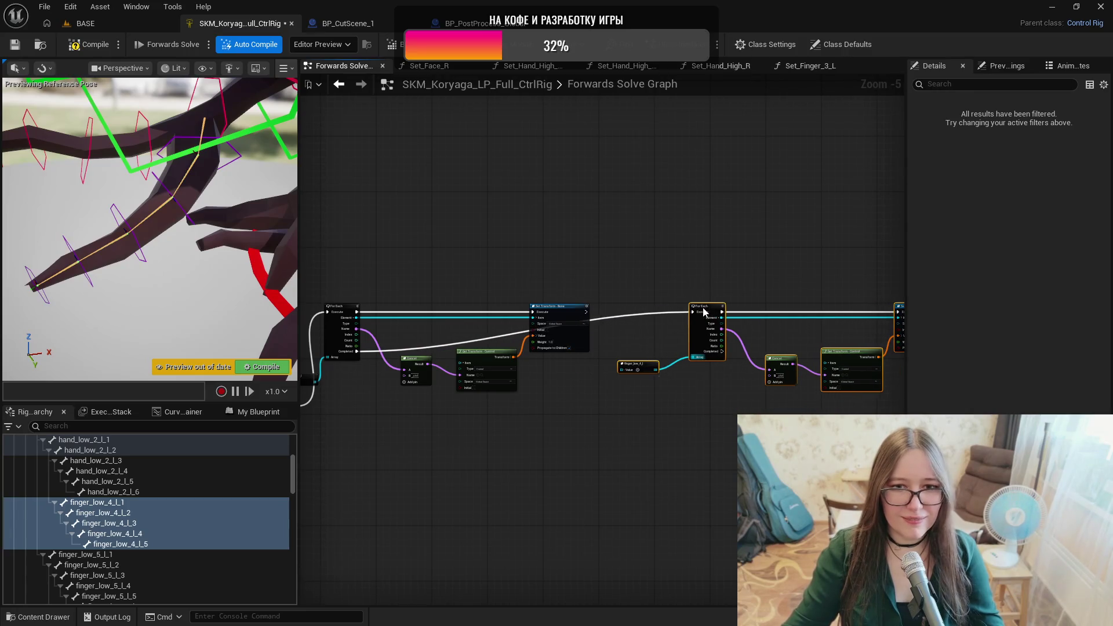
pyautogui.click(666, 312)
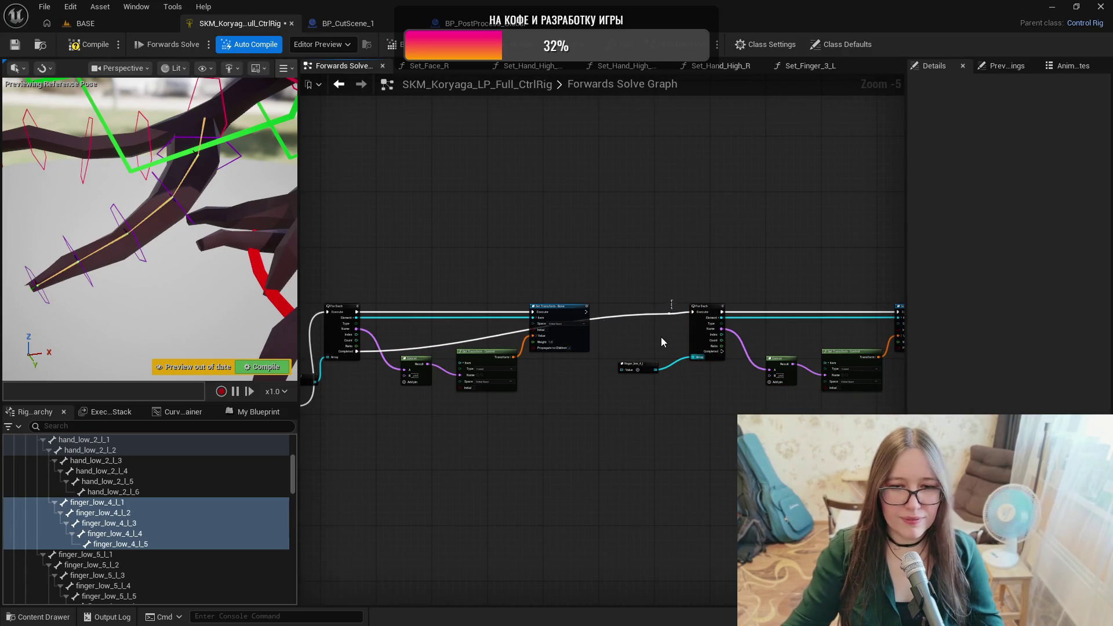
pyautogui.doubleClick(668, 314)
pyautogui.moveTo(669, 317)
pyautogui.mouseDown()
pyautogui.moveTo(674, 429)
pyautogui.moveTo(651, 425)
pyautogui.mouseUp()
pyautogui.click(627, 416)
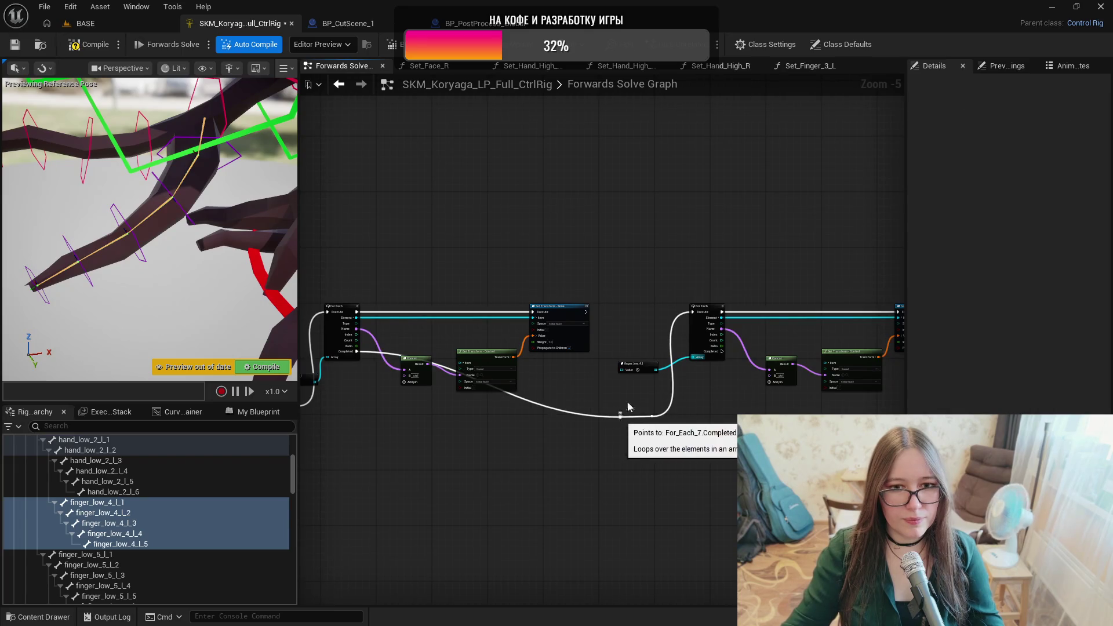
pyautogui.doubleClick(620, 416)
pyautogui.moveTo(623, 420); pyautogui.dragTo(421, 423)
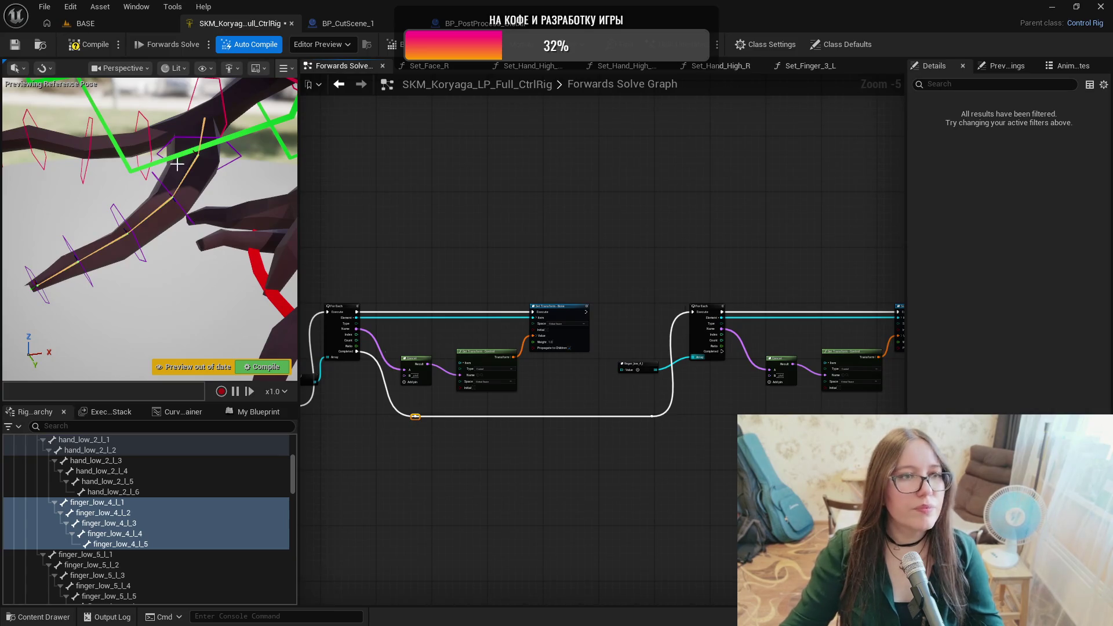
pyautogui.click(16, 48)
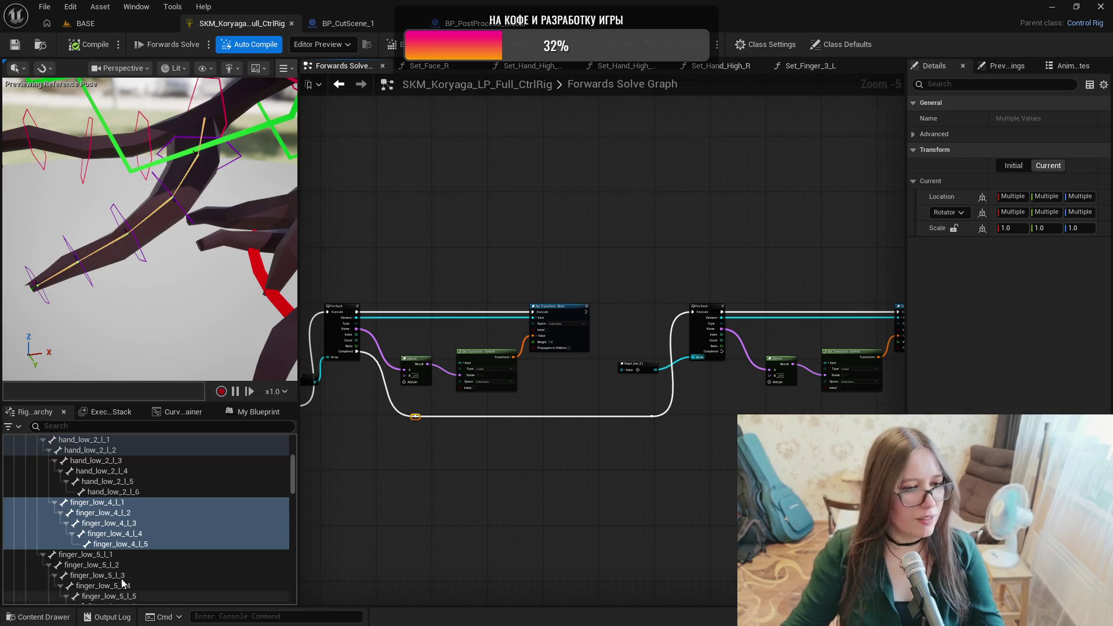
# Inspect the finger_low_5_l_1 through l_7 bones in a close-up of the hand.
pyautogui.click(115, 555)
pyautogui.scroll(-2, 137, 553)
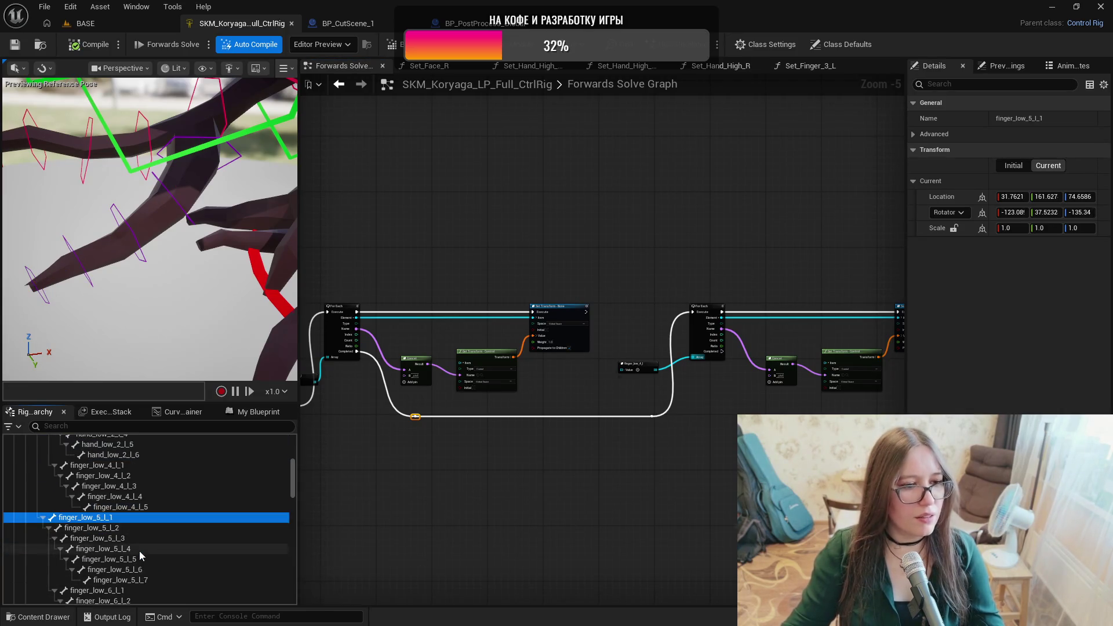
pyautogui.moveTo(149, 231)
pyautogui.mouseDown()
pyautogui.moveTo(110, 224)
pyautogui.moveTo(179, 359)
pyautogui.moveTo(174, 371)
pyautogui.mouseUp()
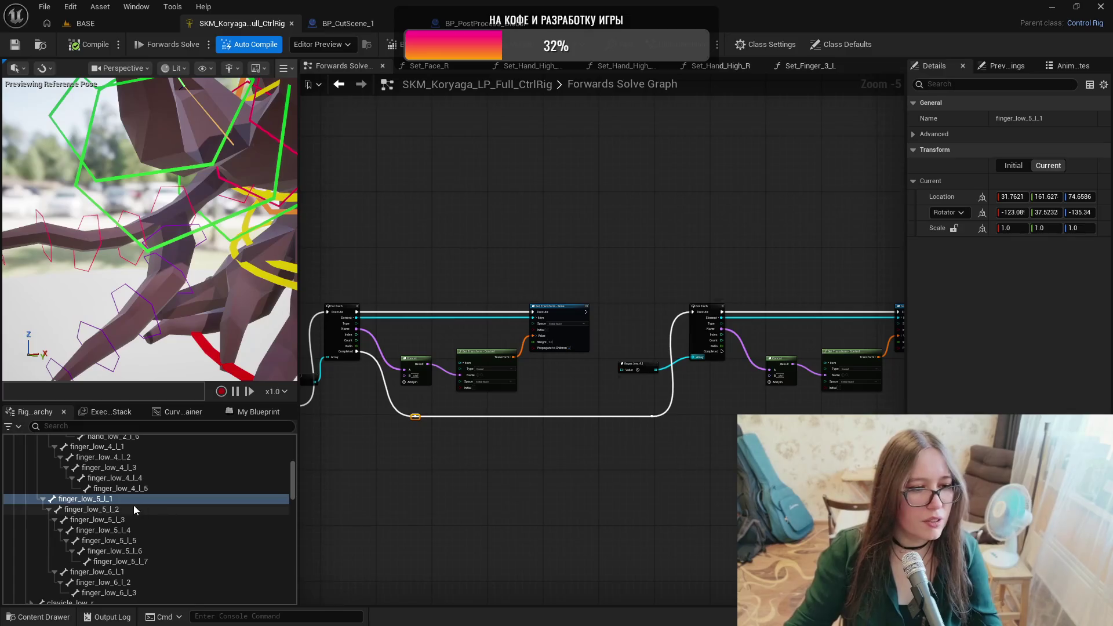
pyautogui.click(123, 510)
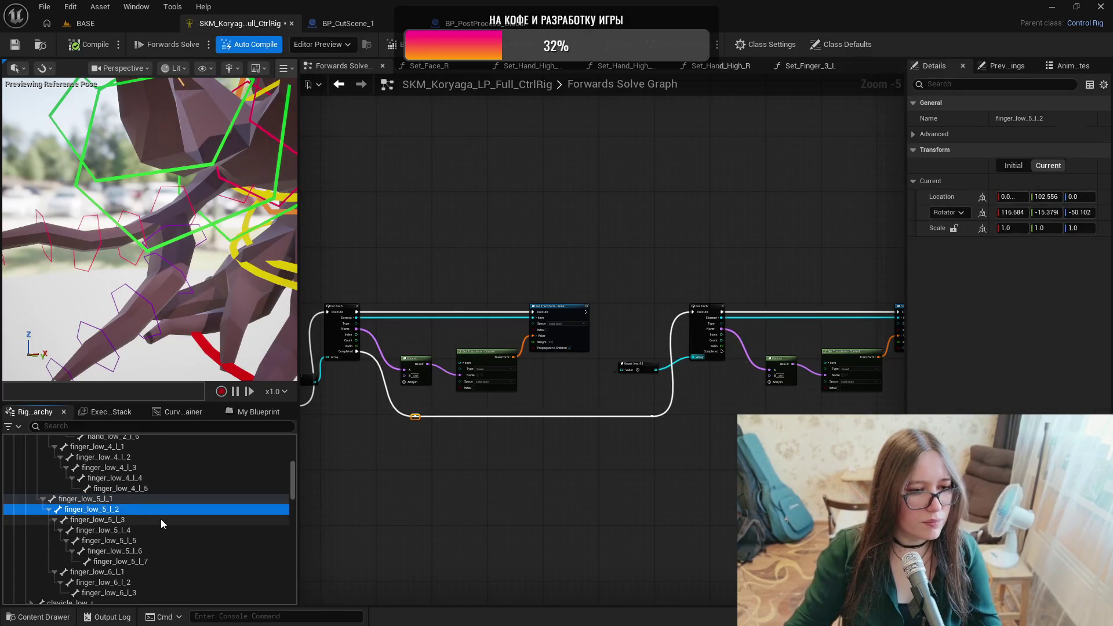
pyautogui.click(130, 520)
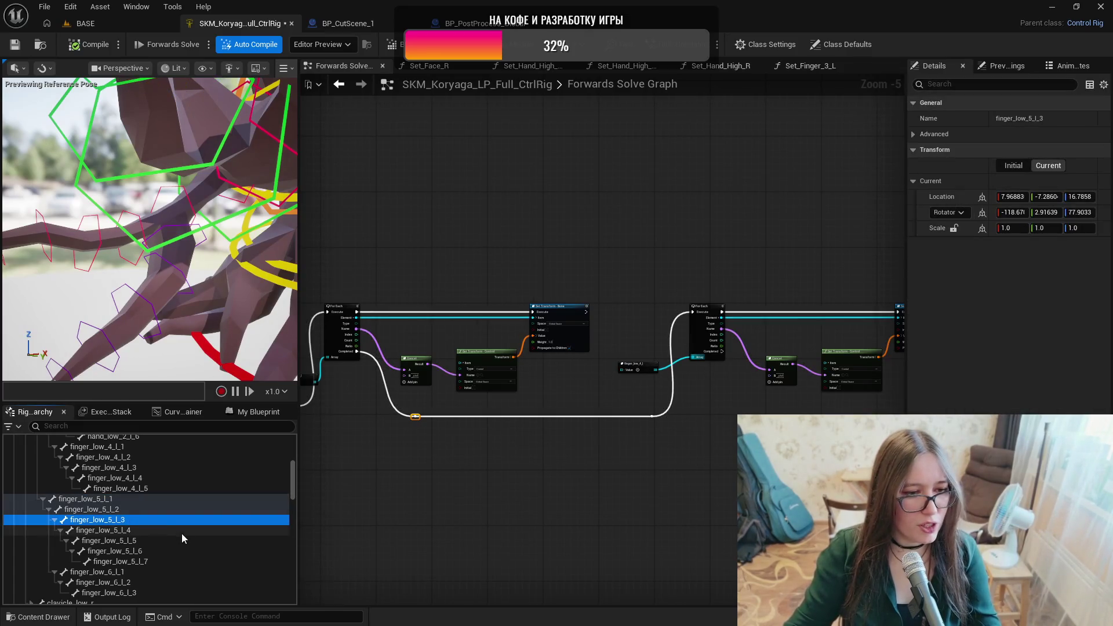
pyautogui.click(141, 532)
pyautogui.click(142, 542)
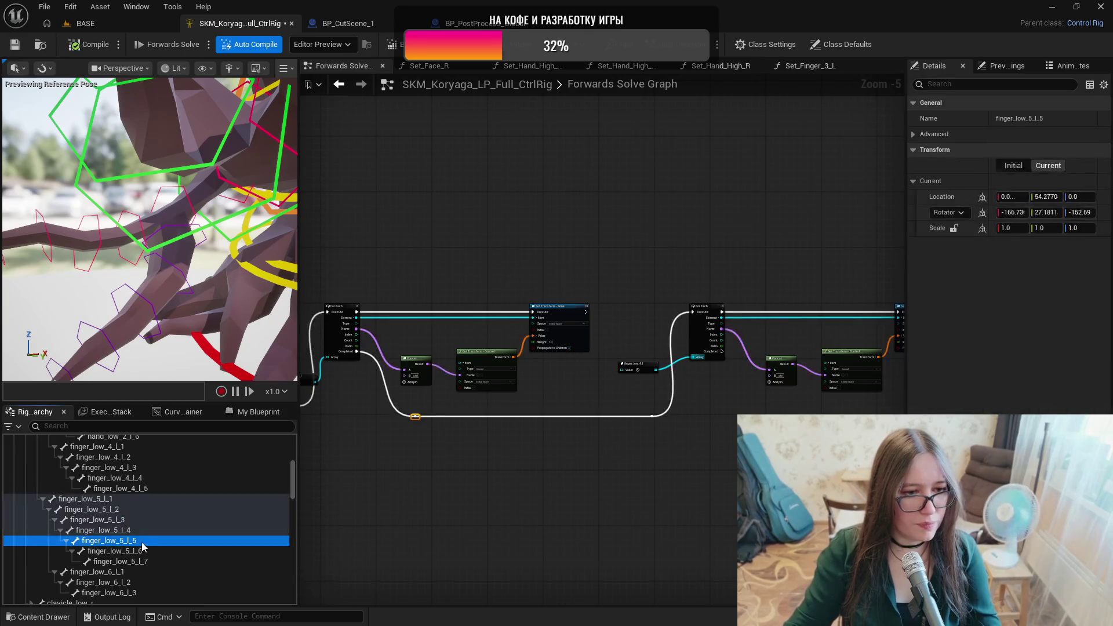
pyautogui.click(146, 551)
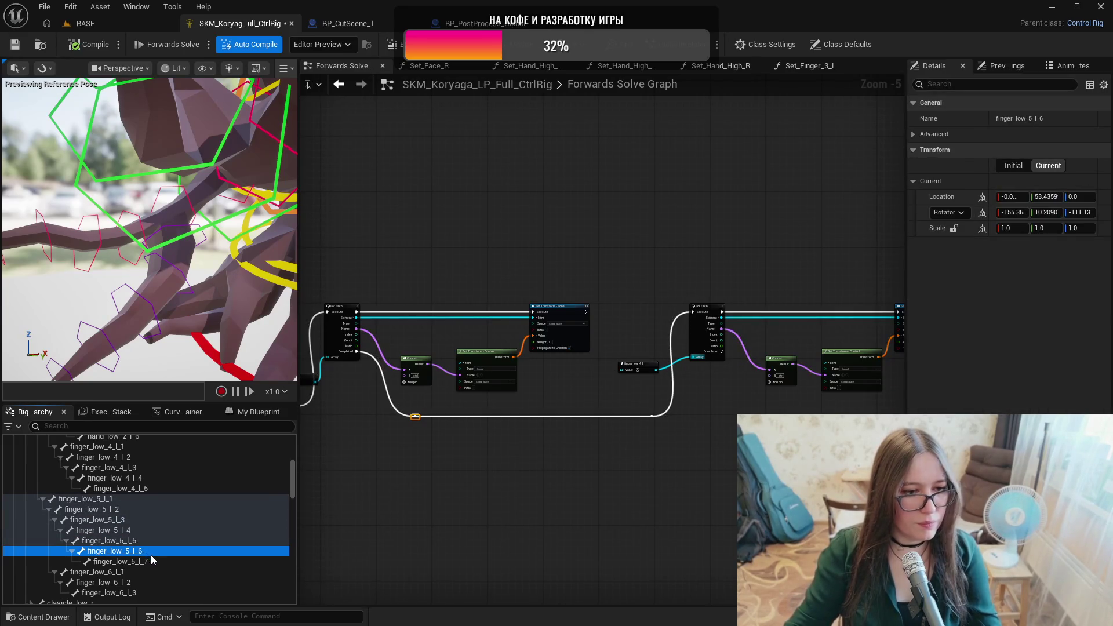
pyautogui.click(148, 560)
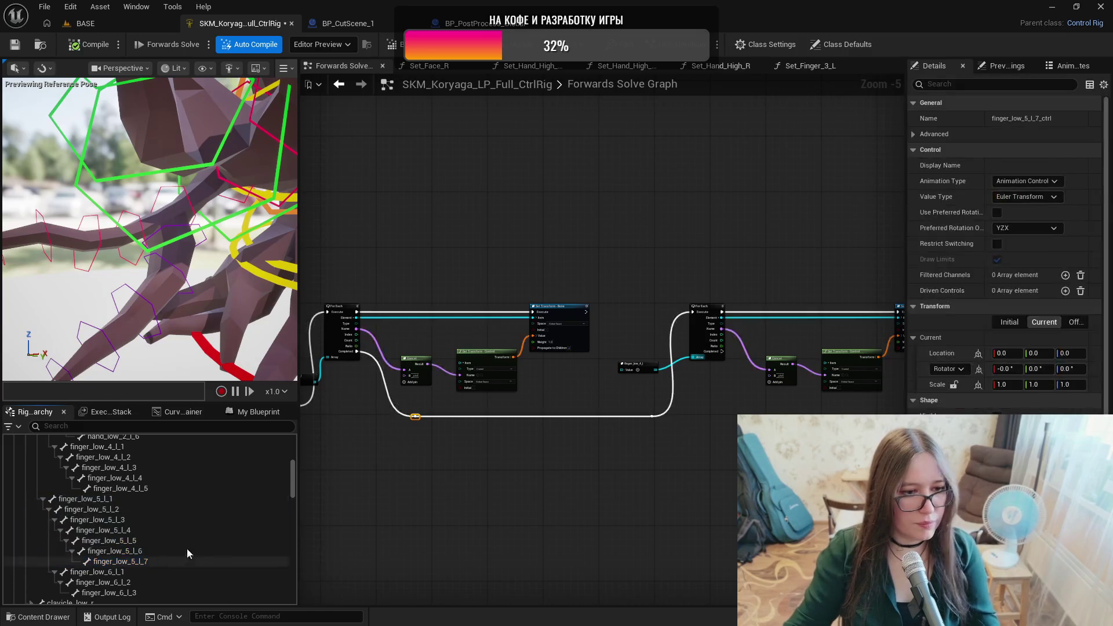
# Select finger_low_5_l_1–l_7 controls, then narrow the selection to finger_low_5_l_1_ctrl alone.
pyautogui.moveTo(291, 476); pyautogui.dragTo(273, 604)
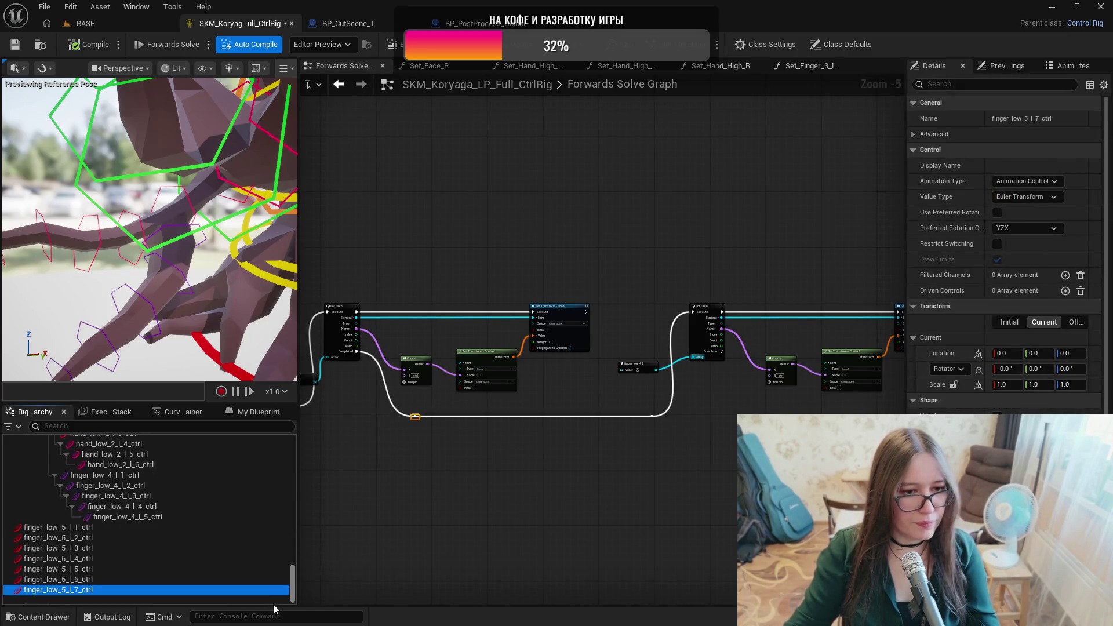
pyautogui.click(75, 524)
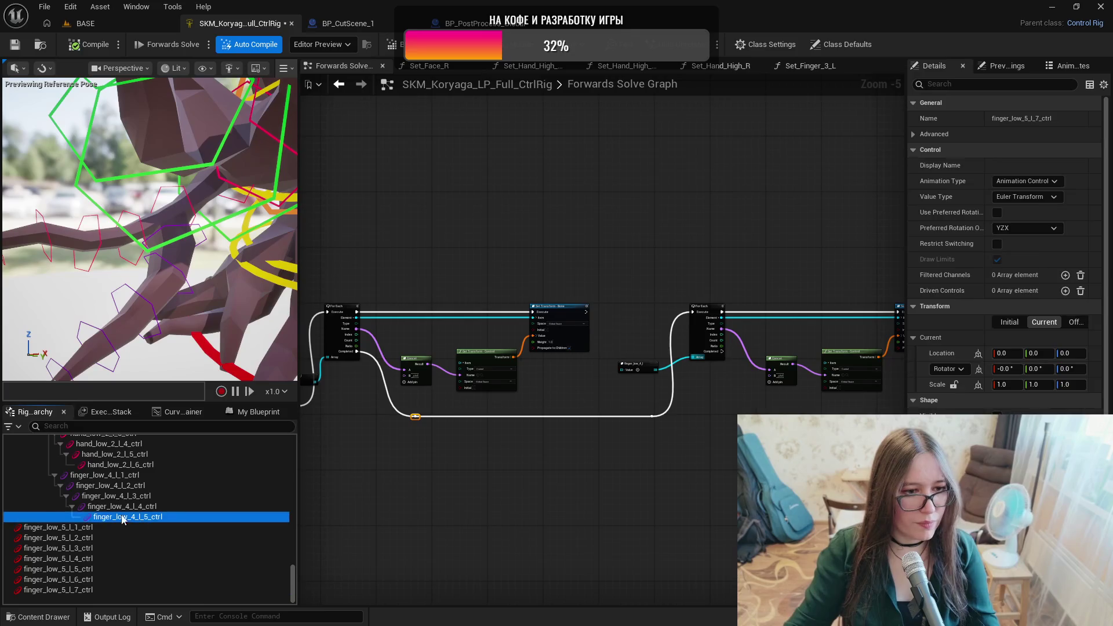
pyautogui.keyDown('shift'); pyautogui.click(109, 590); pyautogui.keyUp('shift')
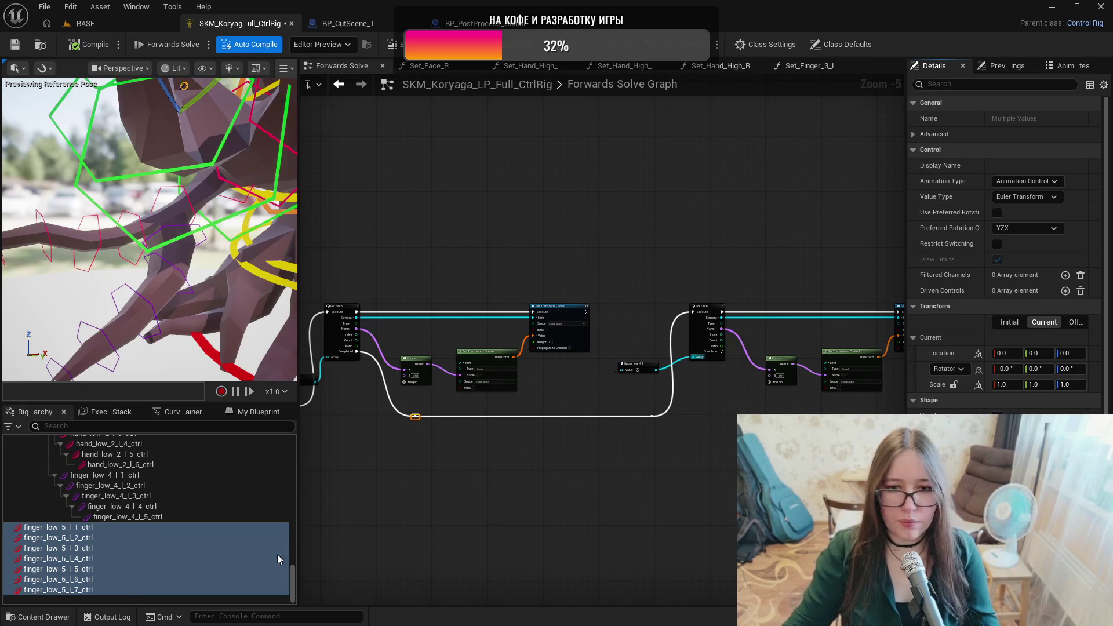
pyautogui.click(139, 517)
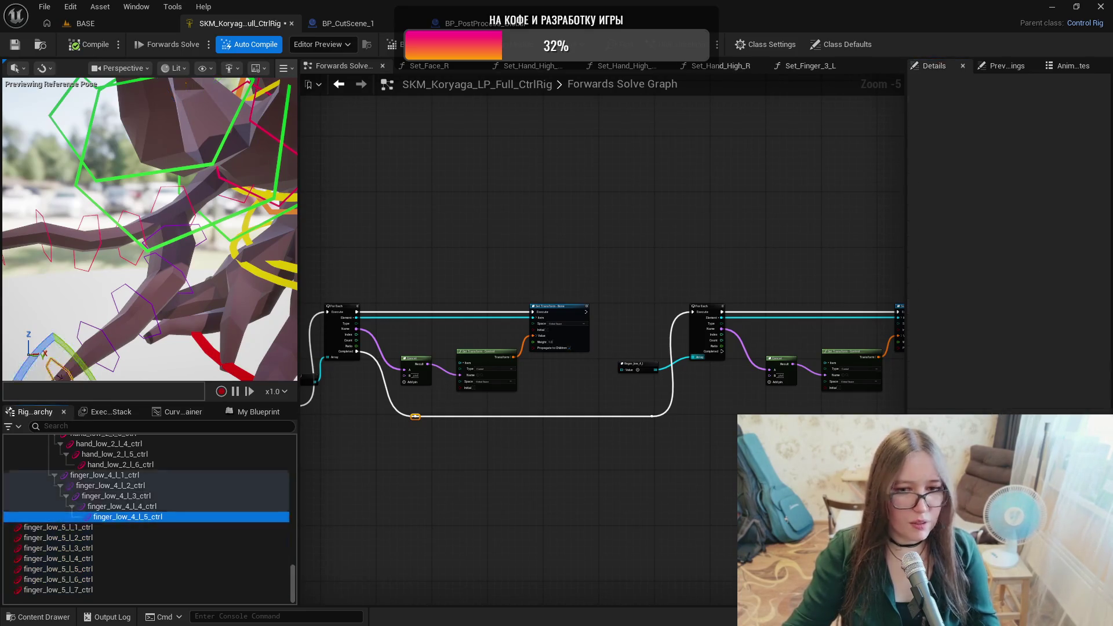
pyautogui.click(98, 528)
pyautogui.keyDown('shift'); pyautogui.click(103, 589); pyautogui.keyUp('shift')
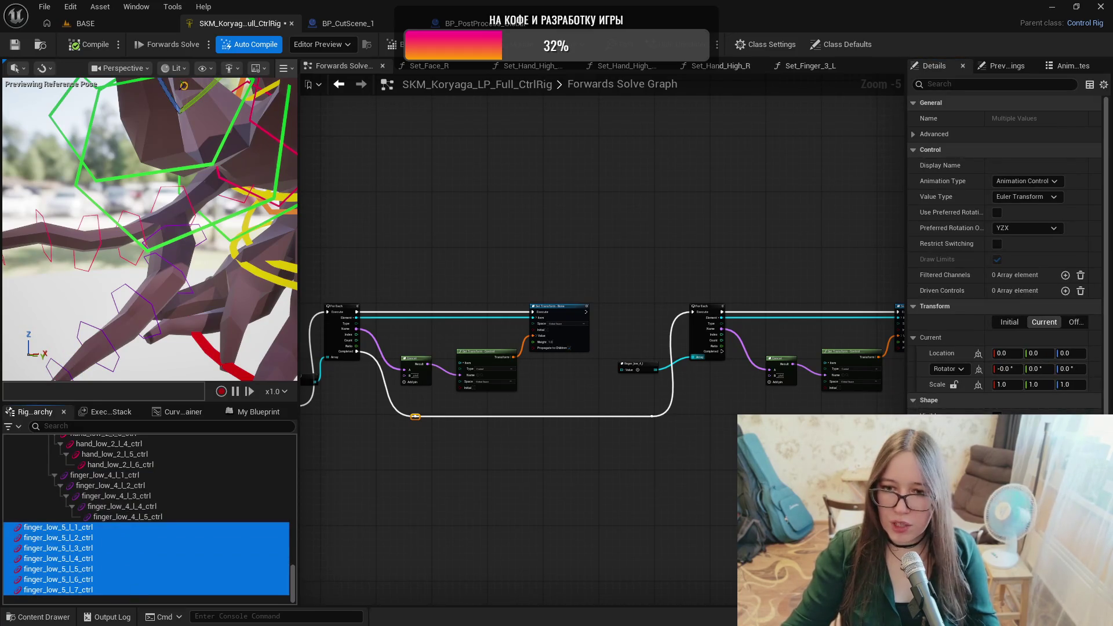
pyautogui.click(67, 527)
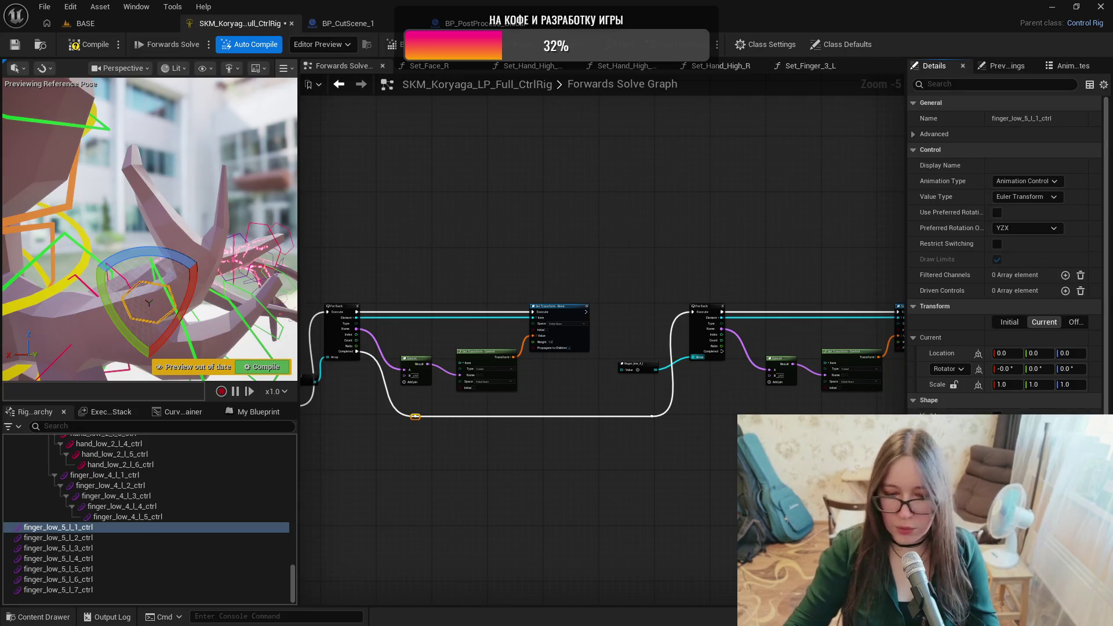
# Inspect finger_low_5_l_2_ctrl through l_7_ctrl one by one, then zoom in and enter shape-transform editing.
pyautogui.click(133, 537)
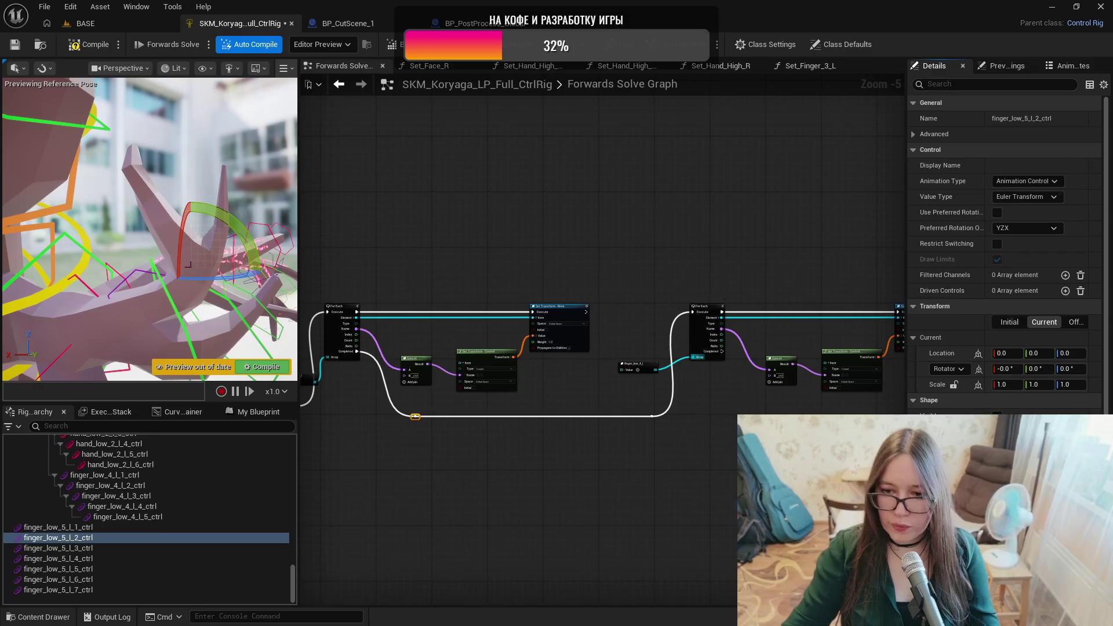
pyautogui.click(64, 548)
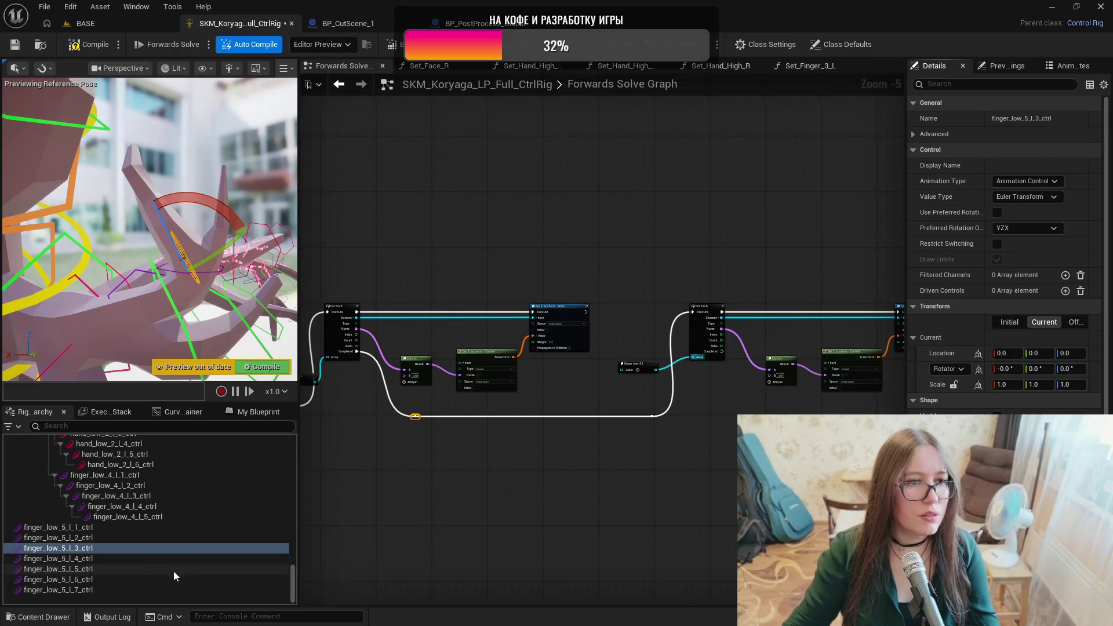
pyautogui.click(87, 558)
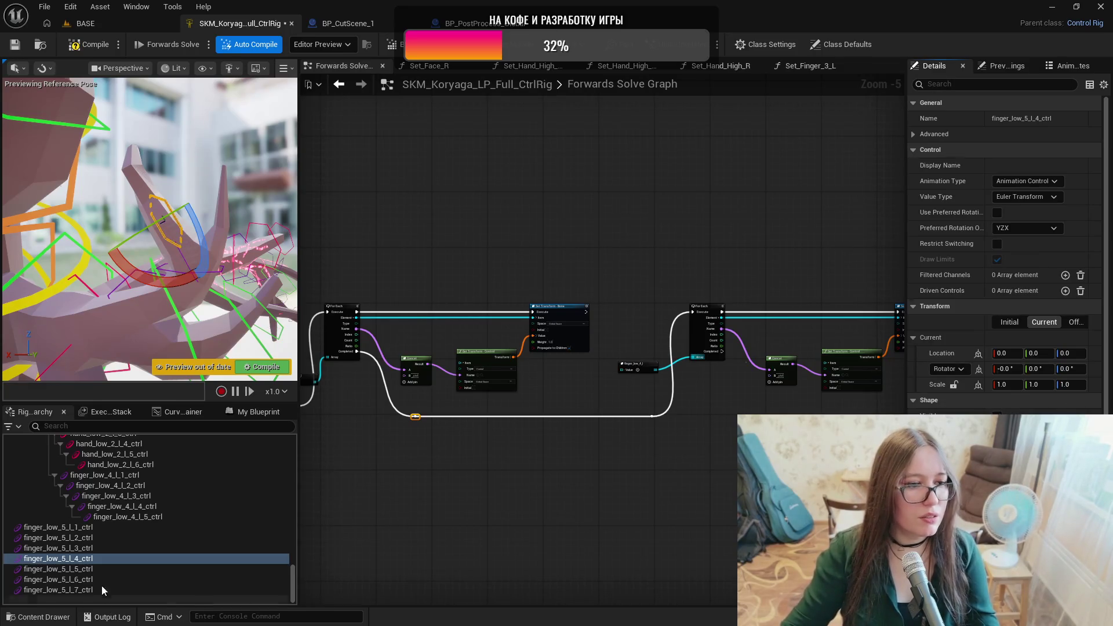
pyautogui.click(87, 569)
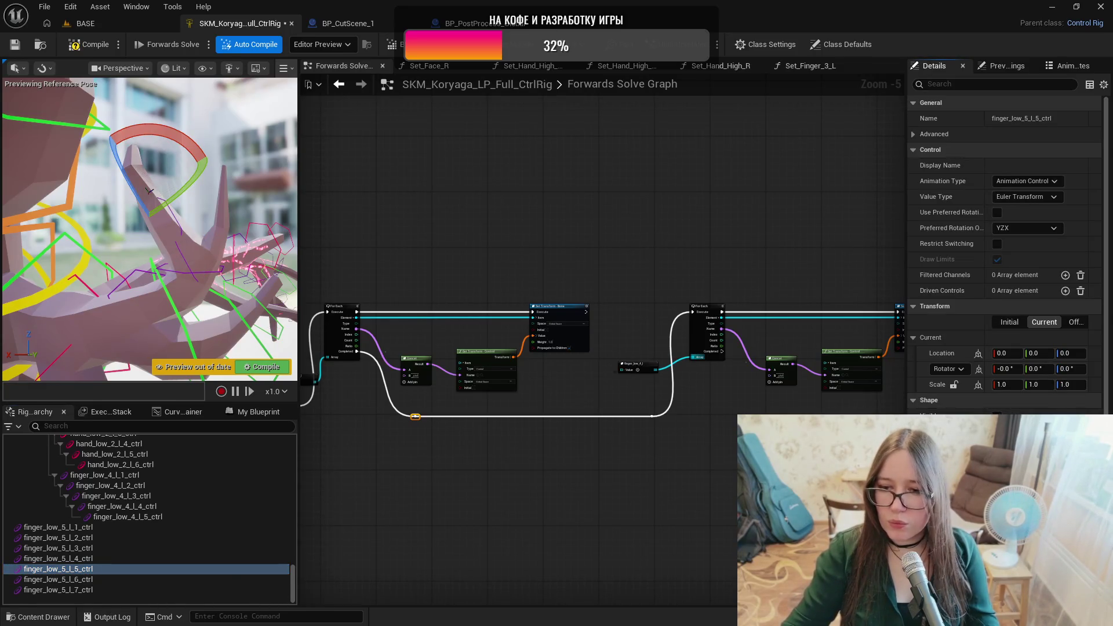
pyautogui.click(99, 579)
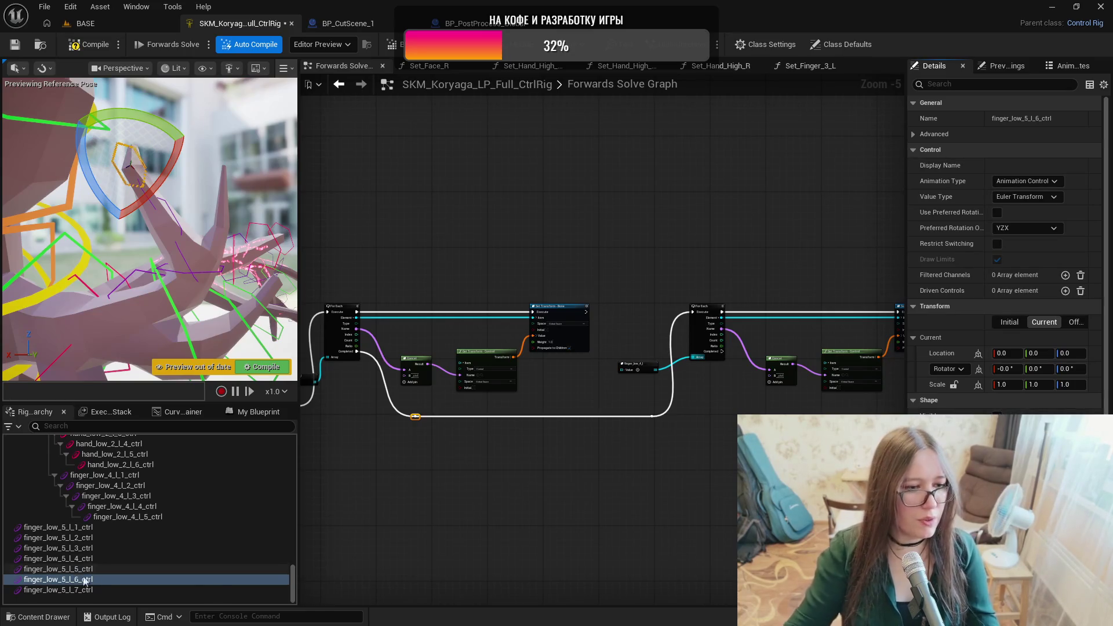
pyautogui.click(58, 590)
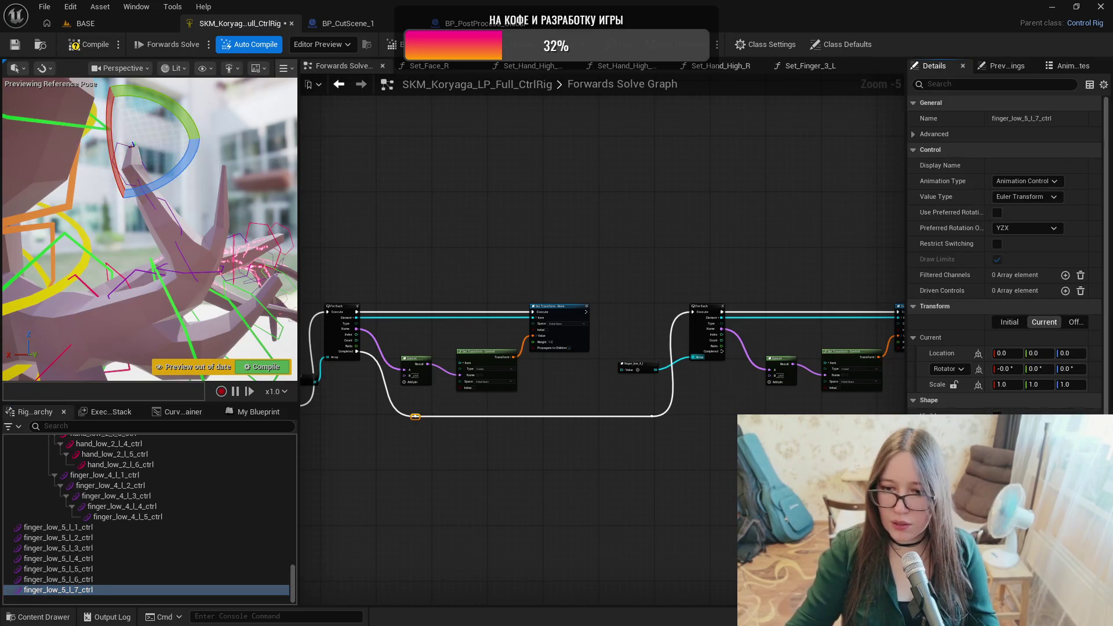
pyautogui.scroll(2, 247, 192)
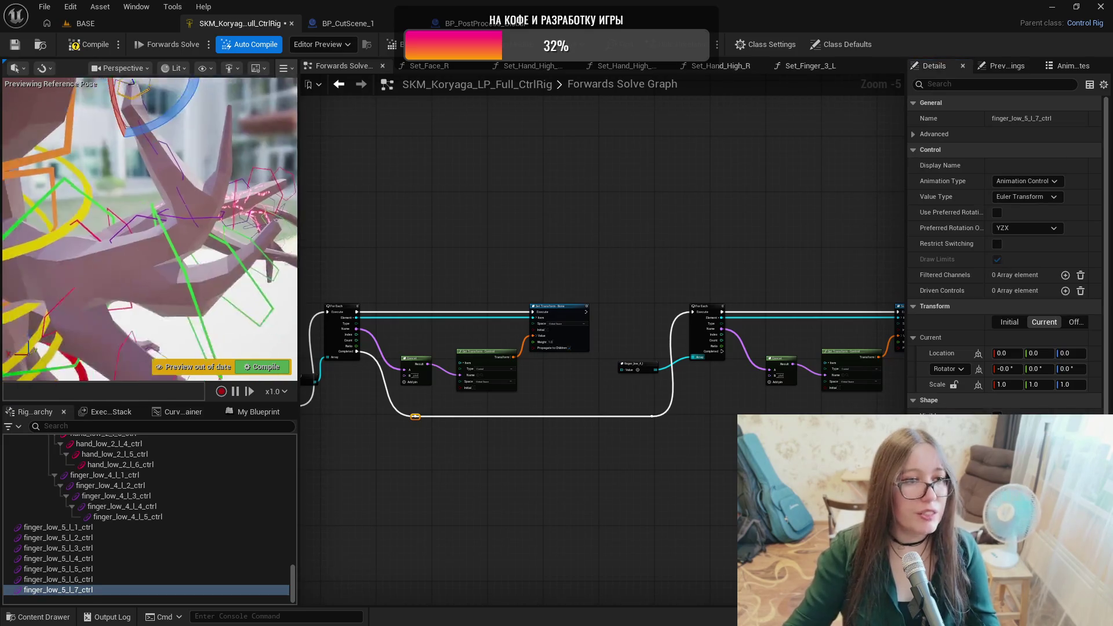
pyautogui.scroll(2, 234, 199)
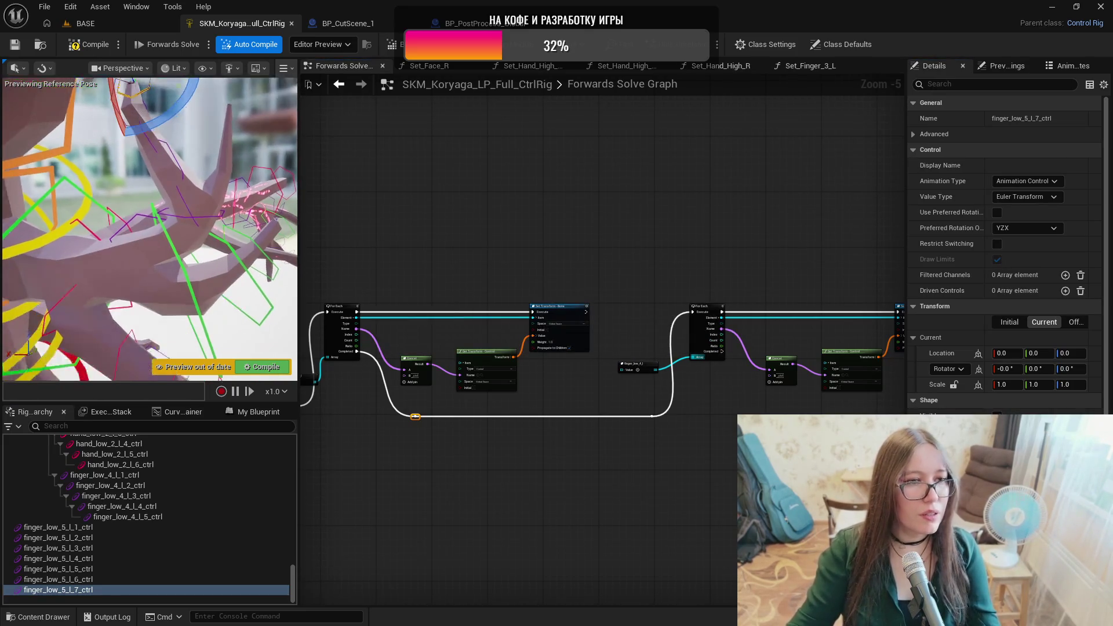
pyautogui.hotkey('ctrl', '.')
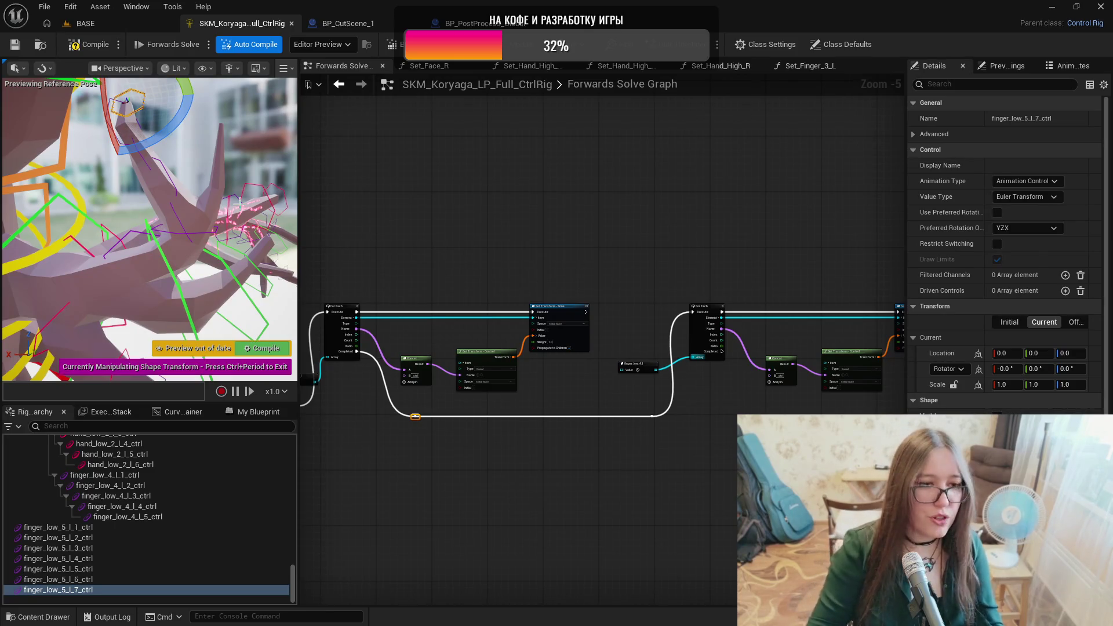
# Rotate the finger_low_5_l_1 and l_3 control shapes 90° with rotation snapping enabled.
pyautogui.click(116, 529)
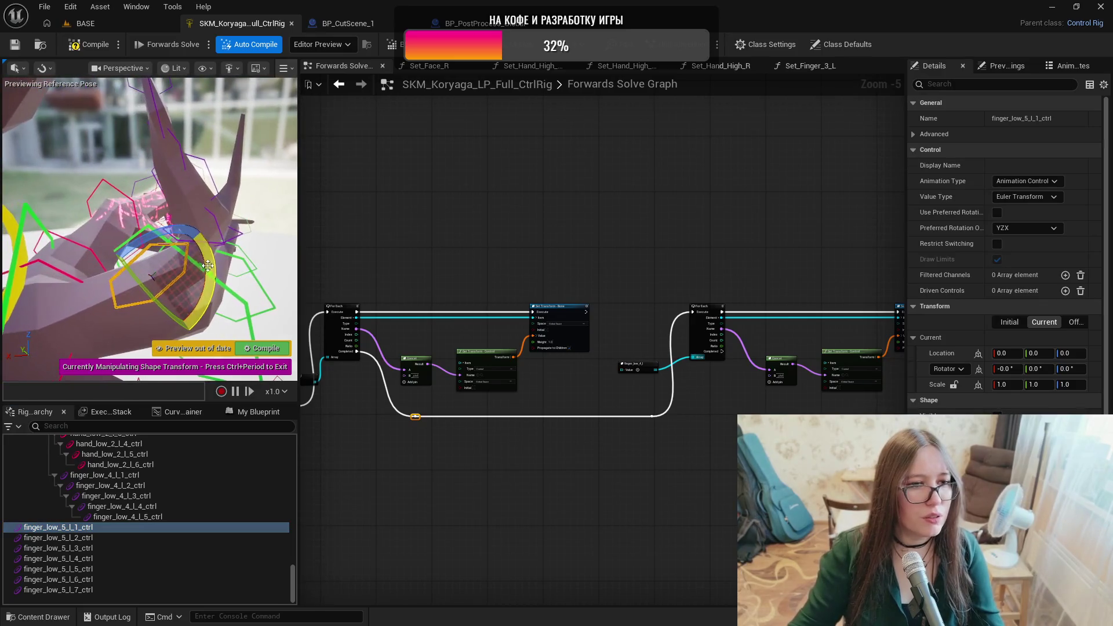
pyautogui.moveTo(212, 257); pyautogui.dragTo(247, 237)
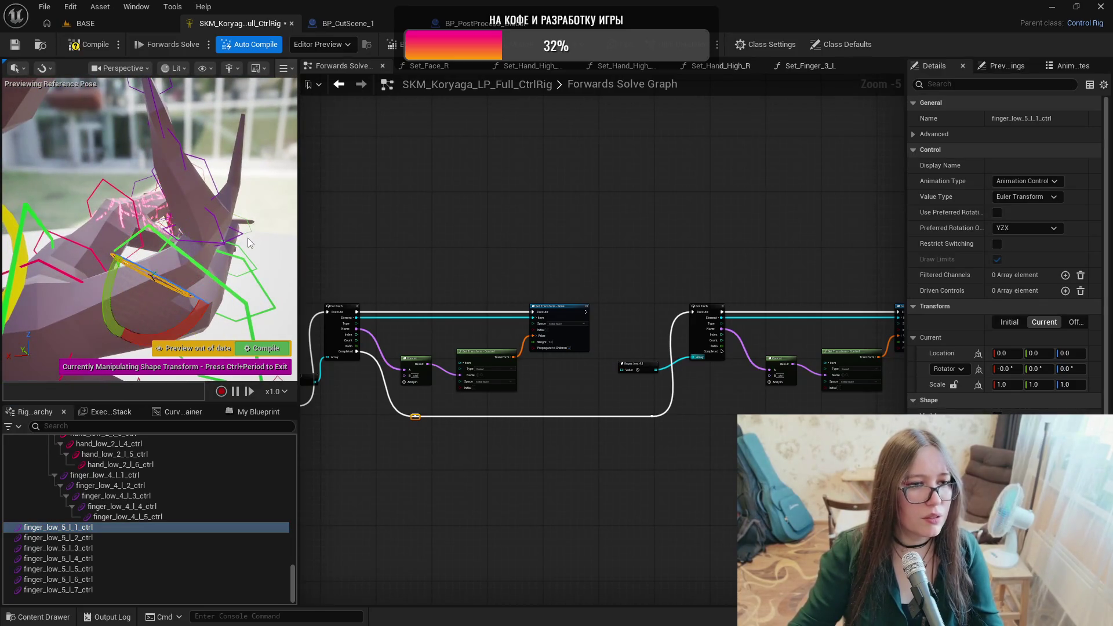
pyautogui.click(43, 68)
pyautogui.moveTo(51, 132)
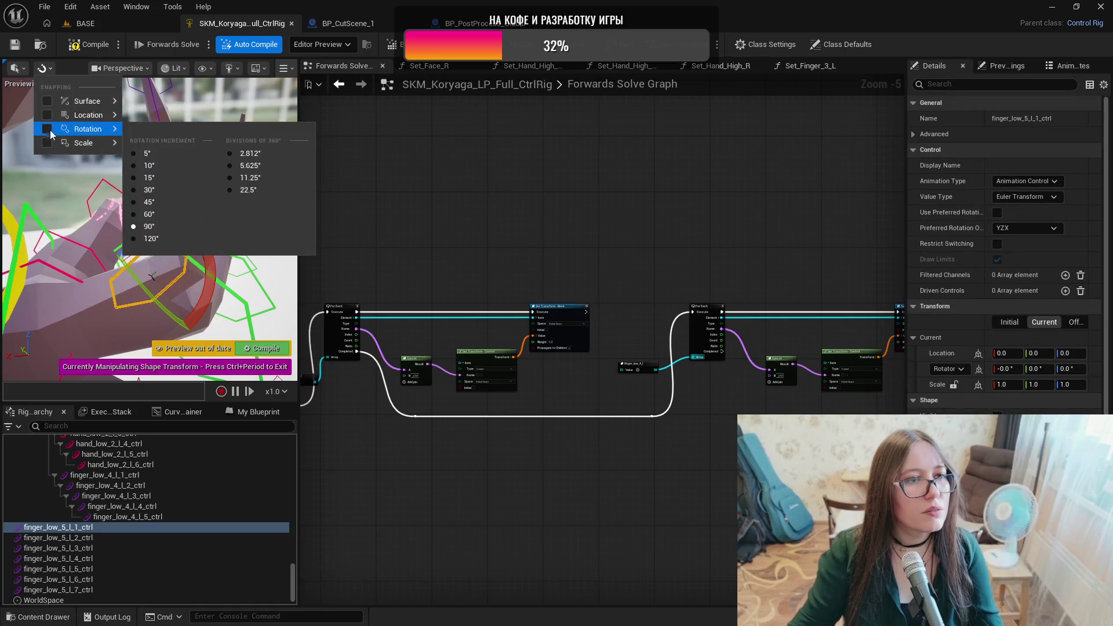
pyautogui.click(194, 273)
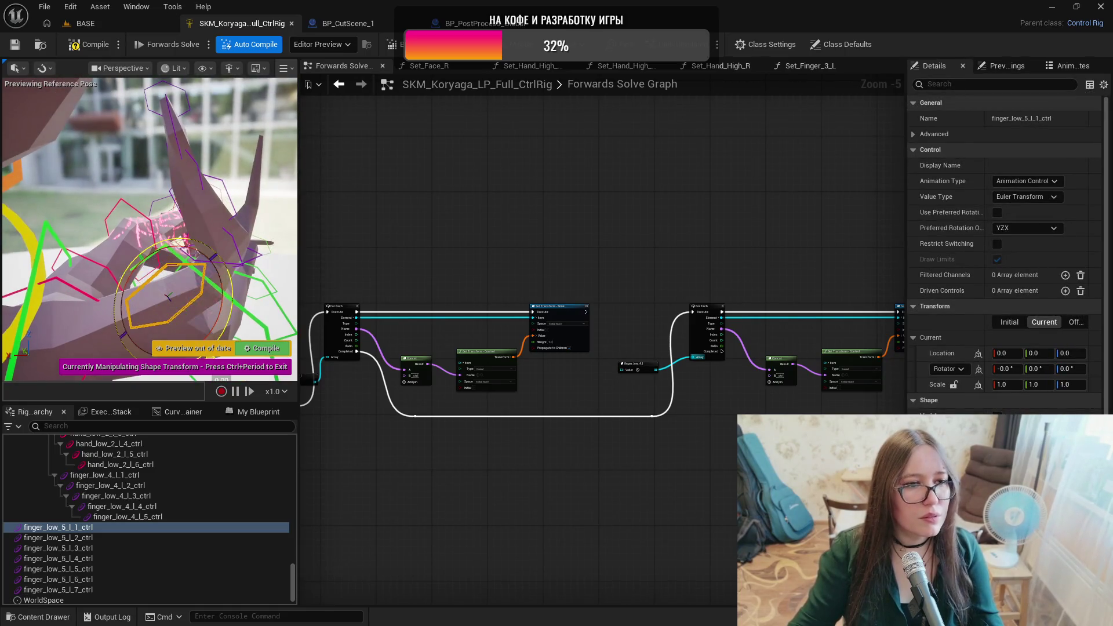
pyautogui.click(58, 537)
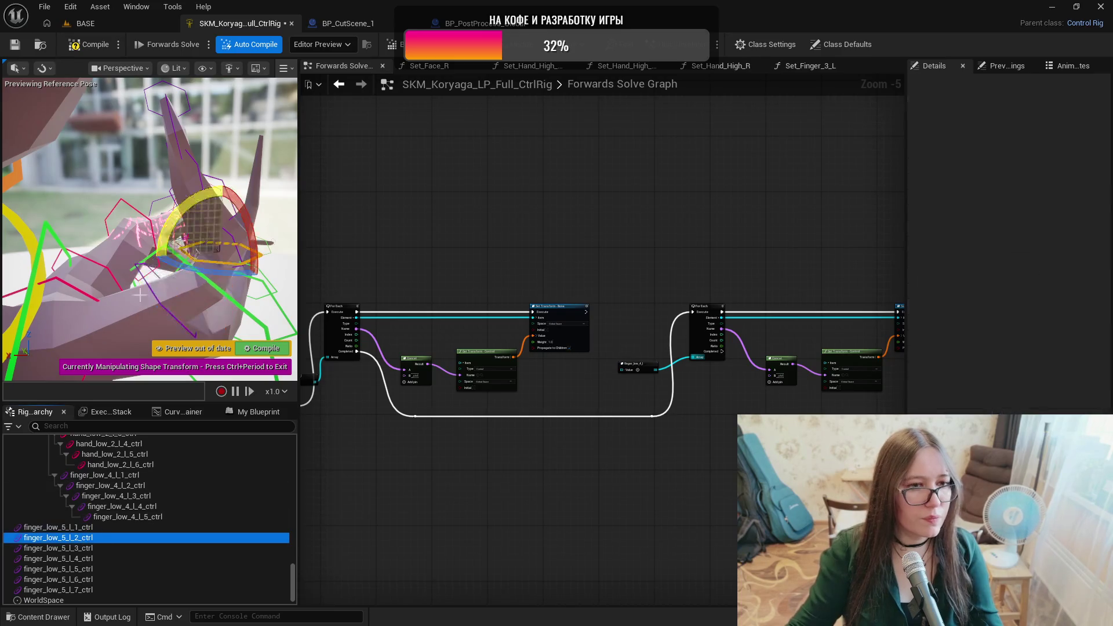
pyautogui.press('f')
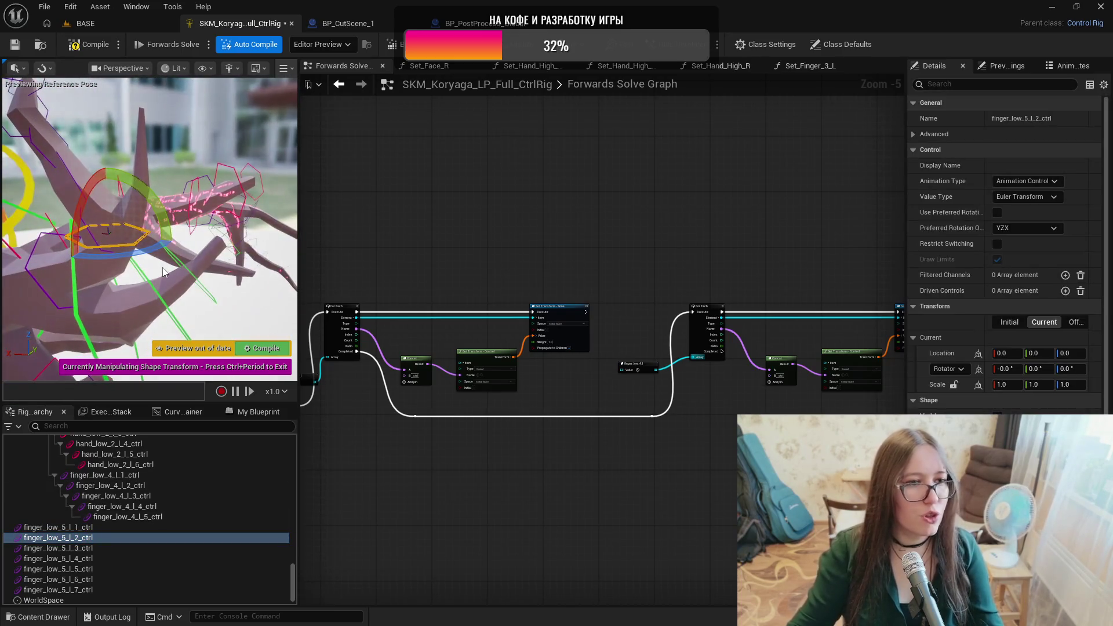
pyautogui.click(45, 548)
pyautogui.moveTo(173, 133)
pyautogui.mouseDown()
pyautogui.moveTo(186, 191)
pyautogui.moveTo(182, 261)
pyautogui.moveTo(174, 255)
pyautogui.mouseUp()
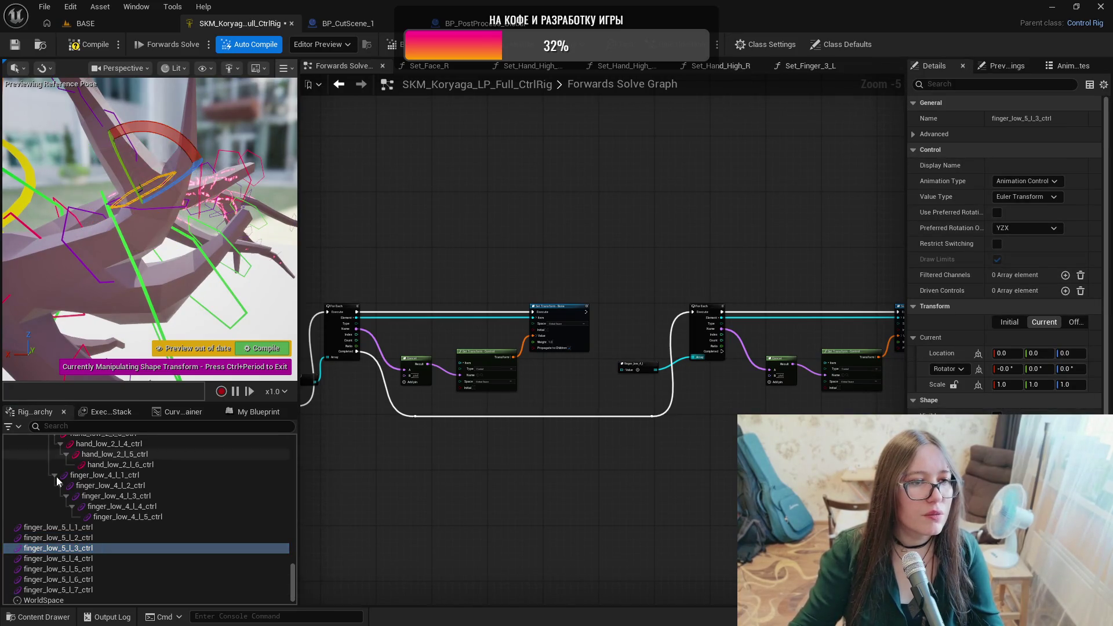
# Rotate the l_5 and l_7 control shapes -90° to lie flat, then exit shape editing.
pyautogui.click(58, 558)
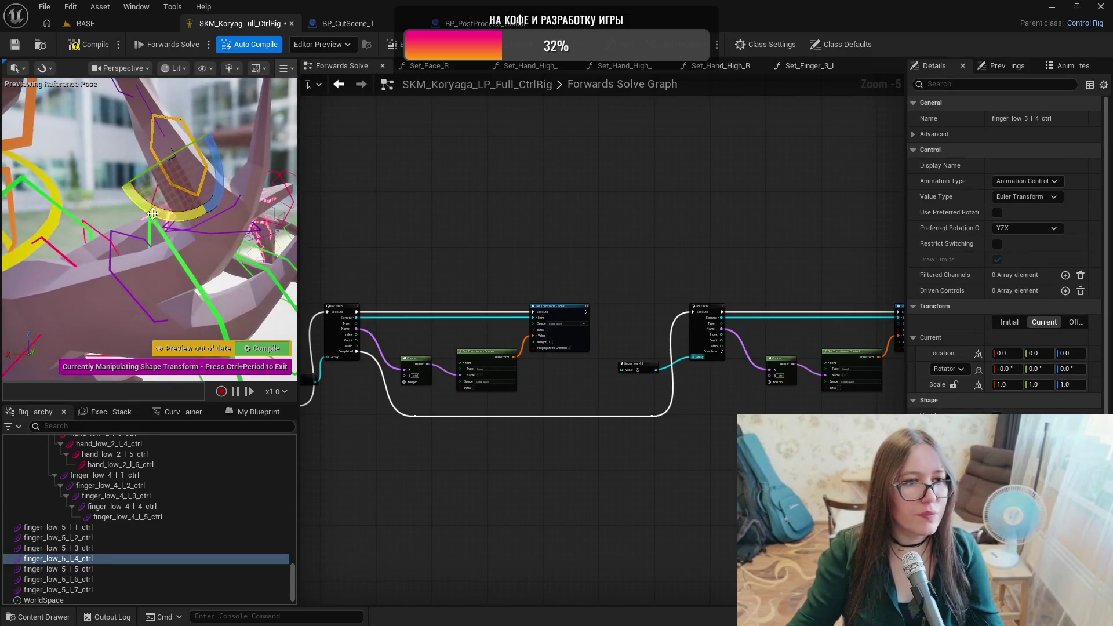
pyautogui.click(58, 569)
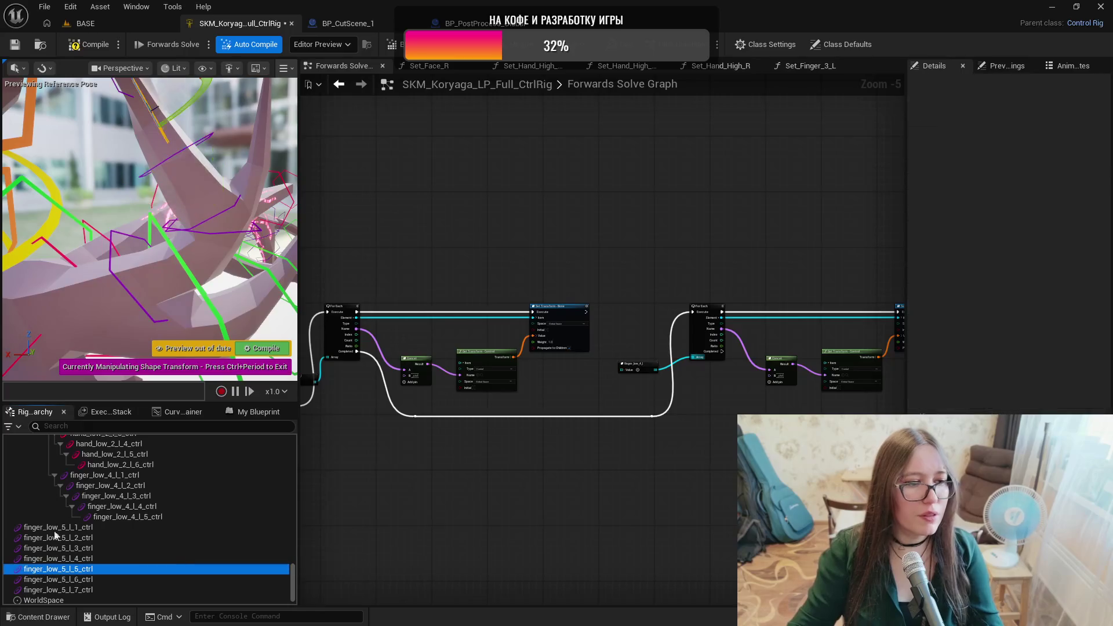
pyautogui.press('f')
pyautogui.moveTo(208, 248); pyautogui.dragTo(210, 253)
pyautogui.click(58, 579)
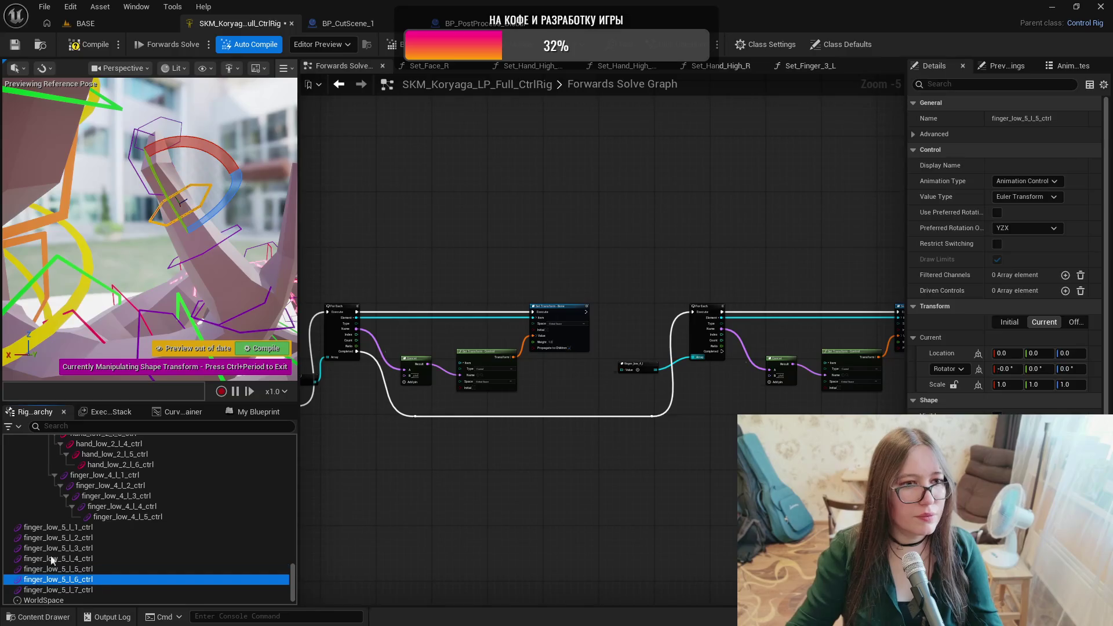
pyautogui.click(202, 151)
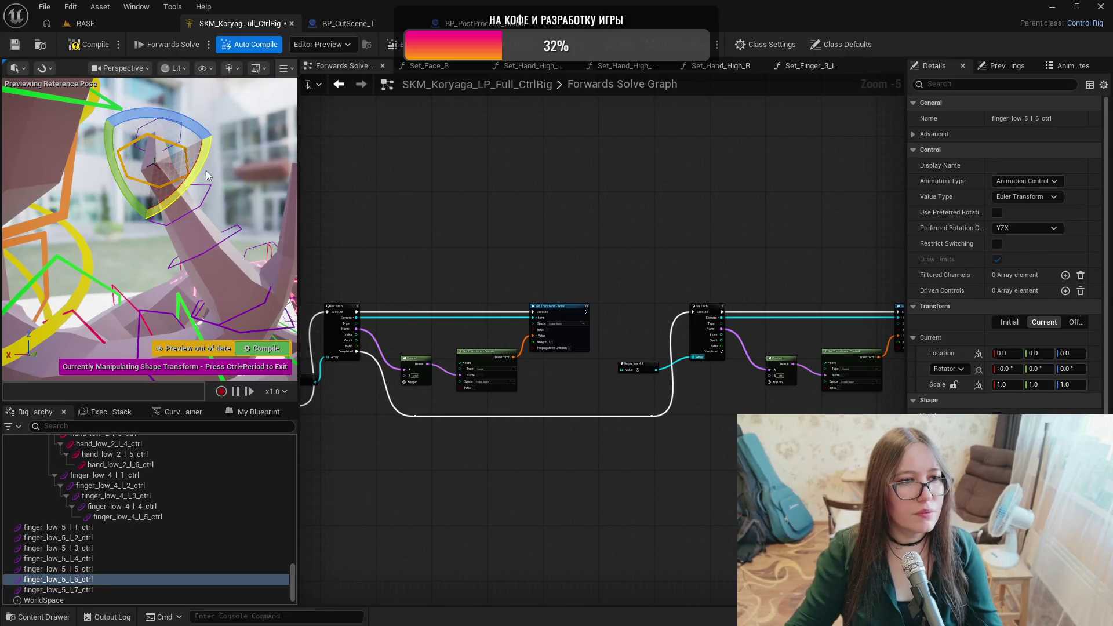
pyautogui.scroll(3, 202, 152)
pyautogui.scroll(-5, 252, 200)
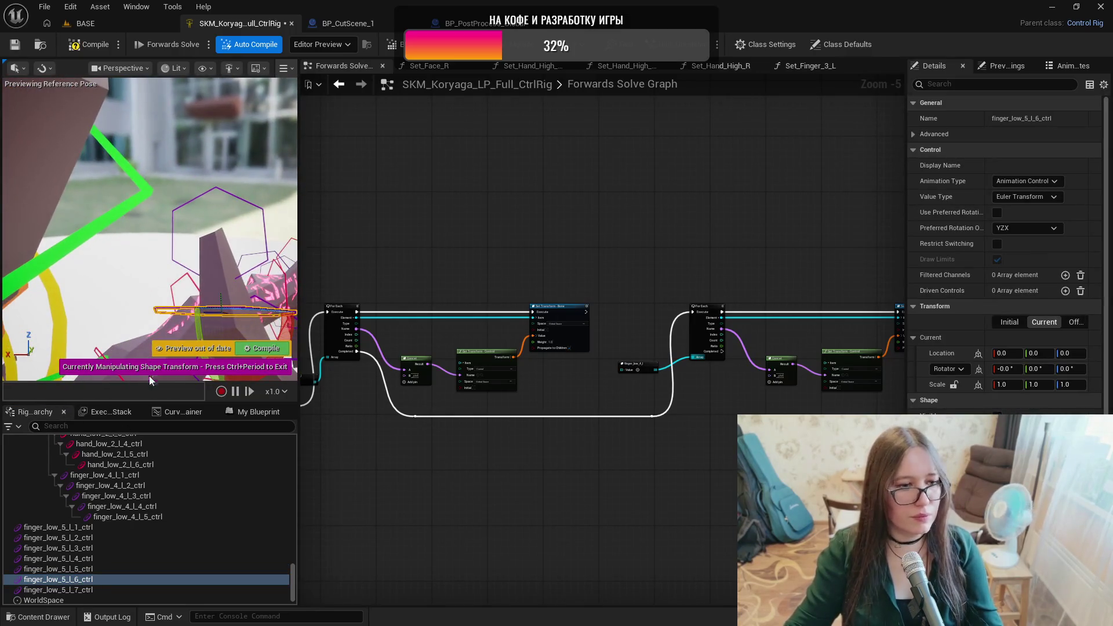
pyautogui.click(58, 589)
pyautogui.press('f')
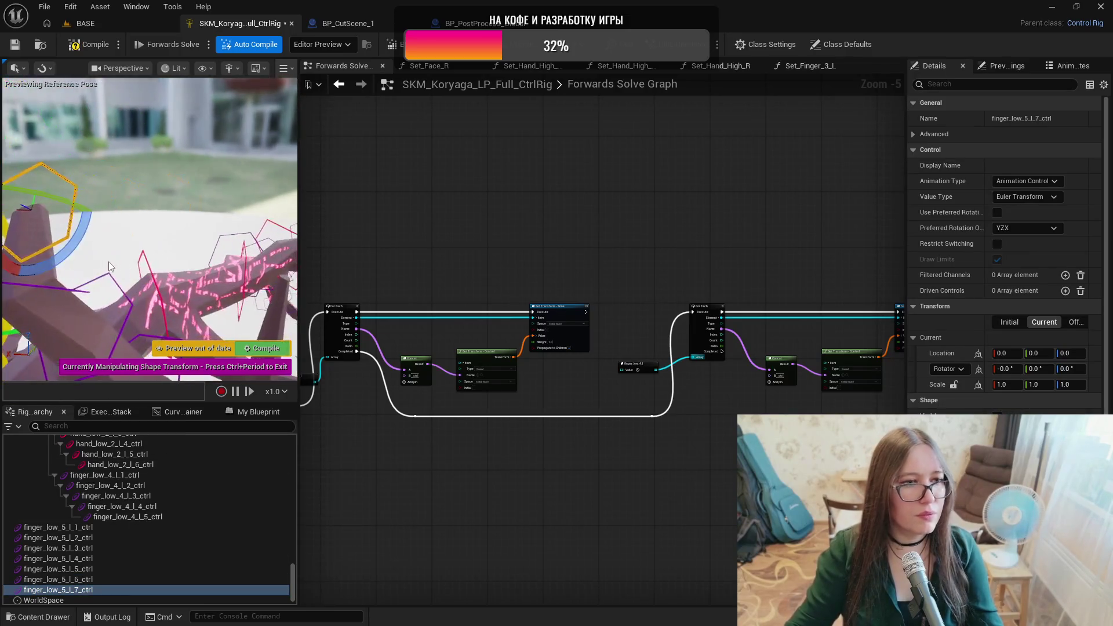
pyautogui.moveTo(121, 234)
pyautogui.mouseDown()
pyautogui.moveTo(82, 188)
pyautogui.moveTo(87, 197)
pyautogui.mouseUp()
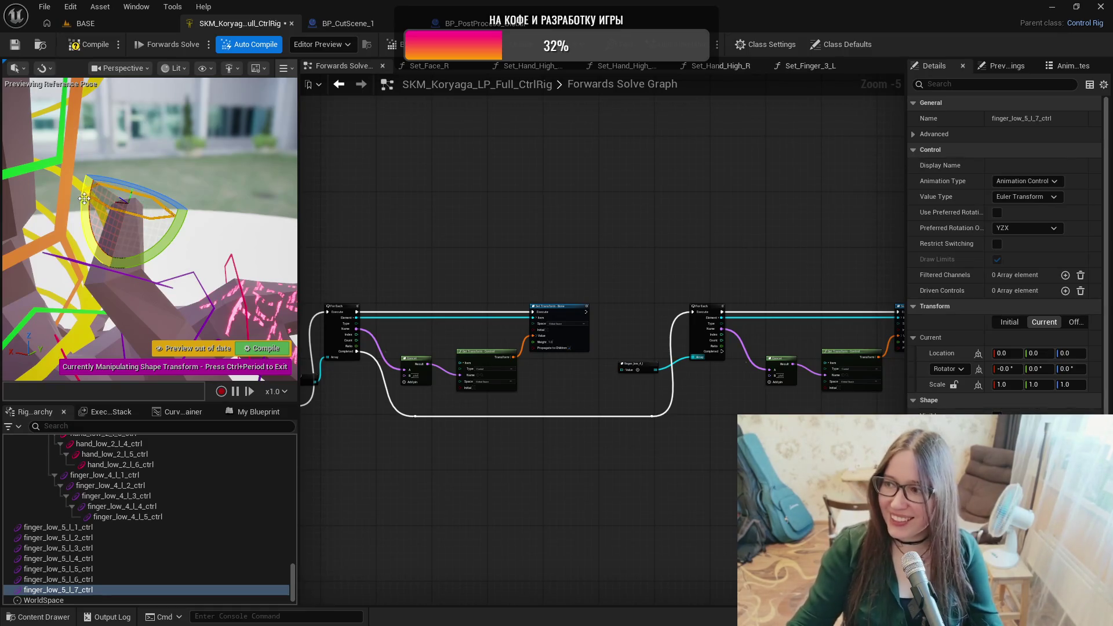
pyautogui.press('Escape')
pyautogui.moveTo(155, 367); pyautogui.dragTo(178, 293)
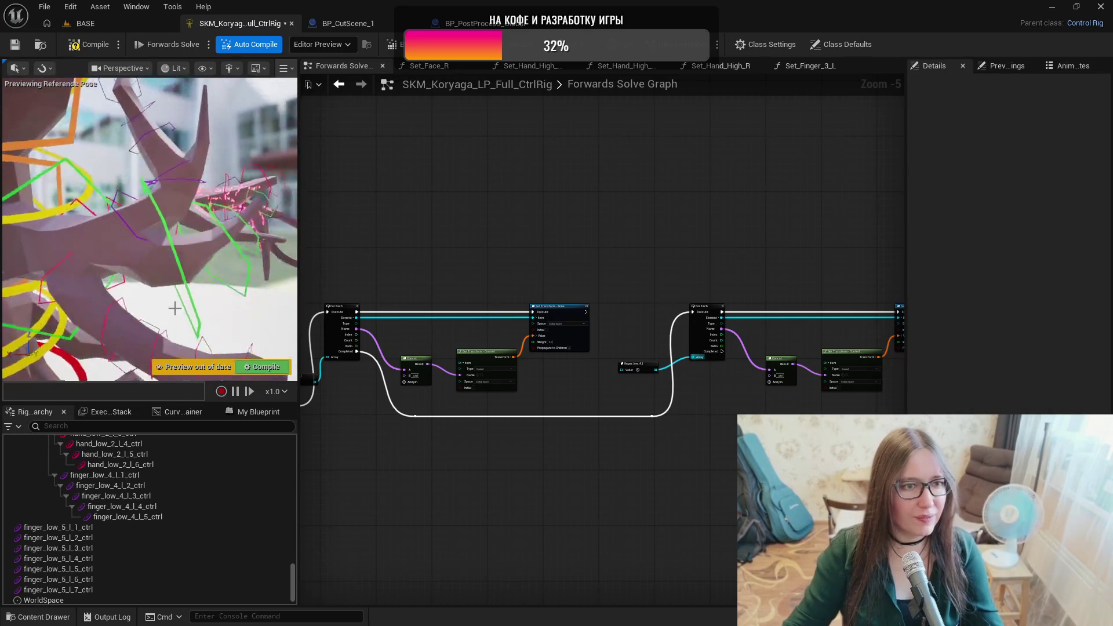
# Collapse the hand_low_2_l_1 branch and check the finger_low_5_l_1 bone's transform values.
pyautogui.click(108, 527)
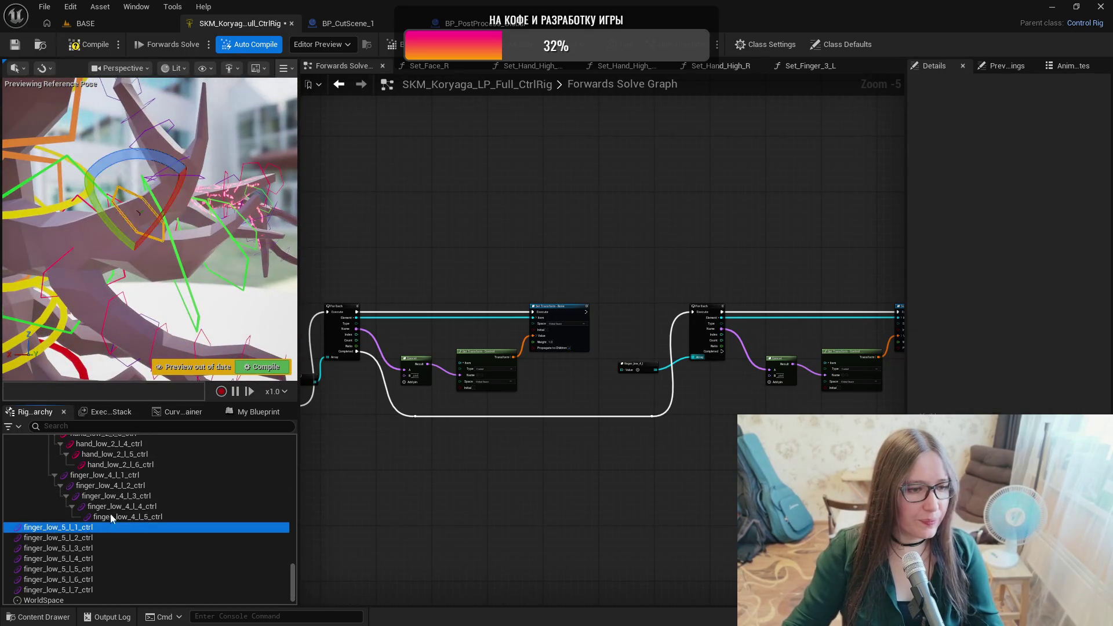
pyautogui.moveTo(293, 572); pyautogui.dragTo(294, 458)
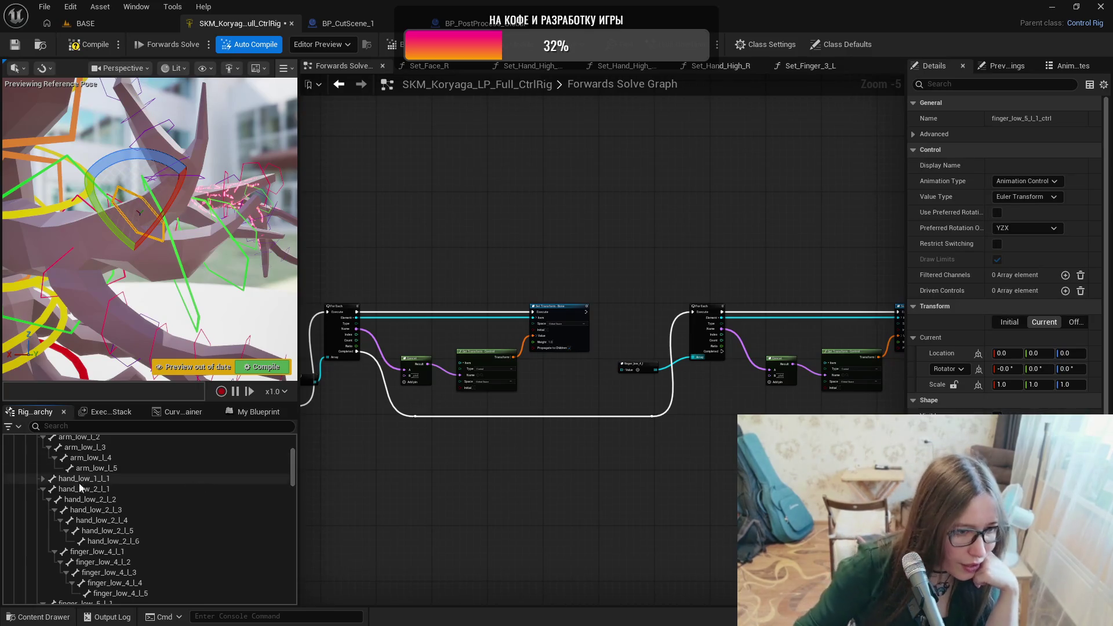
pyautogui.click(43, 489)
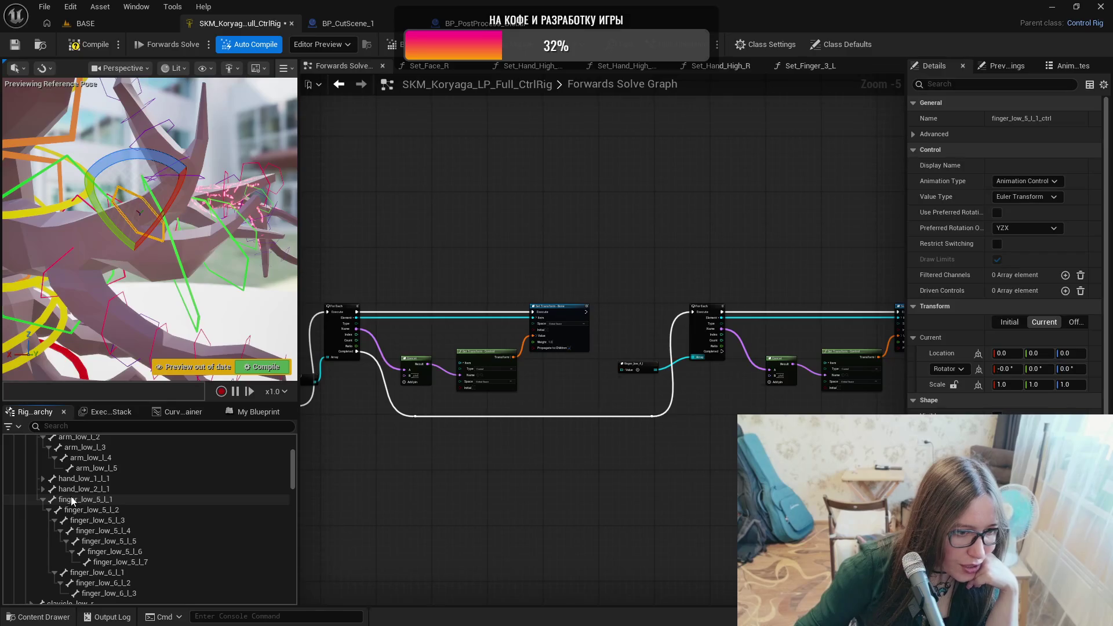
pyautogui.click(71, 500)
pyautogui.scroll(2, 60, 497)
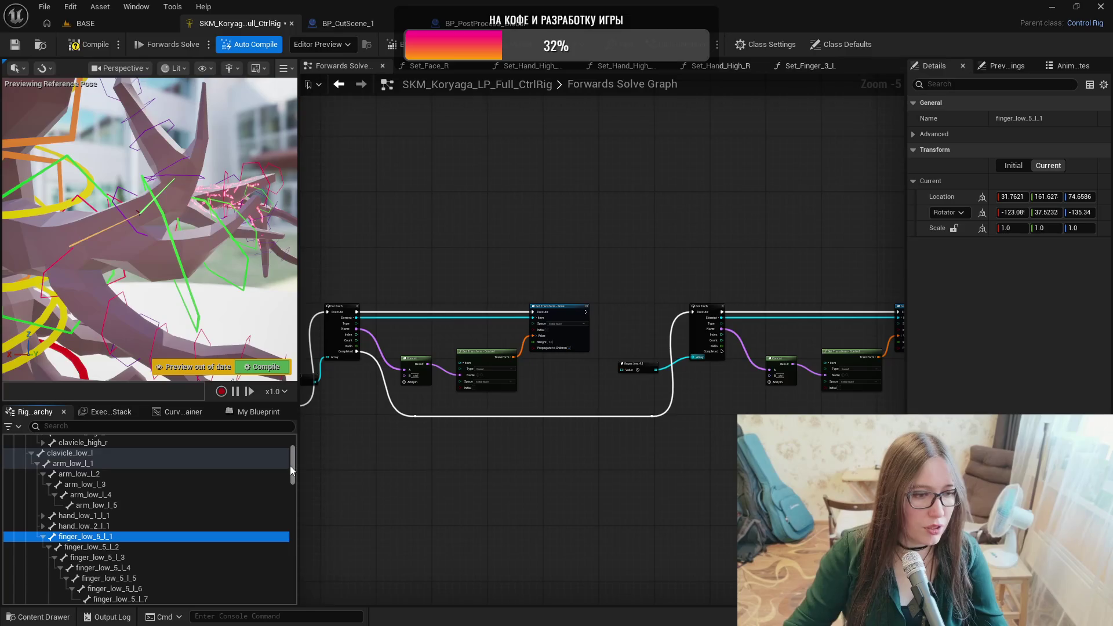
pyautogui.moveTo(293, 467); pyautogui.dragTo(285, 587)
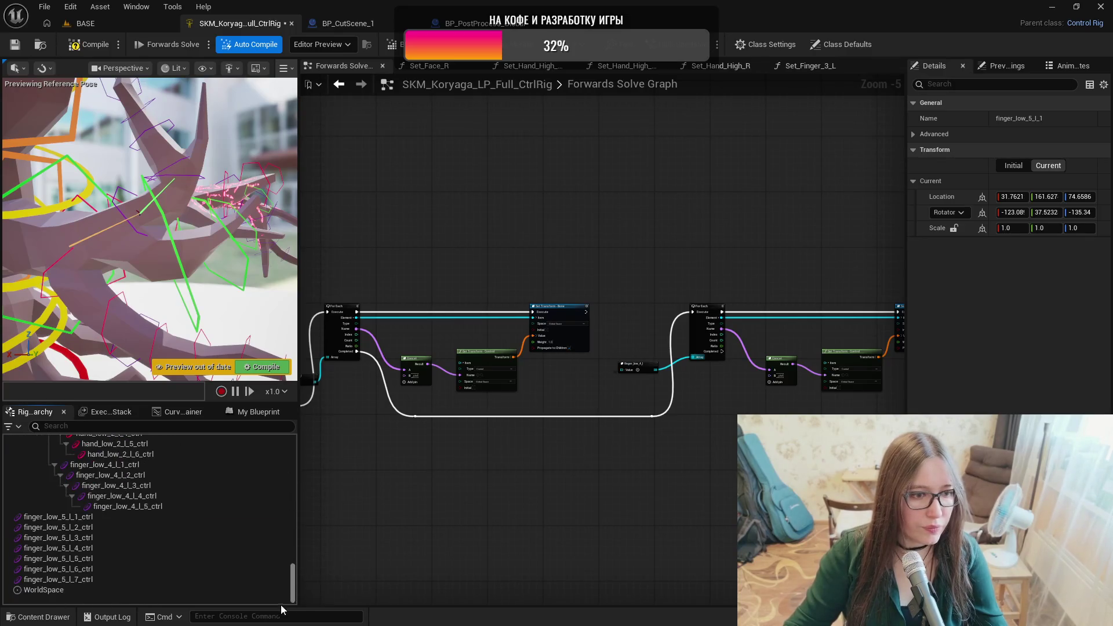
pyautogui.click(28, 517)
# Reparent the finger_low_5_l_1–l_7 controls, then nest l_2–l_7 under finger_low_5_l_1_ctrl.
pyautogui.keyDown('shift'); pyautogui.click(46, 580); pyautogui.keyUp('shift')
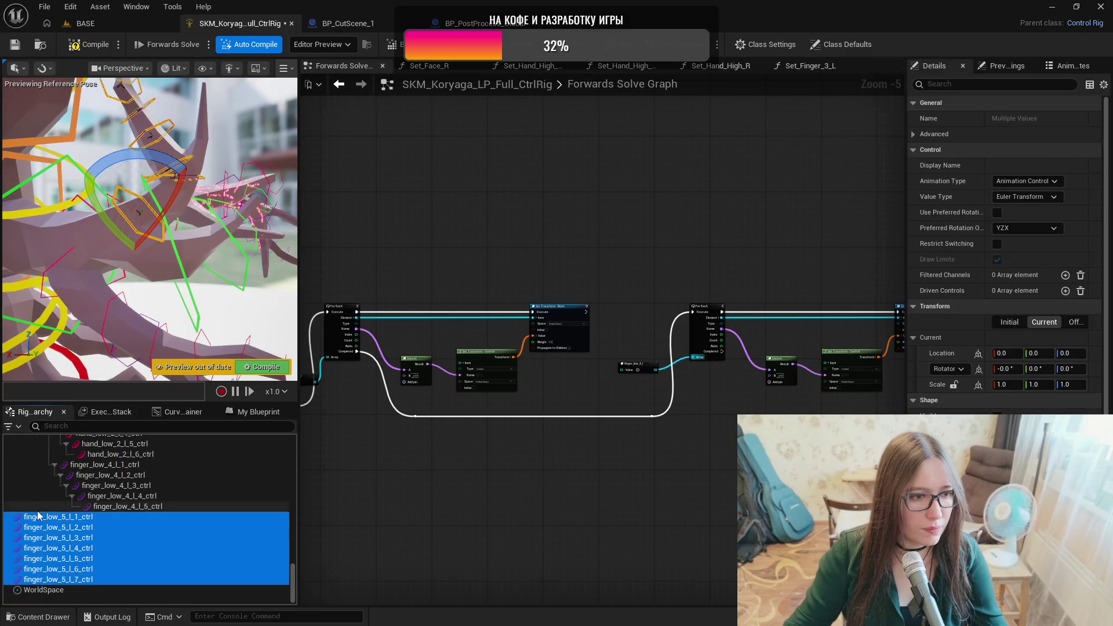
pyautogui.moveTo(43, 521); pyautogui.dragTo(62, 466)
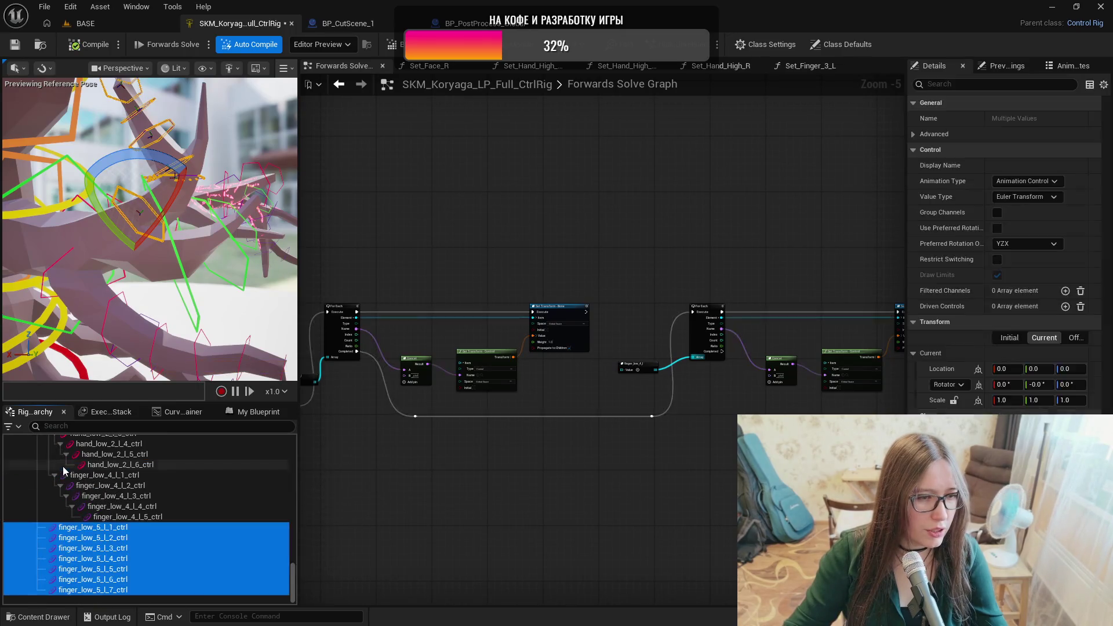
pyautogui.keyDown('ctrl'); pyautogui.click(101, 531); pyautogui.keyUp('ctrl')
pyautogui.moveTo(103, 541)
pyautogui.mouseDown()
pyautogui.moveTo(105, 532)
pyautogui.moveTo(143, 571)
pyautogui.mouseUp()
# Finish the chain, nesting l_5 under l_4, l_6 under l_5 and l_7 under l_6.
pyautogui.keyDown('ctrl'); pyautogui.click(124, 549); pyautogui.keyUp('ctrl')
pyautogui.keyDown('ctrl'); pyautogui.click(126, 560); pyautogui.keyUp('ctrl')
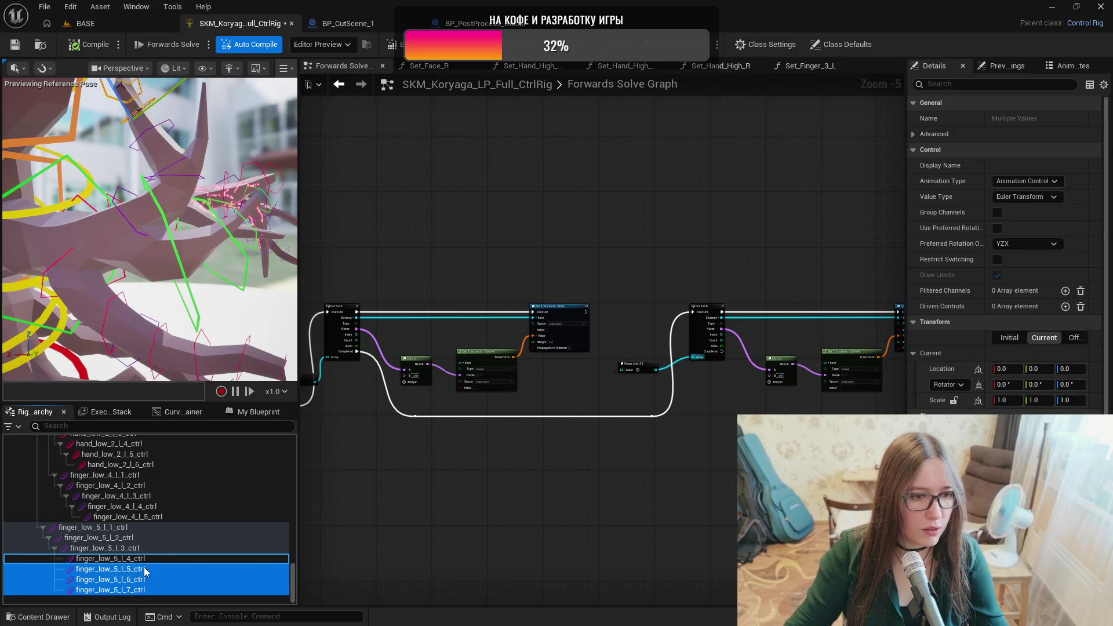
pyautogui.keyDown('ctrl'); pyautogui.click(143, 571); pyautogui.keyUp('ctrl')
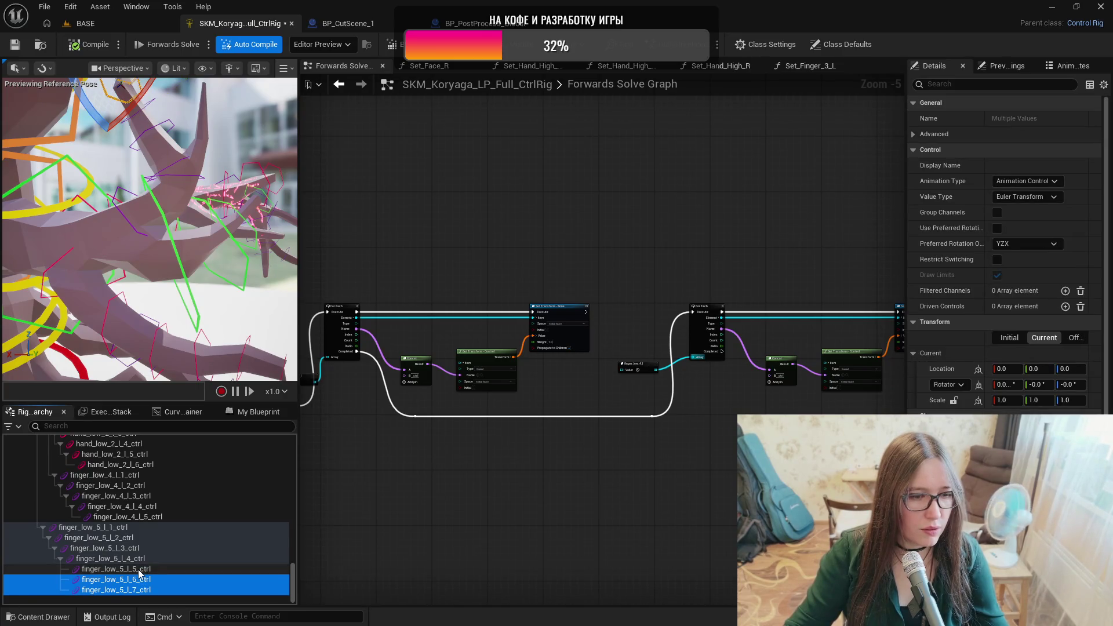
pyautogui.moveTo(139, 570); pyautogui.dragTo(141, 563)
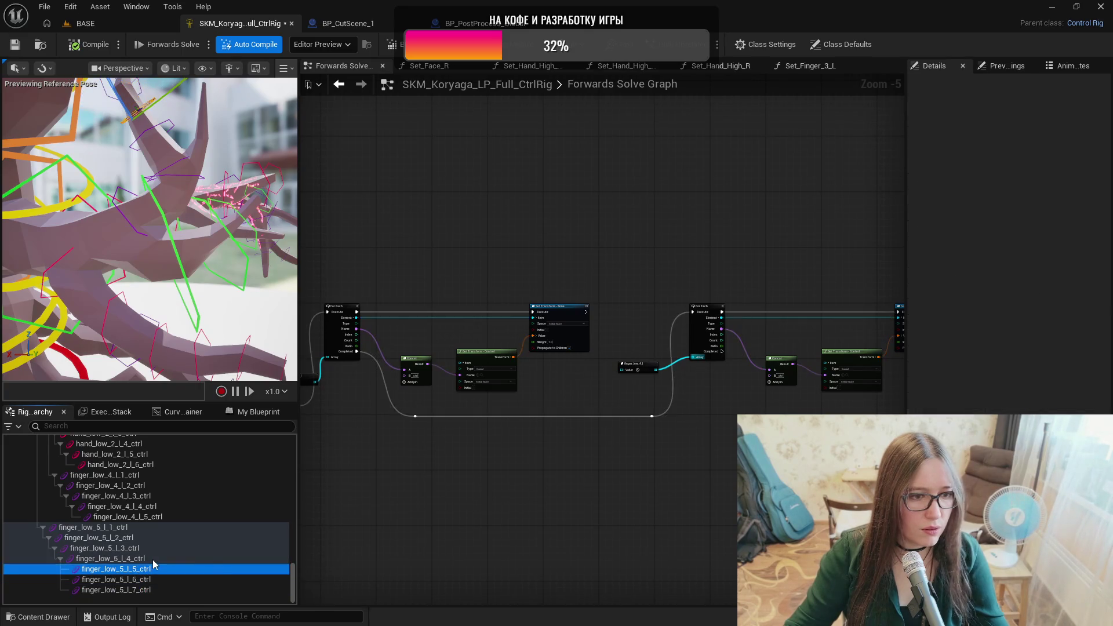
pyautogui.click(146, 580)
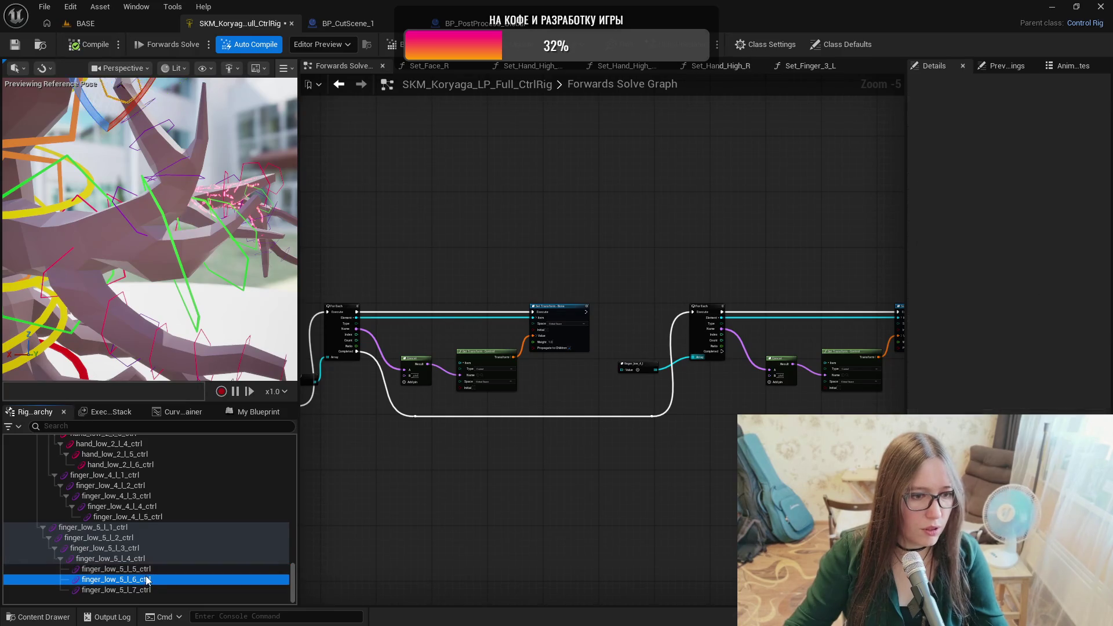
pyautogui.keyDown('shift'); pyautogui.click(146, 591); pyautogui.keyUp('shift')
pyautogui.moveTo(144, 583); pyautogui.dragTo(144, 570)
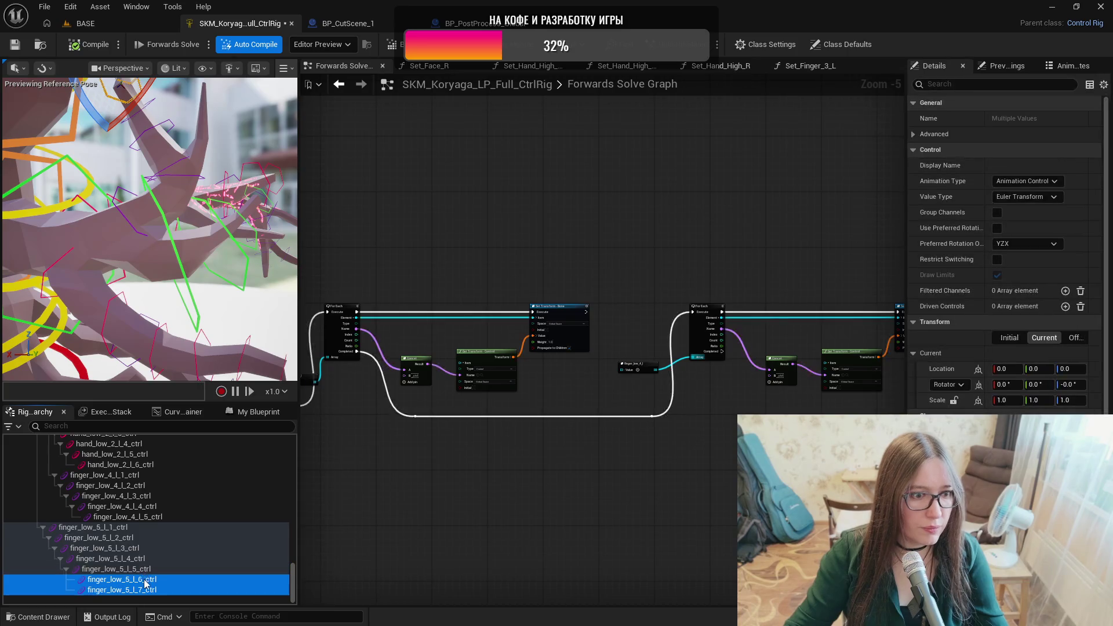
pyautogui.click(160, 590)
pyautogui.moveTo(165, 591); pyautogui.dragTo(169, 582)
pyautogui.moveTo(187, 296); pyautogui.dragTo(200, 293)
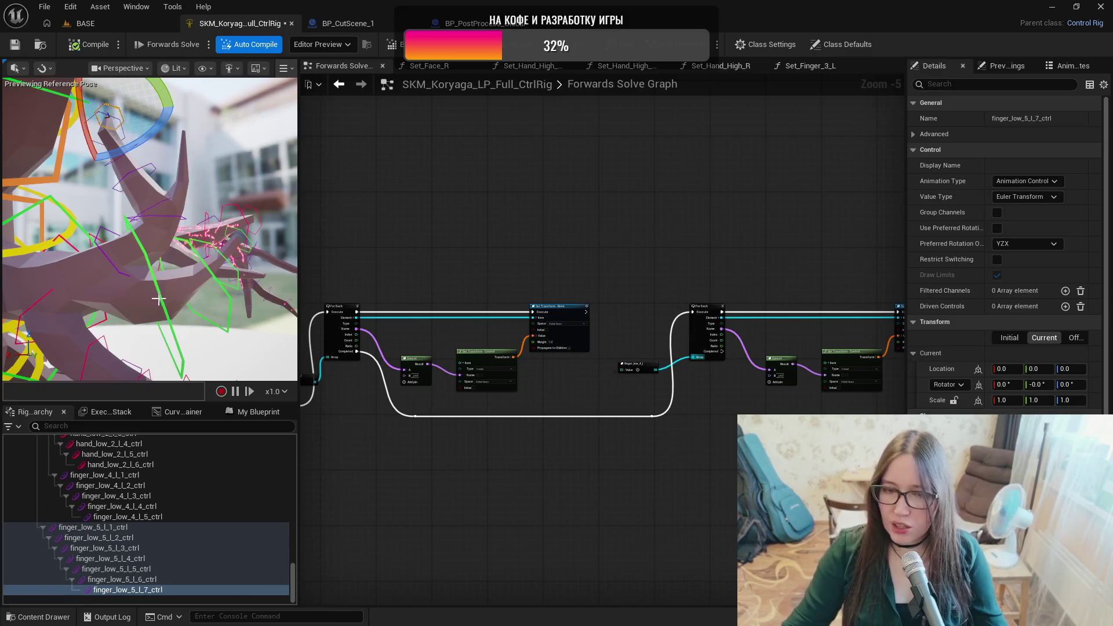
pyautogui.scroll(-5, 676, 506)
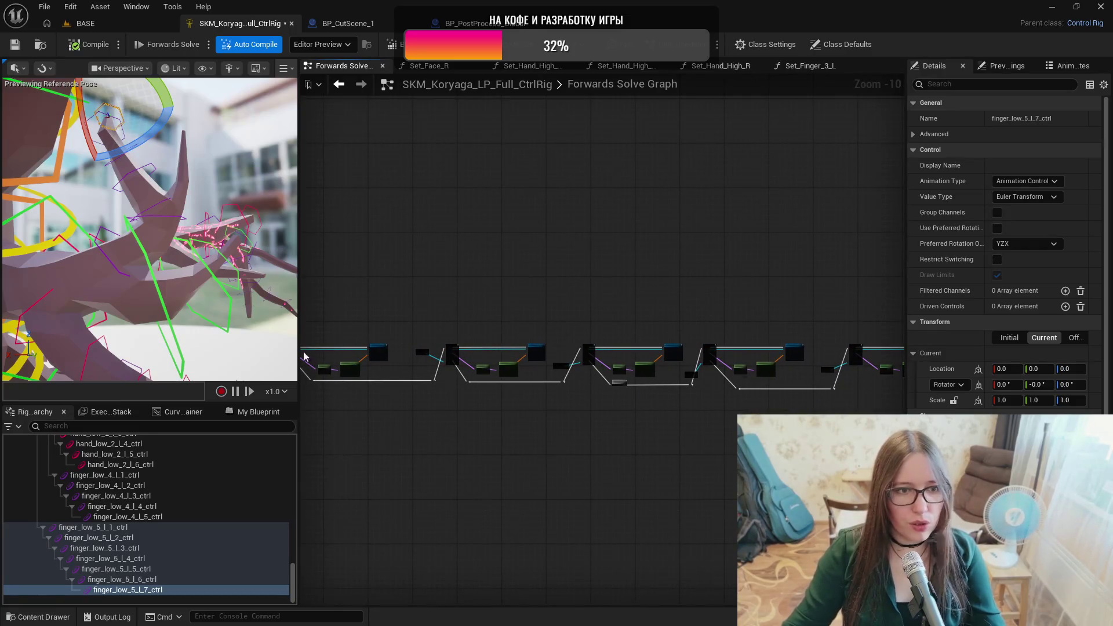
# Orbit close to the tree rig's hand, frame a For Each chain, and scroll to the finger_low_5 bones.
pyautogui.scroll(-10, 163, 184)
pyautogui.moveTo(163, 184)
pyautogui.mouseDown()
pyautogui.moveTo(238, 186)
pyautogui.moveTo(163, 182)
pyautogui.mouseUp()
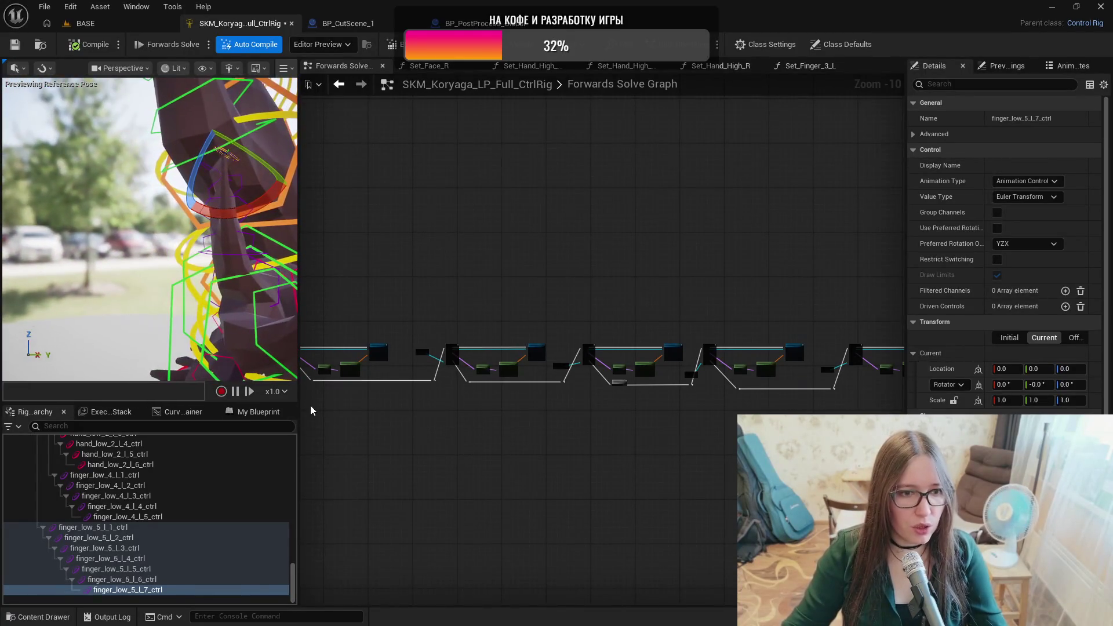
pyautogui.scroll(2, 565, 311)
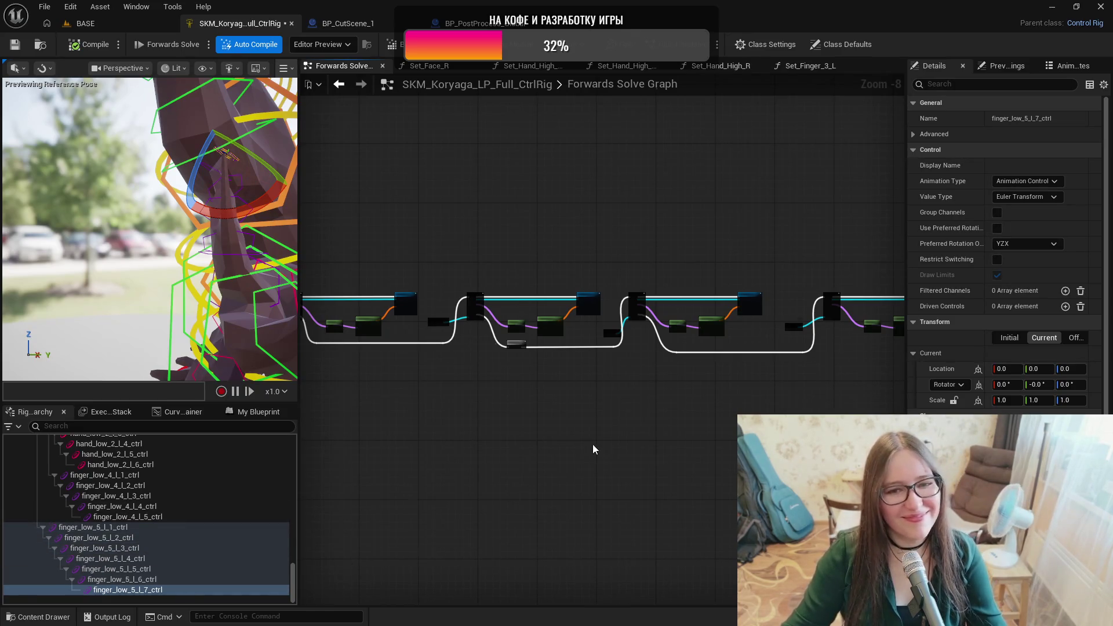
pyautogui.scroll(4, 593, 449)
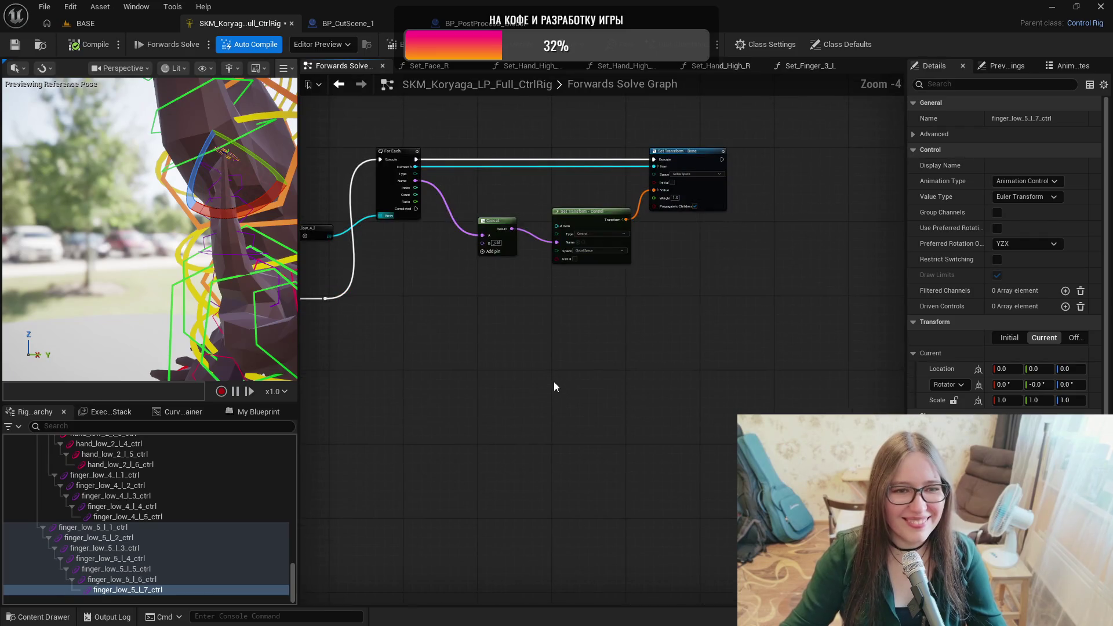
pyautogui.moveTo(554, 386); pyautogui.dragTo(604, 410)
pyautogui.moveTo(291, 588); pyautogui.dragTo(292, 471)
pyautogui.scroll(-3, 124, 553)
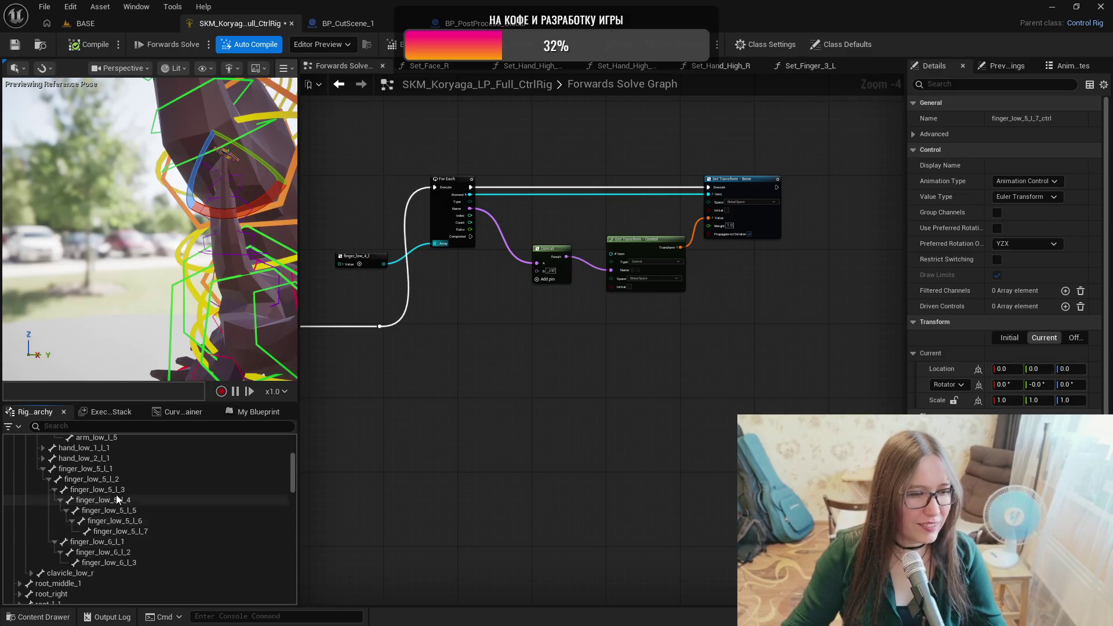
# Create an item array node named finger_low_5_l from bones finger_low_5_l_1 through finger_low_5_l_7.
pyautogui.click(109, 467)
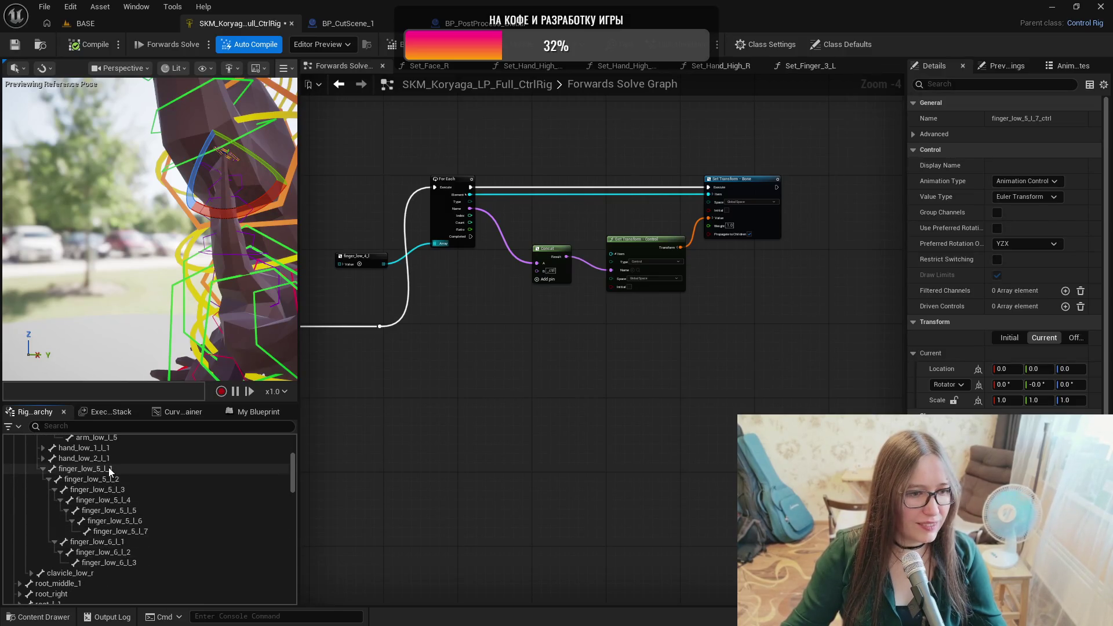
pyautogui.keyDown('shift'); pyautogui.click(146, 532); pyautogui.keyUp('shift')
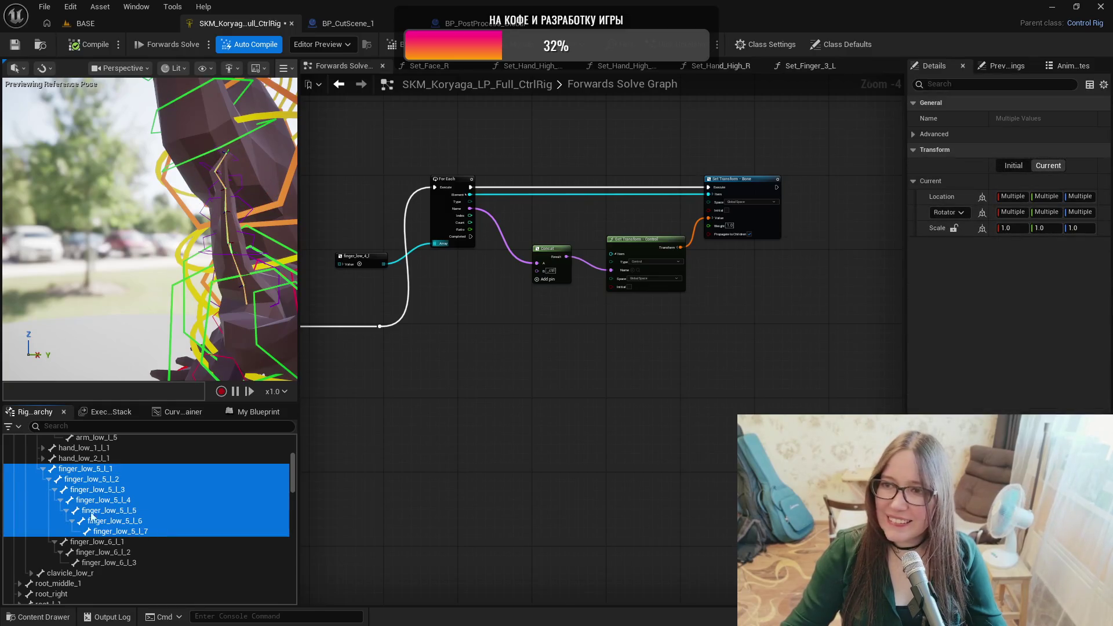
pyautogui.moveTo(78, 475)
pyautogui.mouseDown()
pyautogui.moveTo(513, 453)
pyautogui.moveTo(520, 356)
pyautogui.mouseUp()
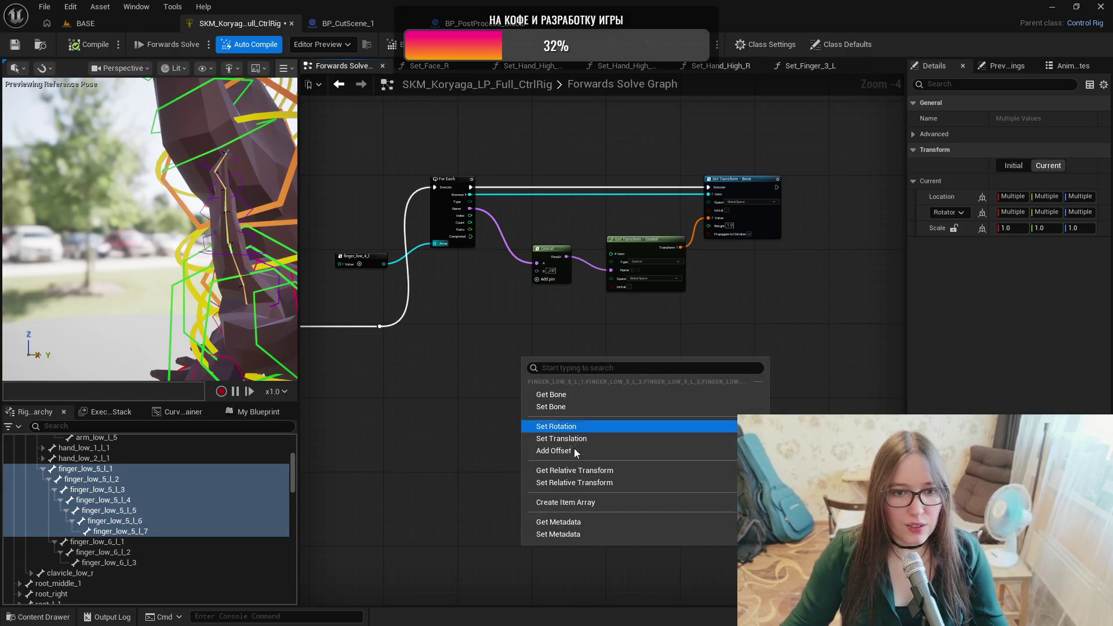
pyautogui.click(561, 503)
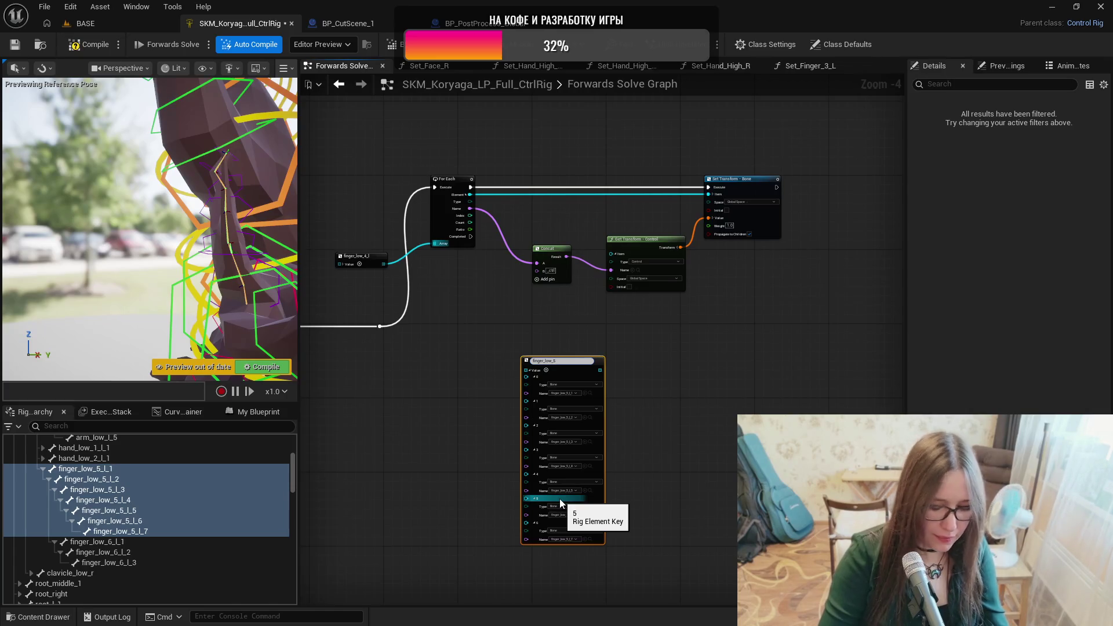
pyautogui.press('Return')
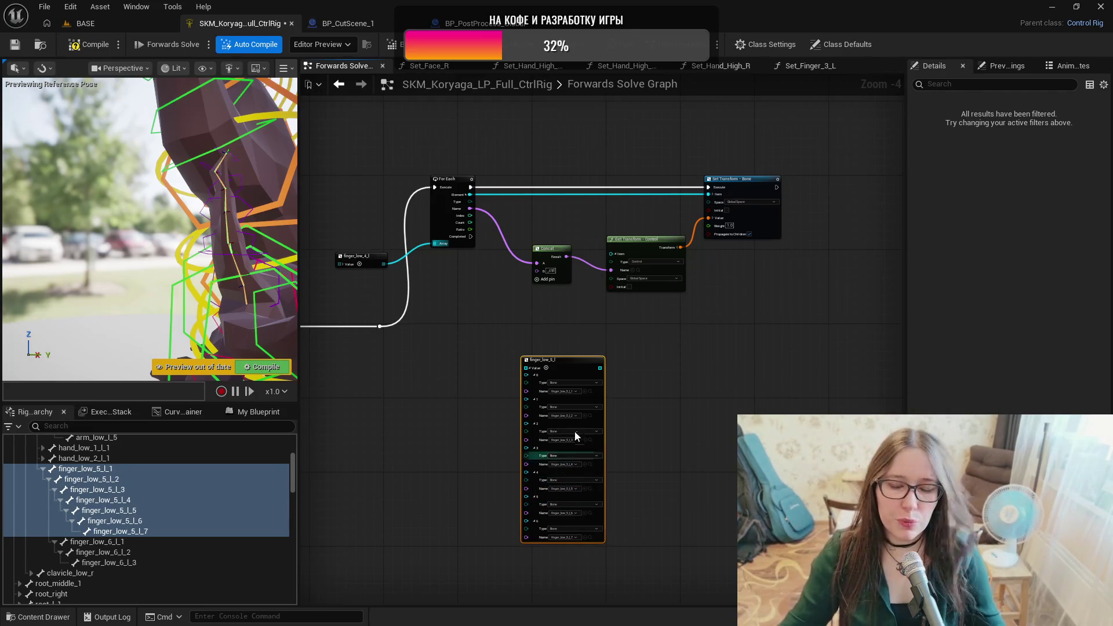
# Collapse the finger_low_5_l node's bone list and move the node to the right.
pyautogui.click(535, 375)
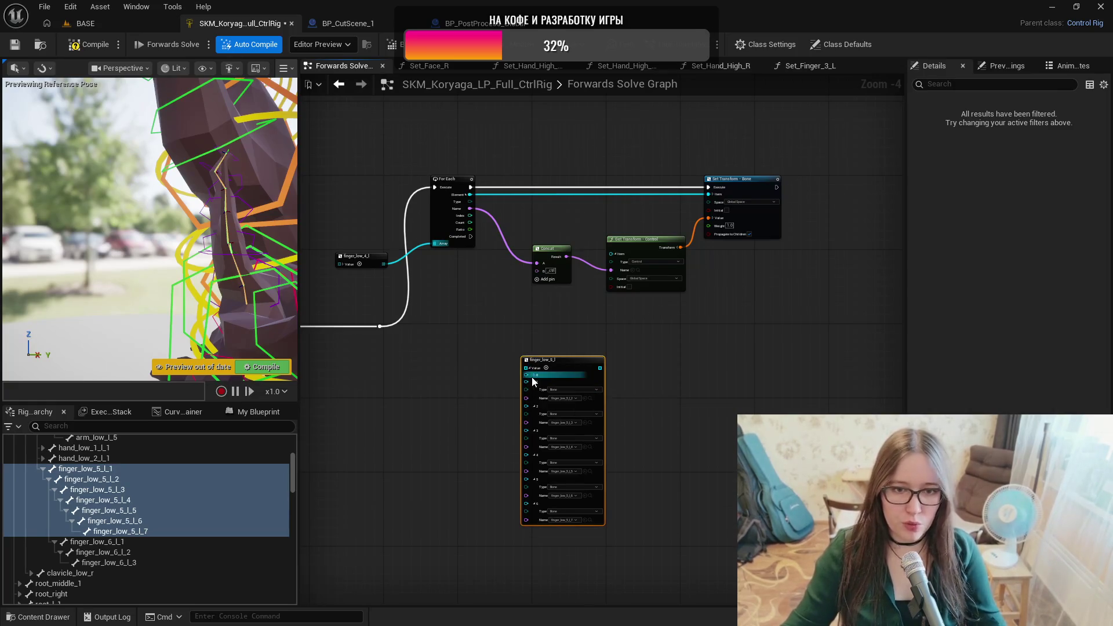
pyautogui.click(534, 375)
pyautogui.click(531, 370)
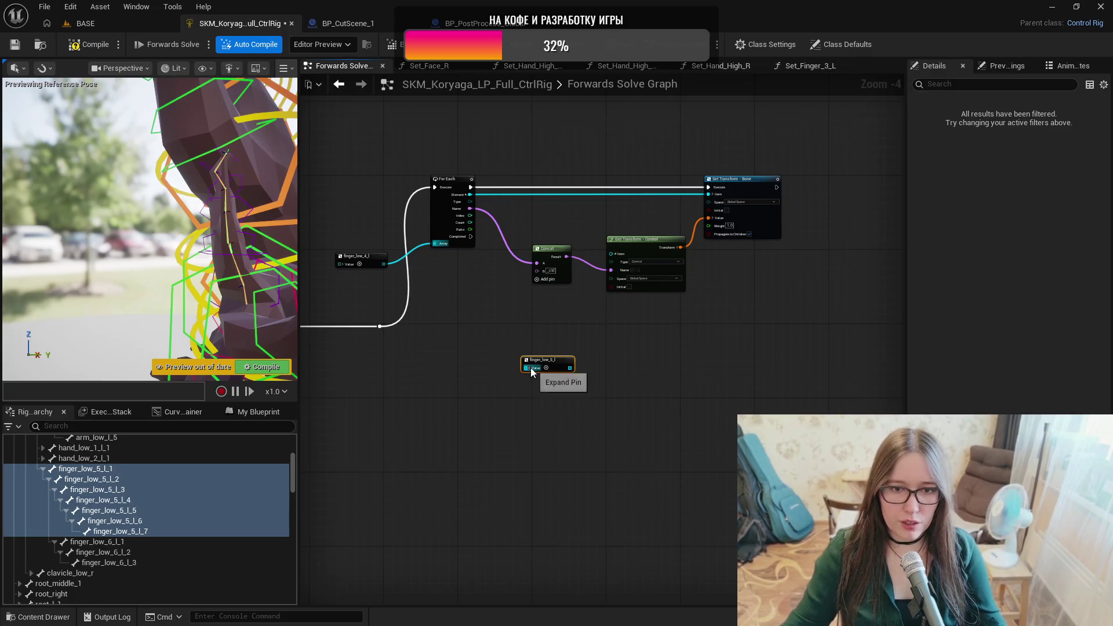
pyautogui.moveTo(545, 360)
pyautogui.mouseDown()
pyautogui.moveTo(717, 363)
pyautogui.moveTo(706, 365)
pyautogui.mouseUp()
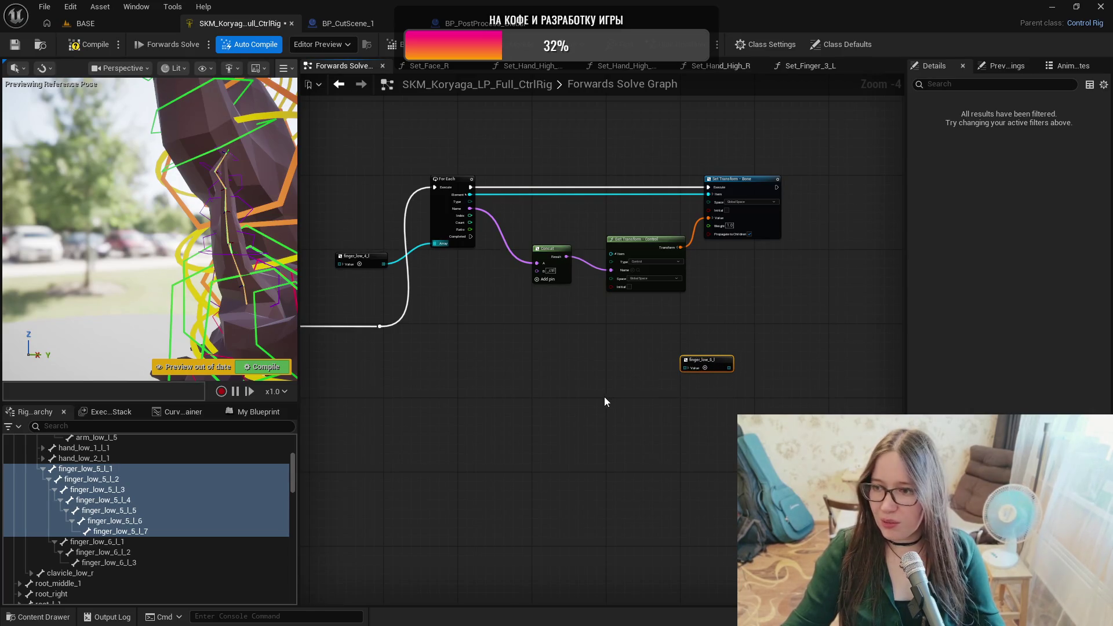
# Move the execution wire's reroute point left between the two finger loops.
pyautogui.scroll(-1, 605, 401)
pyautogui.moveTo(570, 430); pyautogui.dragTo(715, 414)
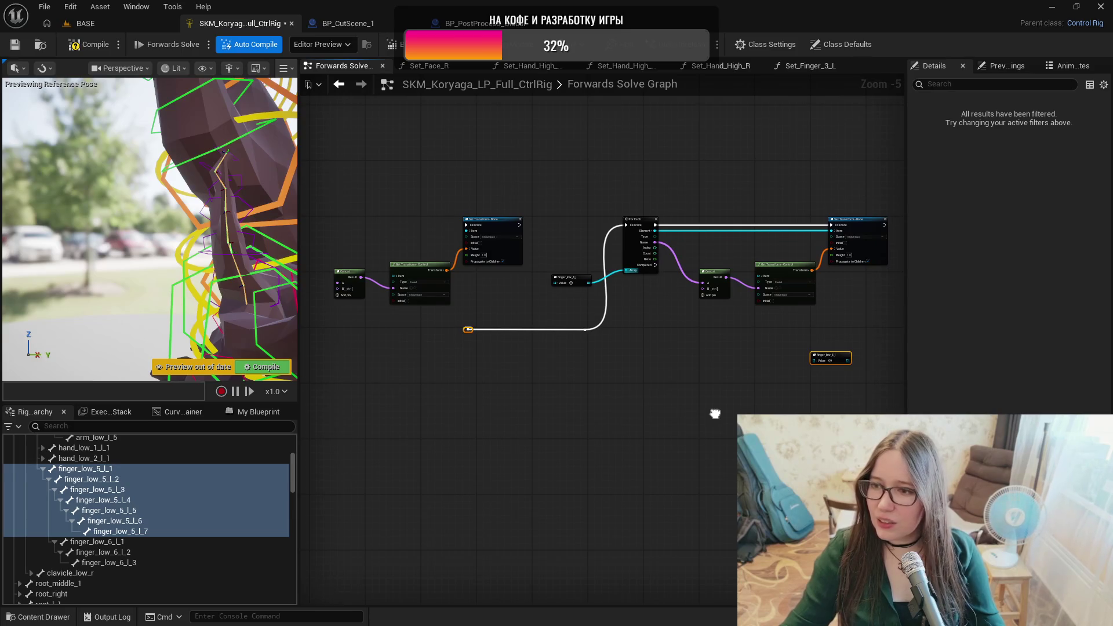
pyautogui.moveTo(715, 414)
pyautogui.mouseDown()
pyautogui.moveTo(706, 418)
pyautogui.moveTo(748, 410)
pyautogui.mouseUp()
pyautogui.moveTo(549, 370); pyautogui.dragTo(650, 373)
pyautogui.moveTo(575, 367)
pyautogui.mouseDown()
pyautogui.moveTo(646, 385)
pyautogui.moveTo(622, 372)
pyautogui.mouseUp()
pyautogui.moveTo(652, 334); pyautogui.dragTo(539, 335)
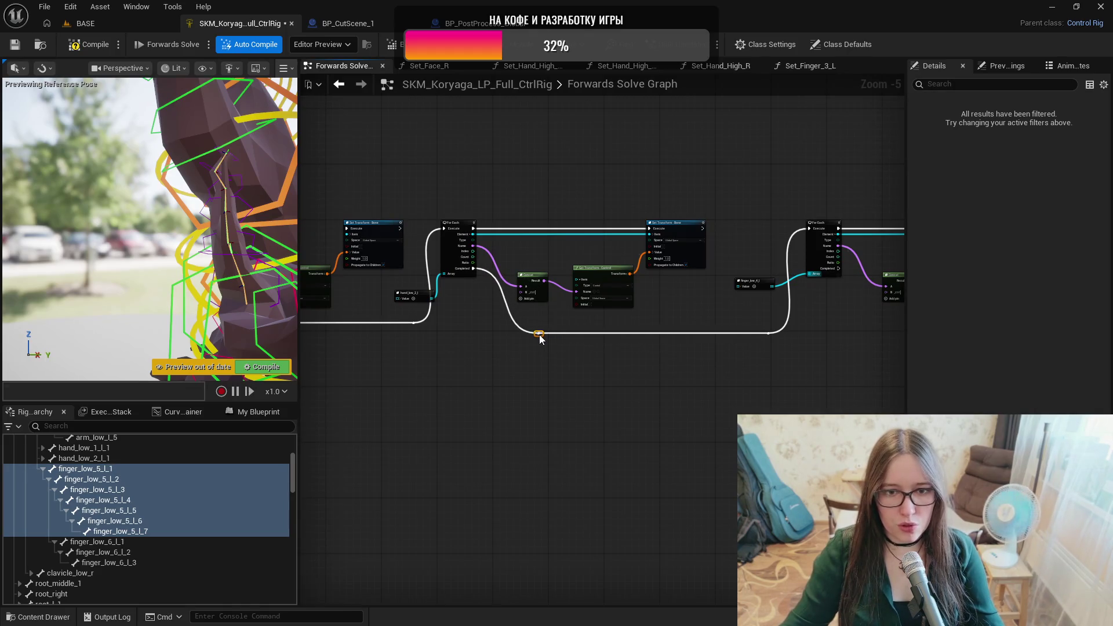
# Compile the rig and bring the latest loop and finger_low_5_l node into view.
pyautogui.click(90, 44)
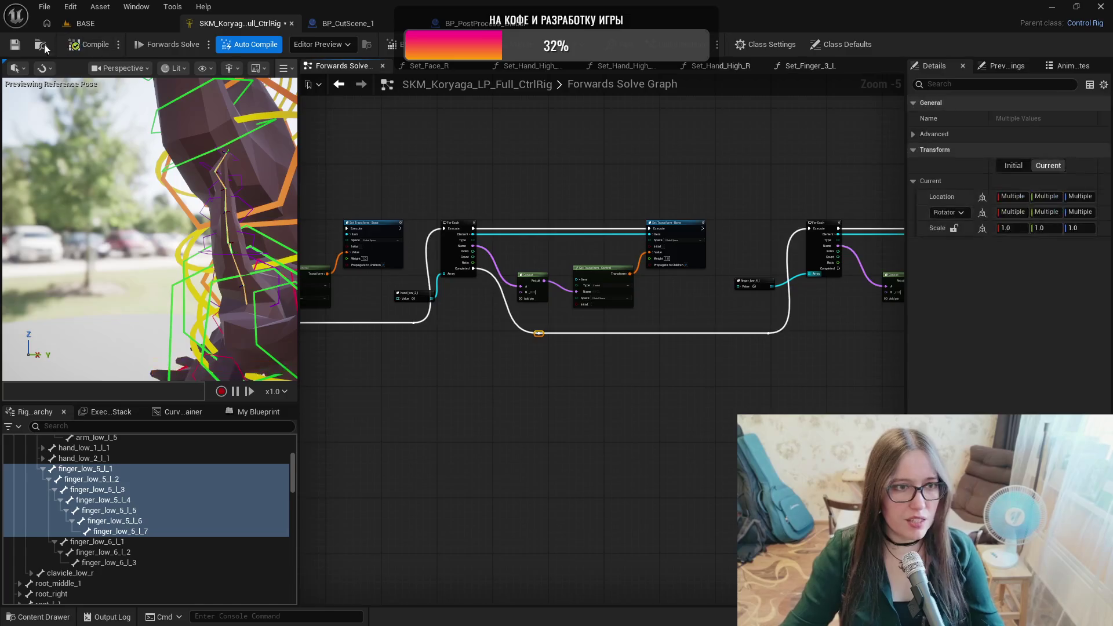
pyautogui.moveTo(700, 423)
pyautogui.mouseDown()
pyautogui.moveTo(485, 425)
pyautogui.moveTo(591, 417)
pyautogui.mouseUp()
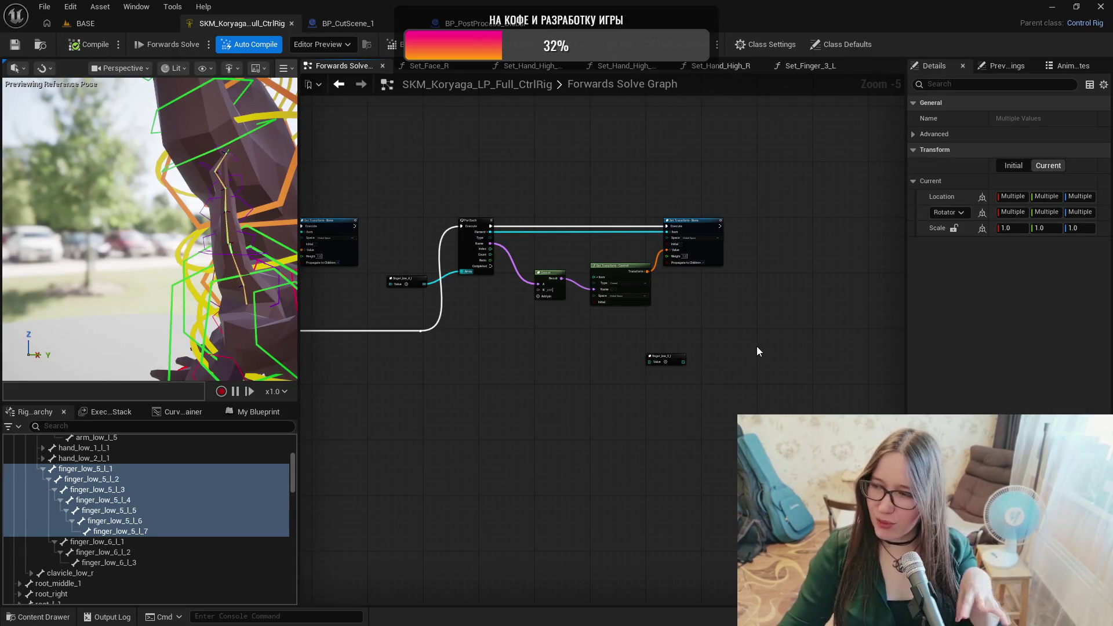
pyautogui.moveTo(750, 365); pyautogui.dragTo(664, 378)
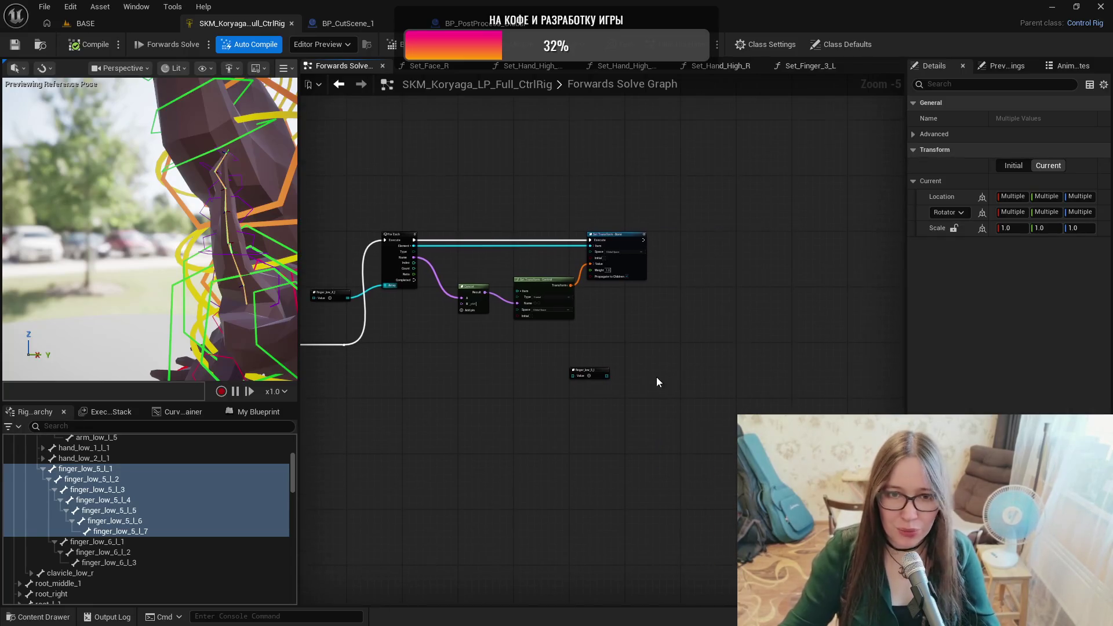
# Select the last finger loop's For Each, Concat and transform nodes and paste a copy.
pyautogui.moveTo(590, 375); pyautogui.dragTo(627, 356)
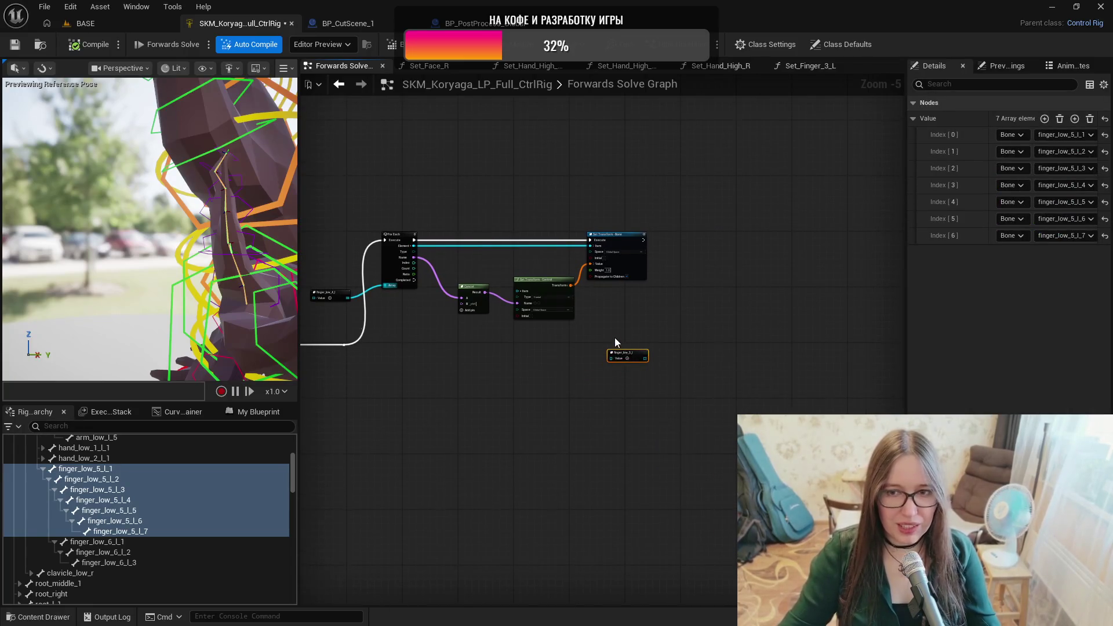
pyautogui.scroll(1, 614, 337)
pyautogui.moveTo(766, 329); pyautogui.dragTo(660, 341)
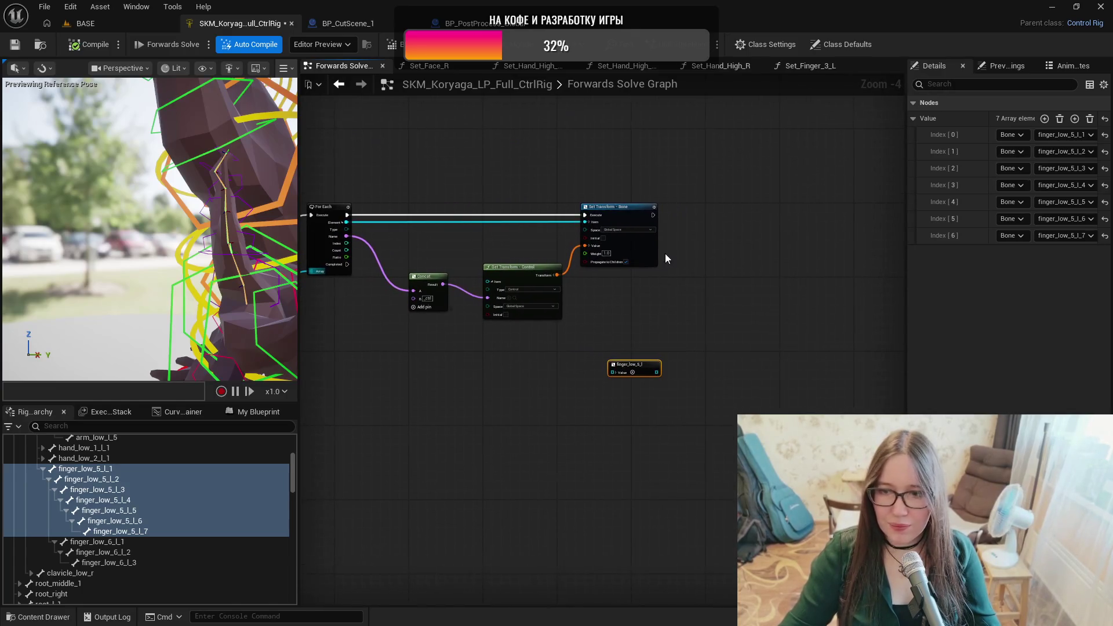
pyautogui.moveTo(705, 171)
pyautogui.mouseDown()
pyautogui.moveTo(327, 306)
pyautogui.moveTo(335, 329)
pyautogui.mouseUp()
pyautogui.moveTo(400, 349)
pyautogui.mouseDown()
pyautogui.moveTo(750, 338)
pyautogui.moveTo(567, 322)
pyautogui.mouseUp()
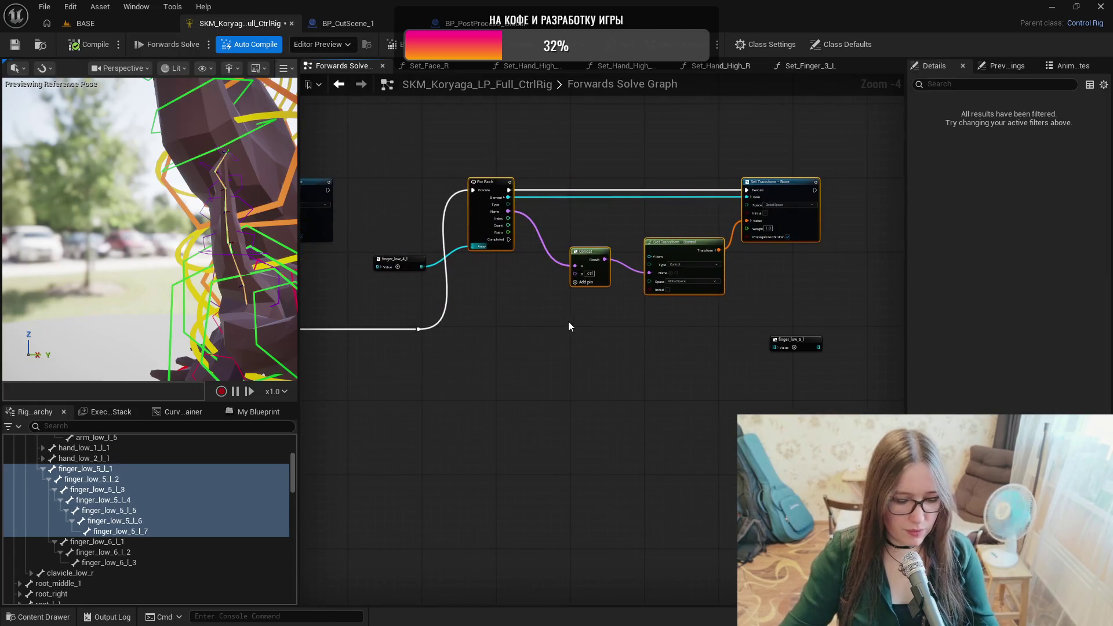
pyautogui.hotkey('ctrl', 'v')
# Place the pasted loop after the original, chain its execution, and feed it the finger_low_5_l array.
pyautogui.moveTo(800, 264); pyautogui.dragTo(627, 285)
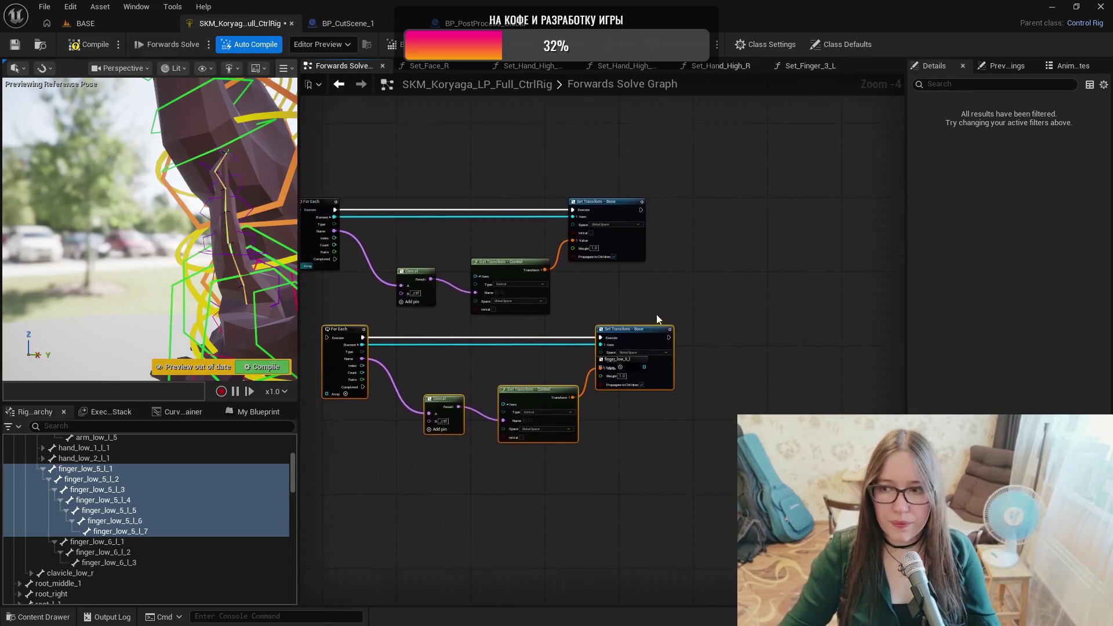
pyautogui.moveTo(348, 329)
pyautogui.mouseDown()
pyautogui.moveTo(781, 204)
pyautogui.moveTo(731, 216)
pyautogui.moveTo(762, 206)
pyautogui.mouseUp()
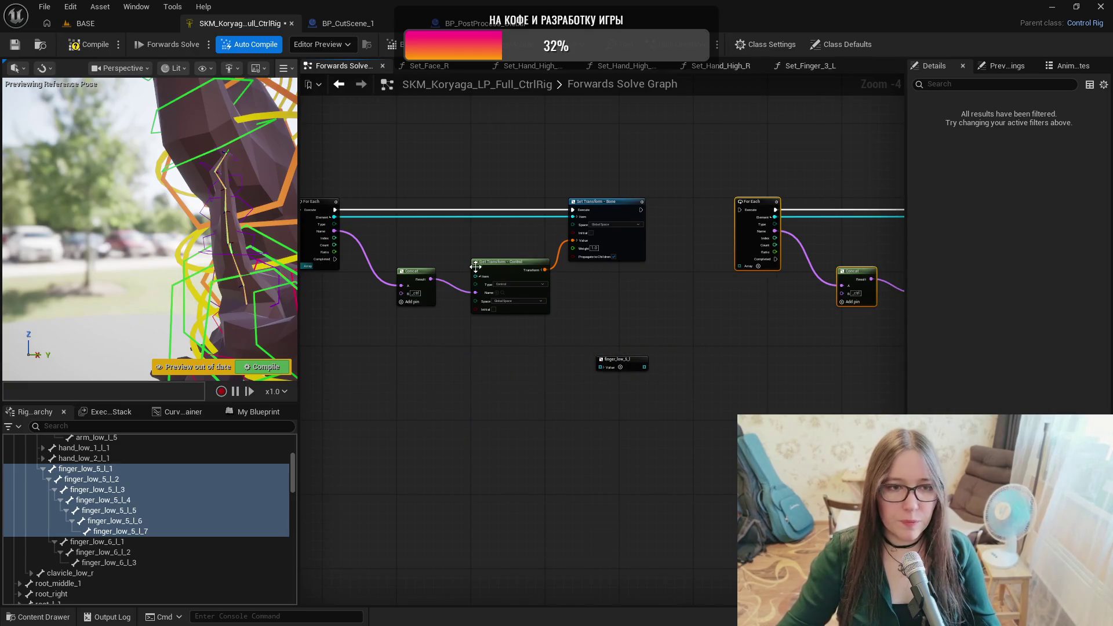
pyautogui.moveTo(335, 259)
pyautogui.mouseDown()
pyautogui.moveTo(765, 255)
pyautogui.moveTo(741, 215)
pyautogui.mouseUp()
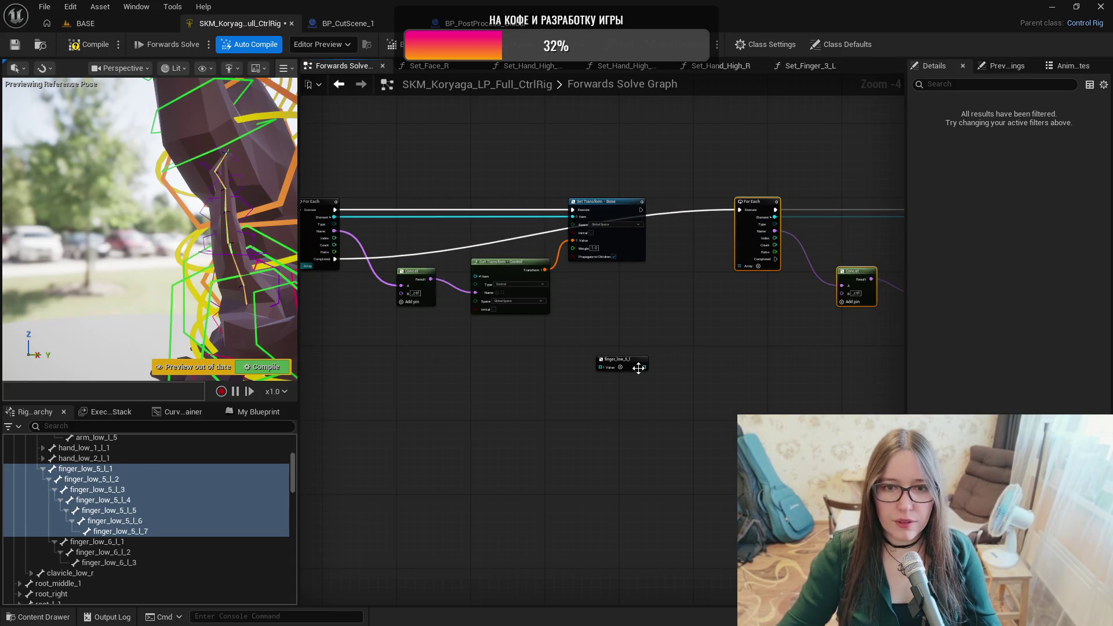
pyautogui.moveTo(647, 371)
pyautogui.mouseDown()
pyautogui.moveTo(746, 273)
pyautogui.moveTo(717, 268)
pyautogui.mouseUp()
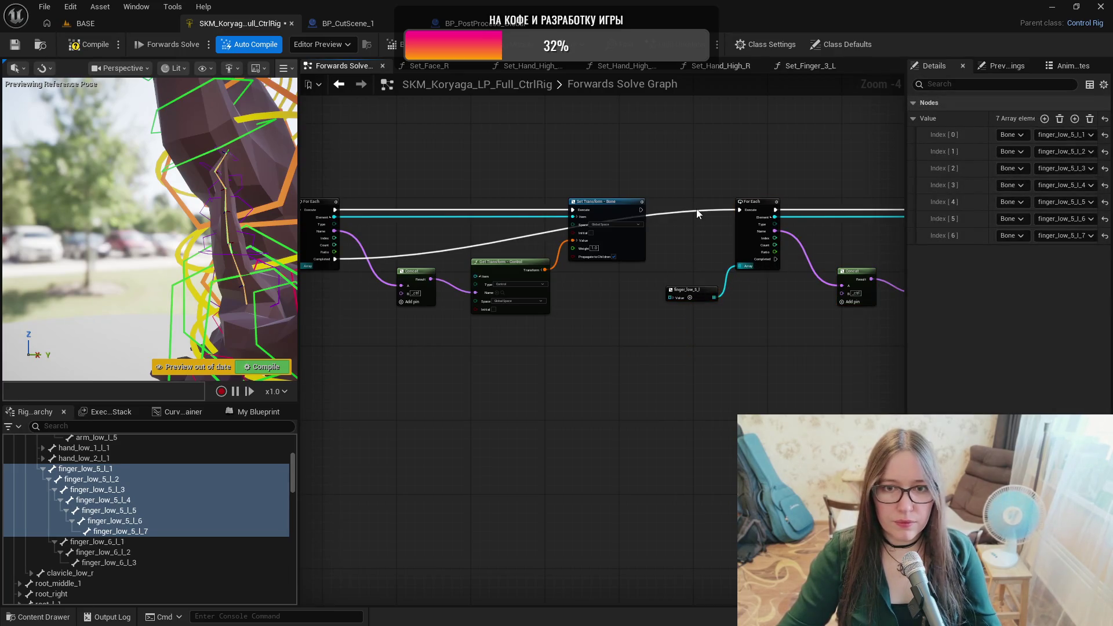
# Route the execution wire below the nodes using two reroute points.
pyautogui.doubleClick(703, 212)
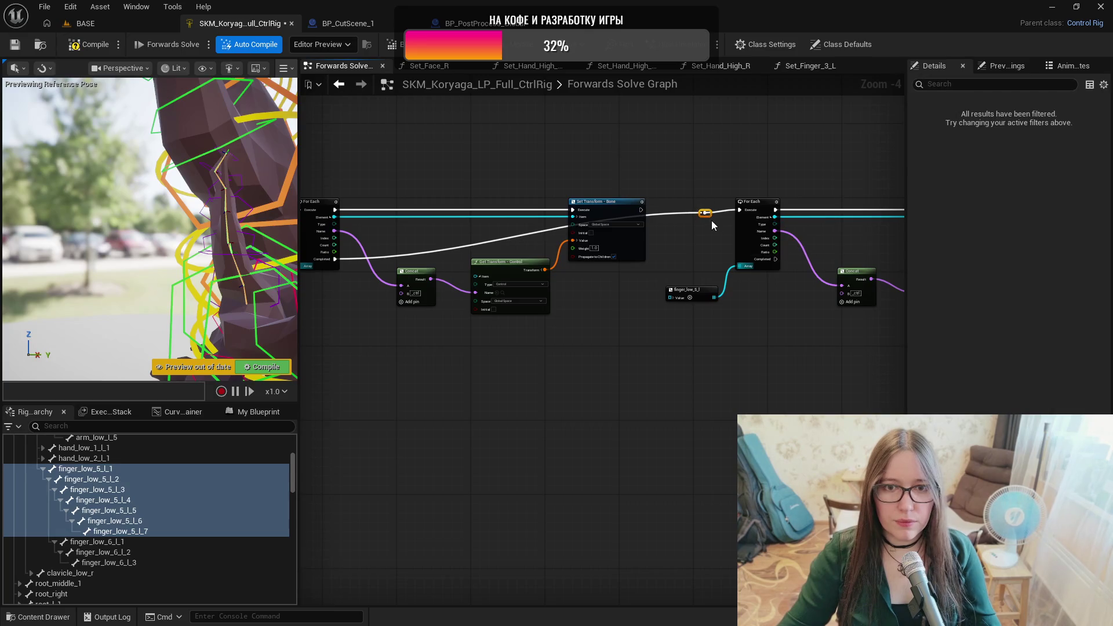
pyautogui.moveTo(707, 215); pyautogui.dragTo(699, 336)
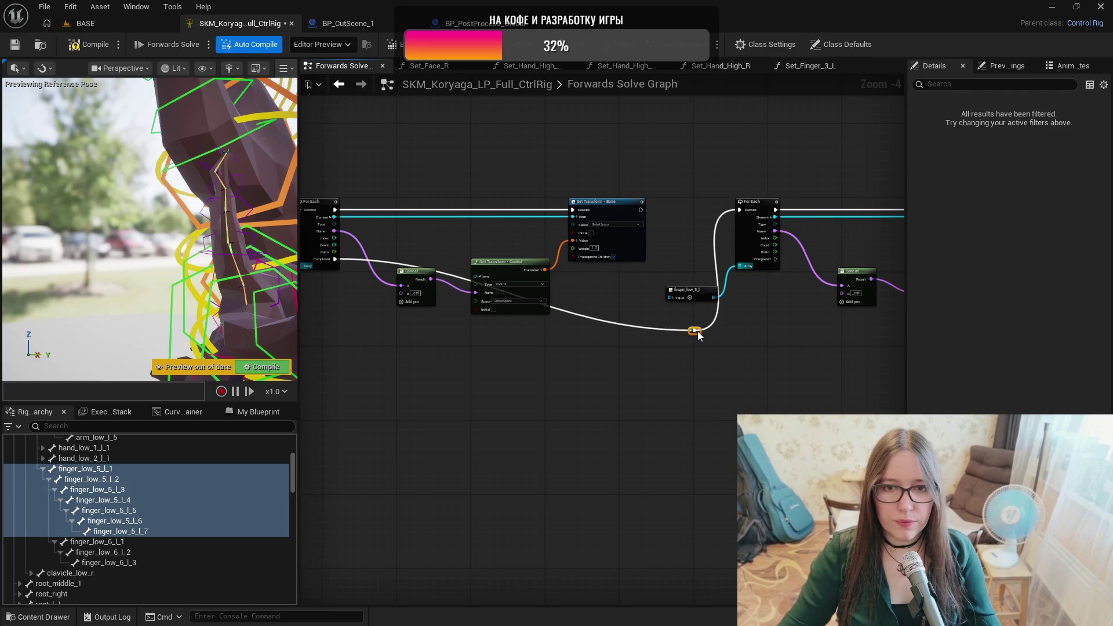
pyautogui.doubleClick(630, 328)
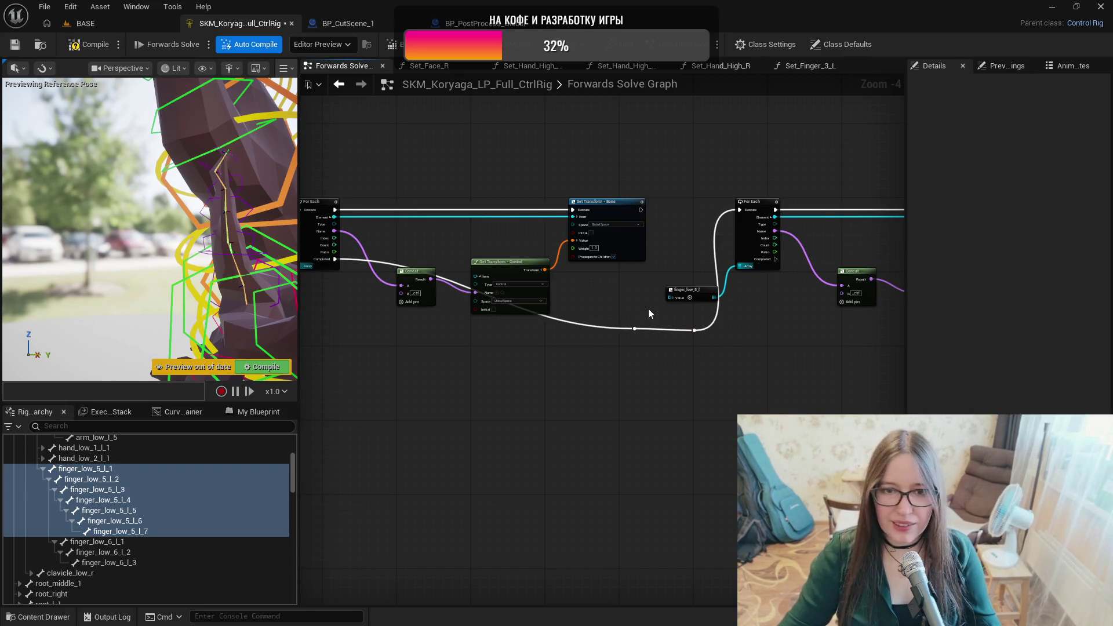
pyautogui.click(635, 329)
pyautogui.moveTo(634, 329)
pyautogui.mouseDown()
pyautogui.moveTo(530, 353)
pyautogui.moveTo(411, 337)
pyautogui.mouseUp()
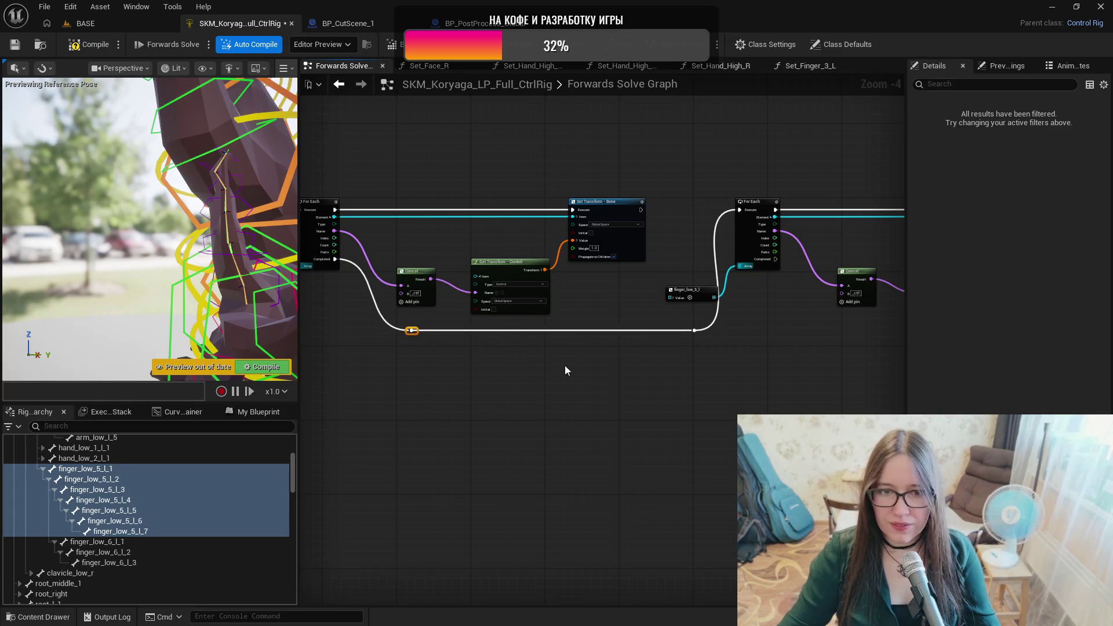
# Compile and save the Control Rig.
pyautogui.click(82, 50)
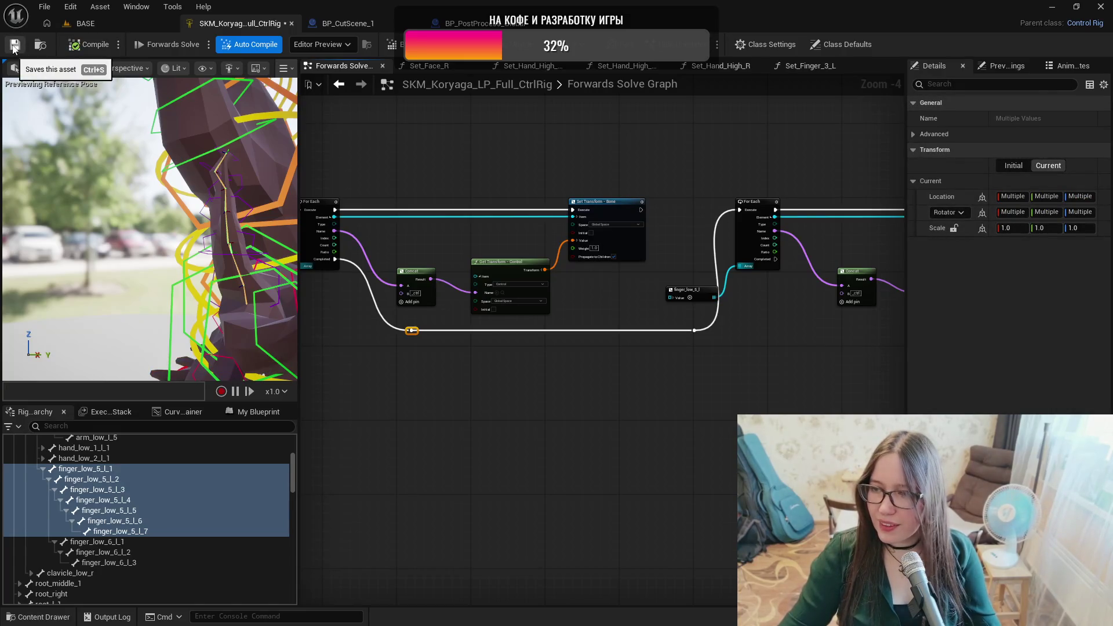
pyautogui.click(14, 46)
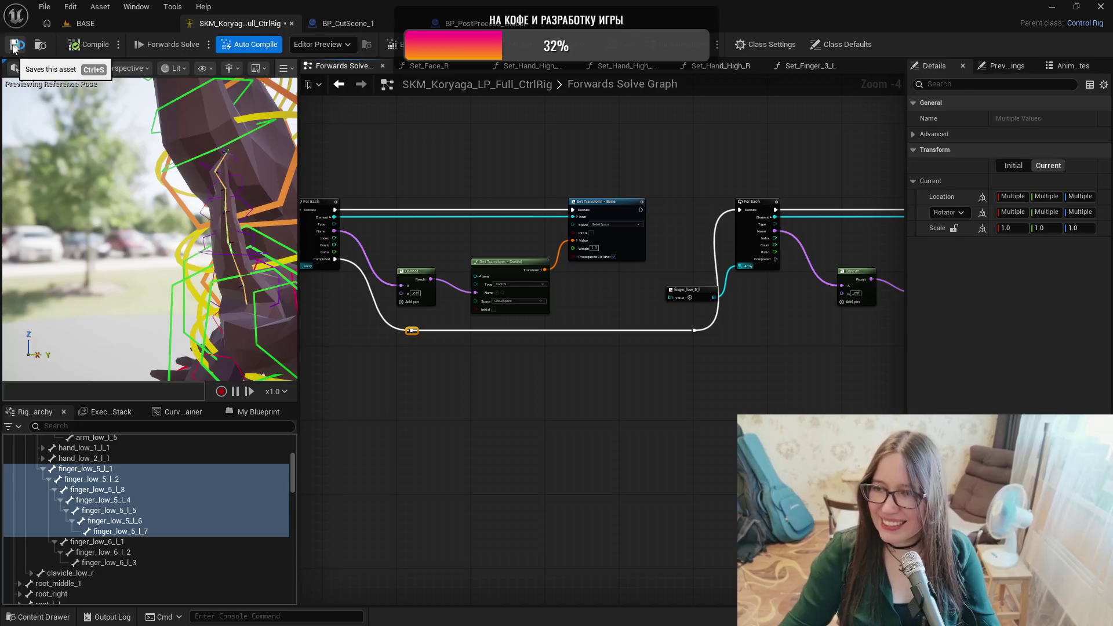
pyautogui.moveTo(732, 393); pyautogui.dragTo(531, 398)
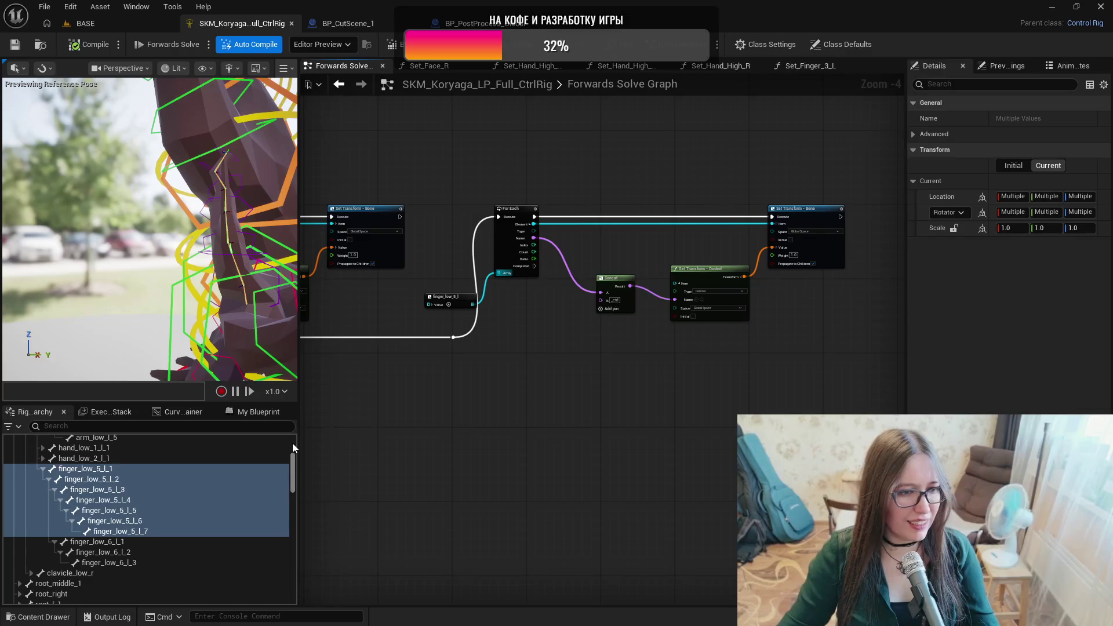
# Inspect bones finger_low_6_l_1 to _3 and select the three finger_low_6_l controls.
pyautogui.click(91, 541)
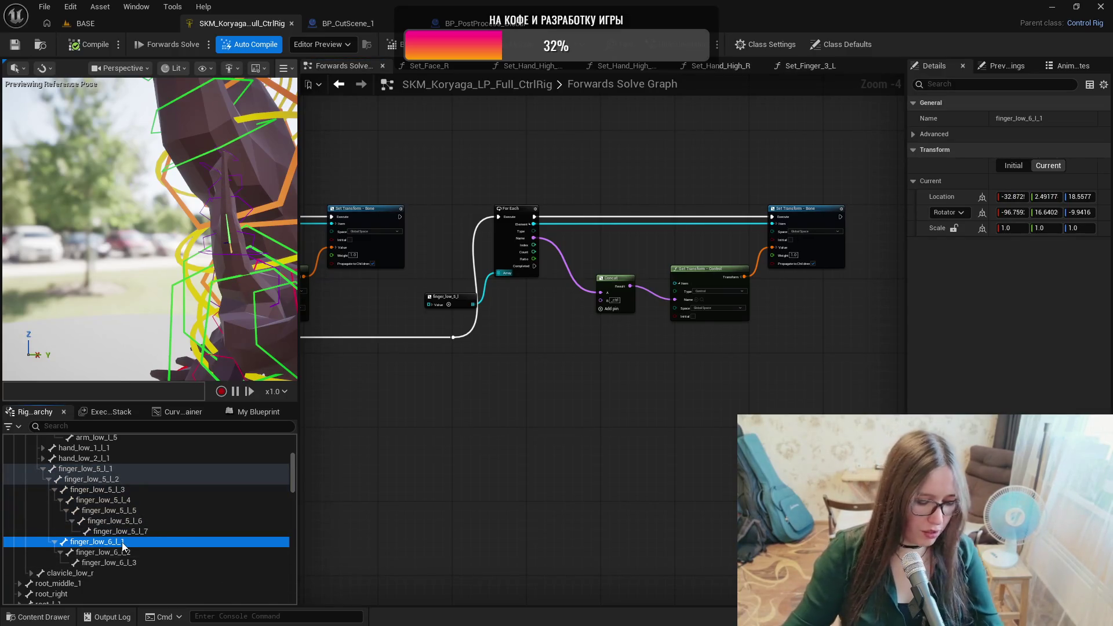
pyautogui.click(132, 553)
pyautogui.click(136, 561)
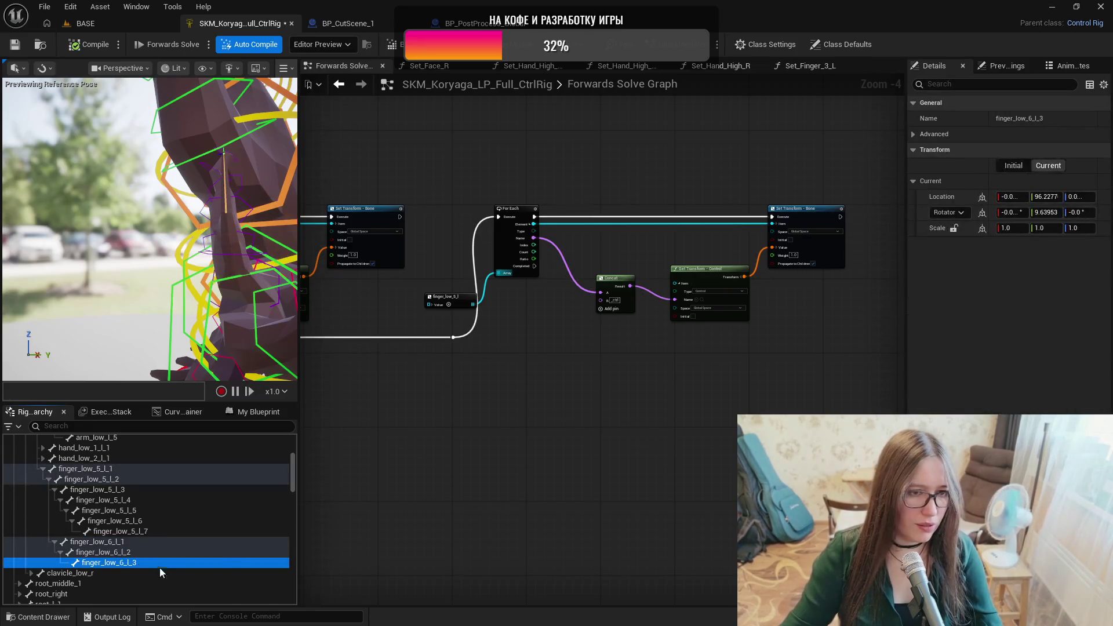
pyautogui.moveTo(294, 460); pyautogui.dragTo(283, 598)
pyautogui.click(80, 558)
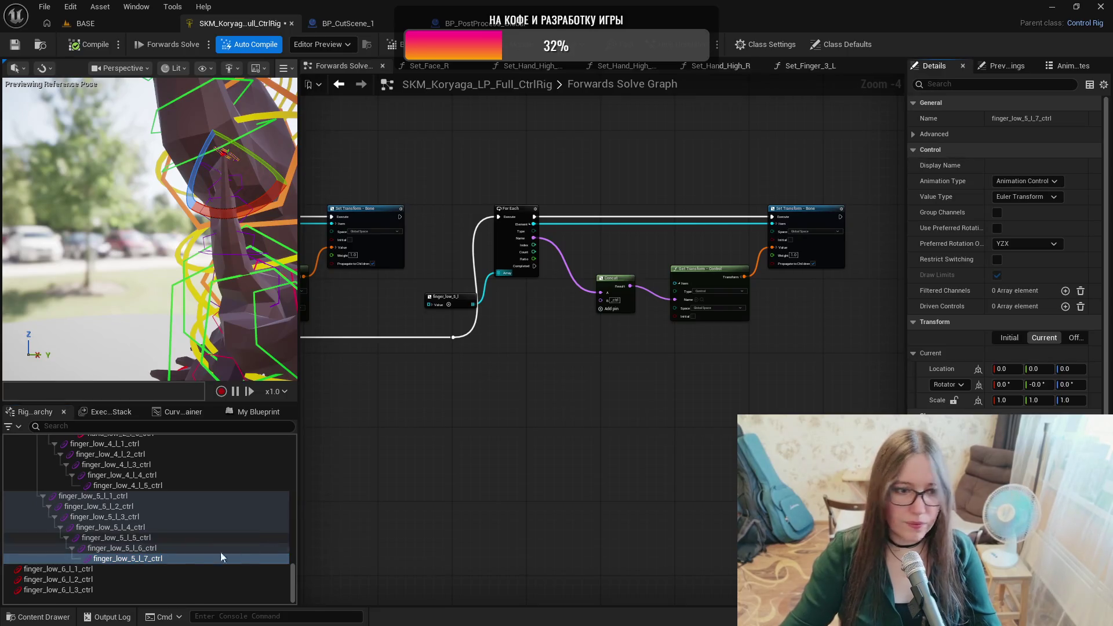
pyautogui.click(141, 571)
pyautogui.keyDown('shift'); pyautogui.click(148, 586); pyautogui.keyUp('shift')
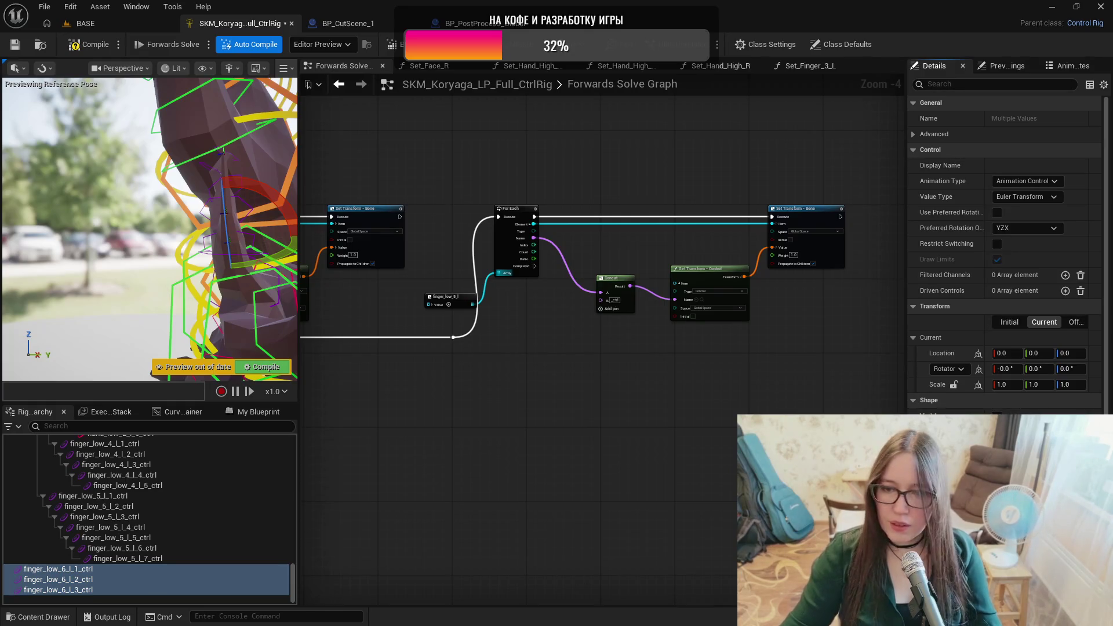
# View the horn side-on and check each finger_low_6_l control in turn.
pyautogui.moveTo(130, 325); pyautogui.dragTo(214, 331)
pyautogui.click(103, 568)
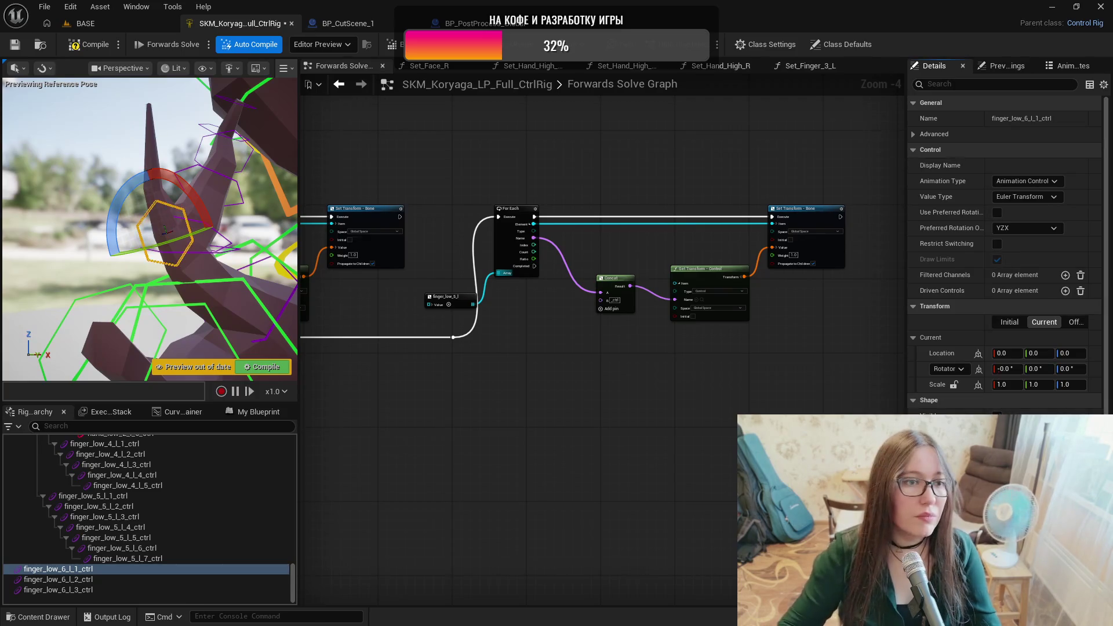
pyautogui.click(221, 580)
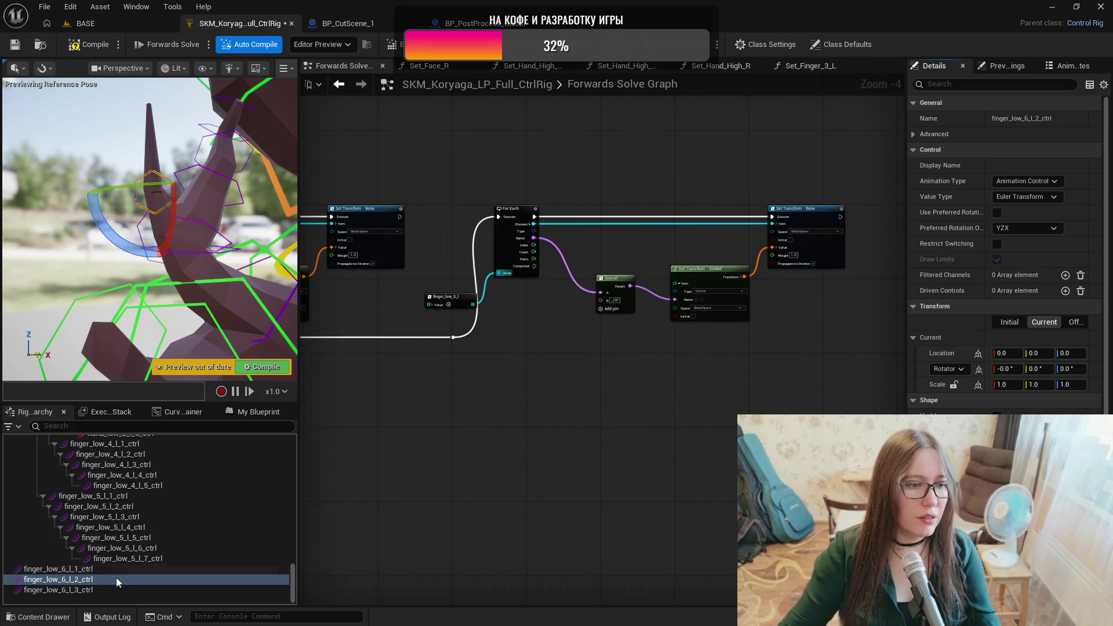
pyautogui.click(248, 589)
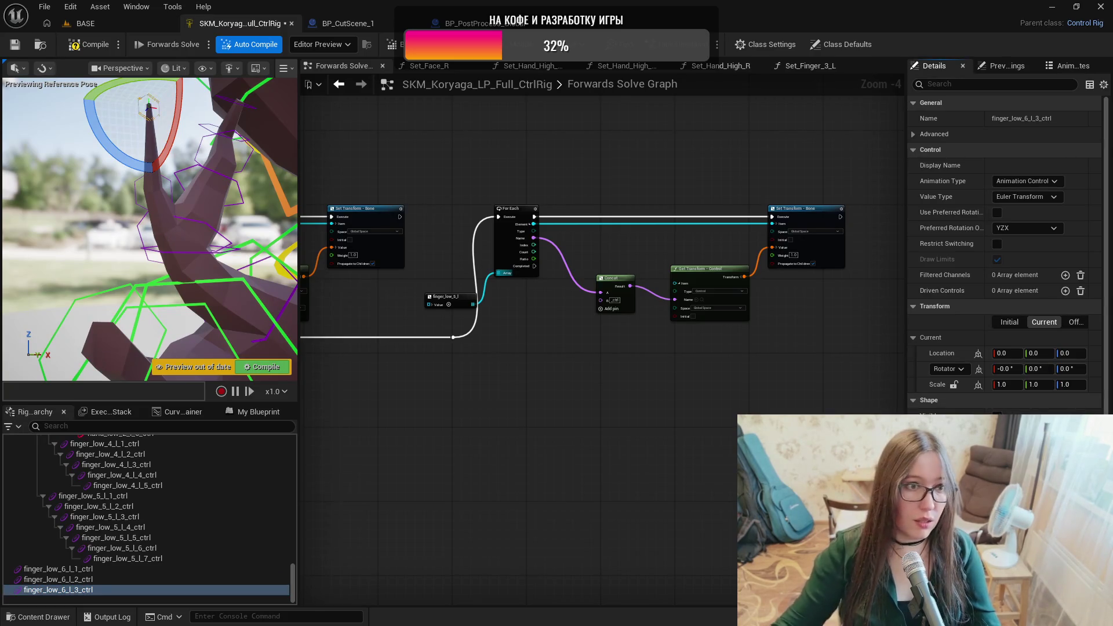
pyautogui.click(95, 571)
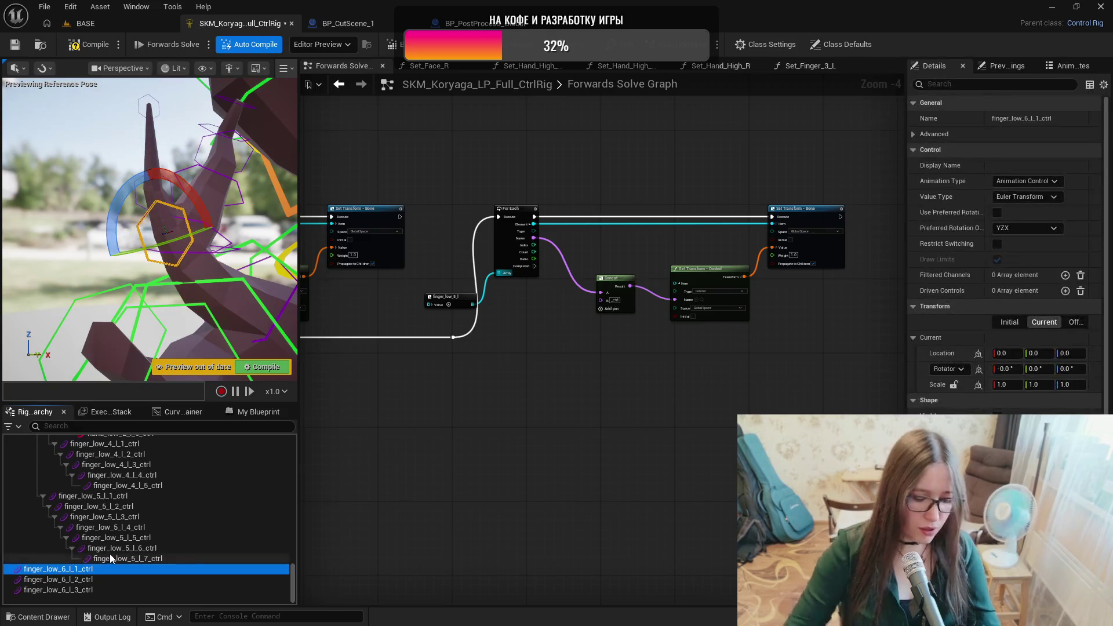
# In shape transform mode, rotate the finger_low_6_l_2_ctrl shape to lie flat.
pyautogui.hotkey('ctrl', '.')
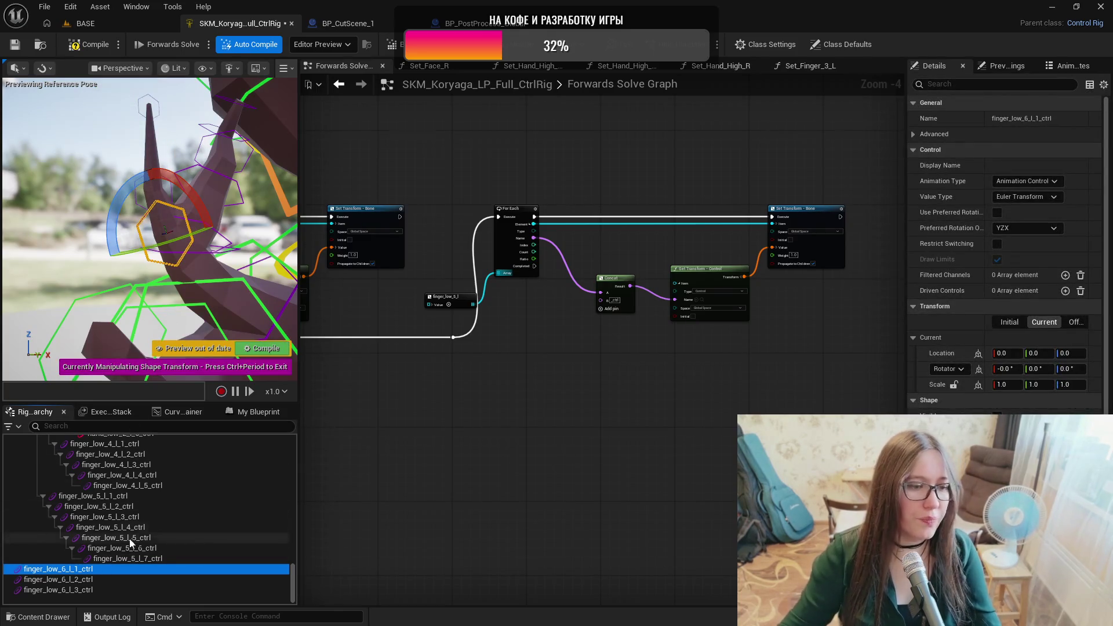
pyautogui.scroll(5, 188, 280)
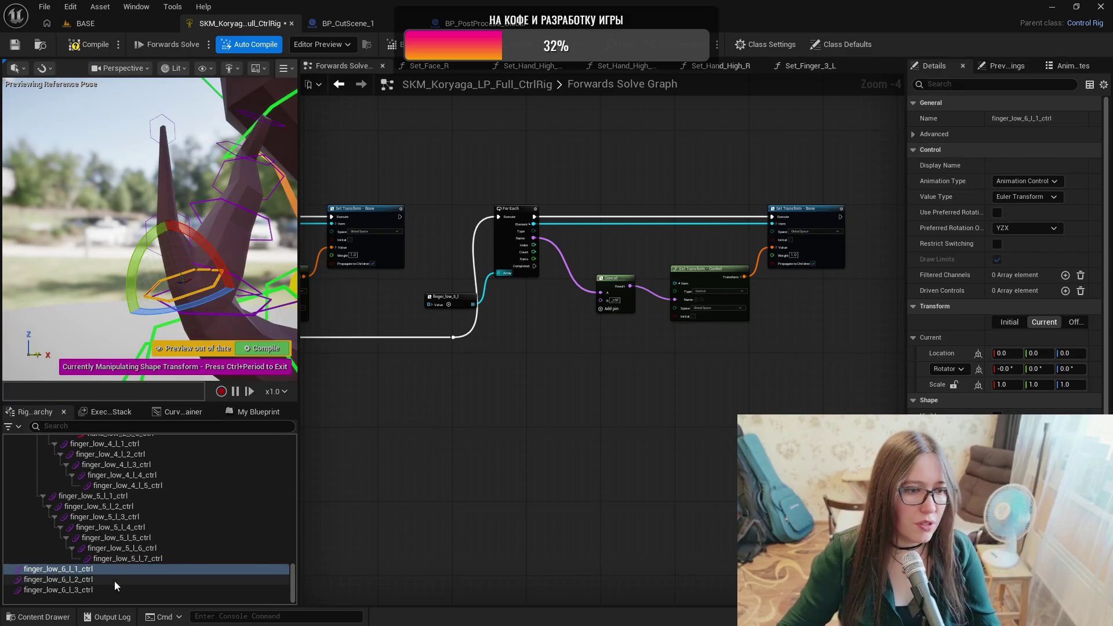
pyautogui.click(58, 579)
pyautogui.moveTo(184, 233); pyautogui.dragTo(173, 255)
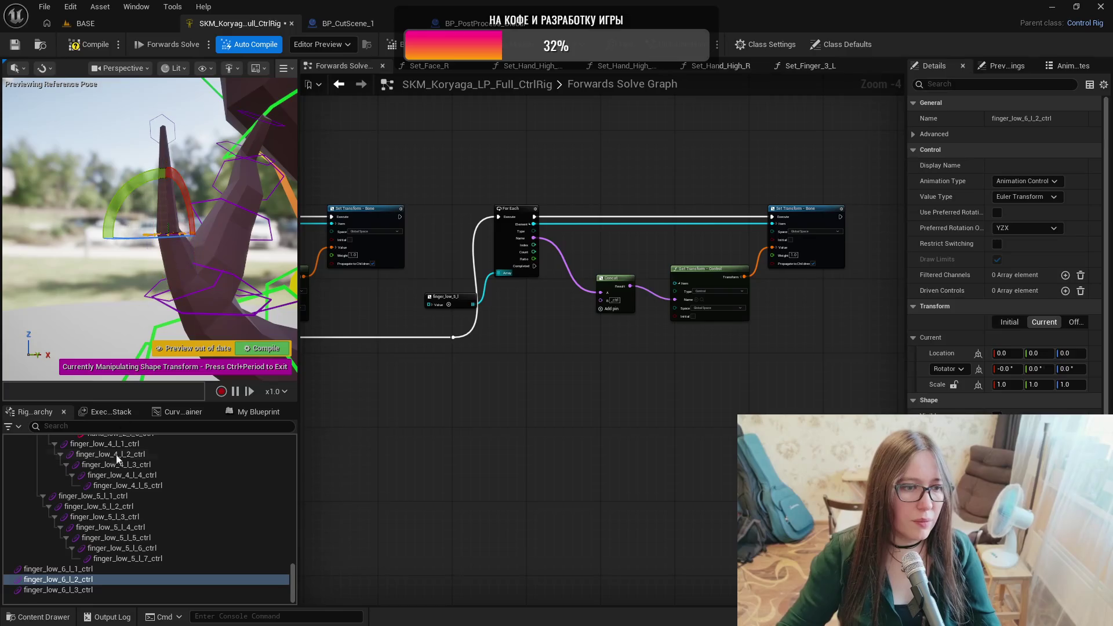
pyautogui.click(106, 591)
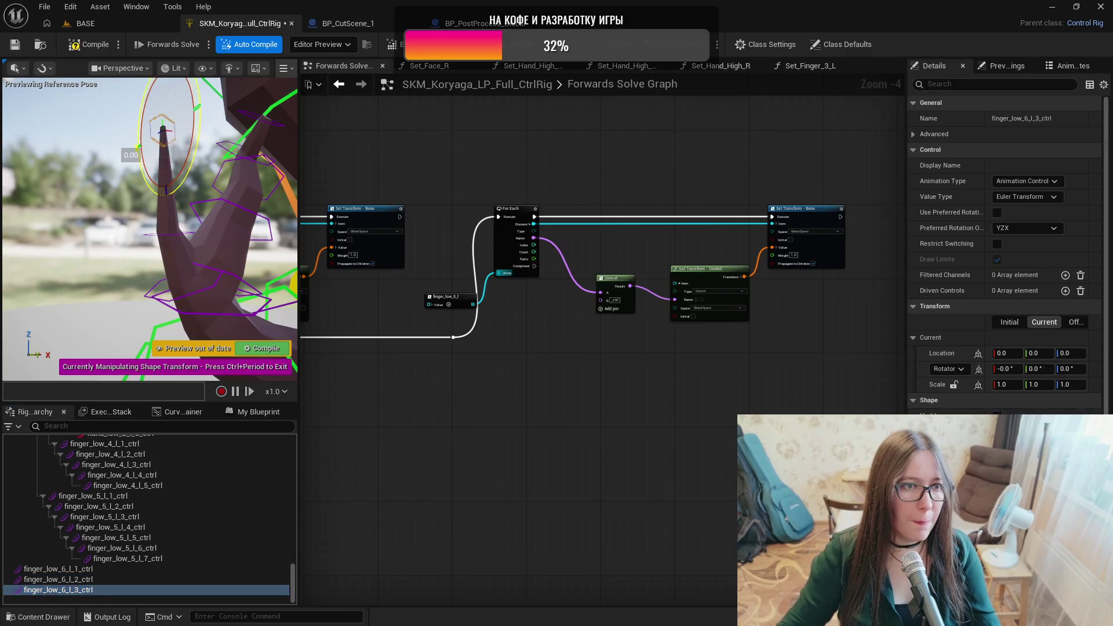
pyautogui.click(116, 599)
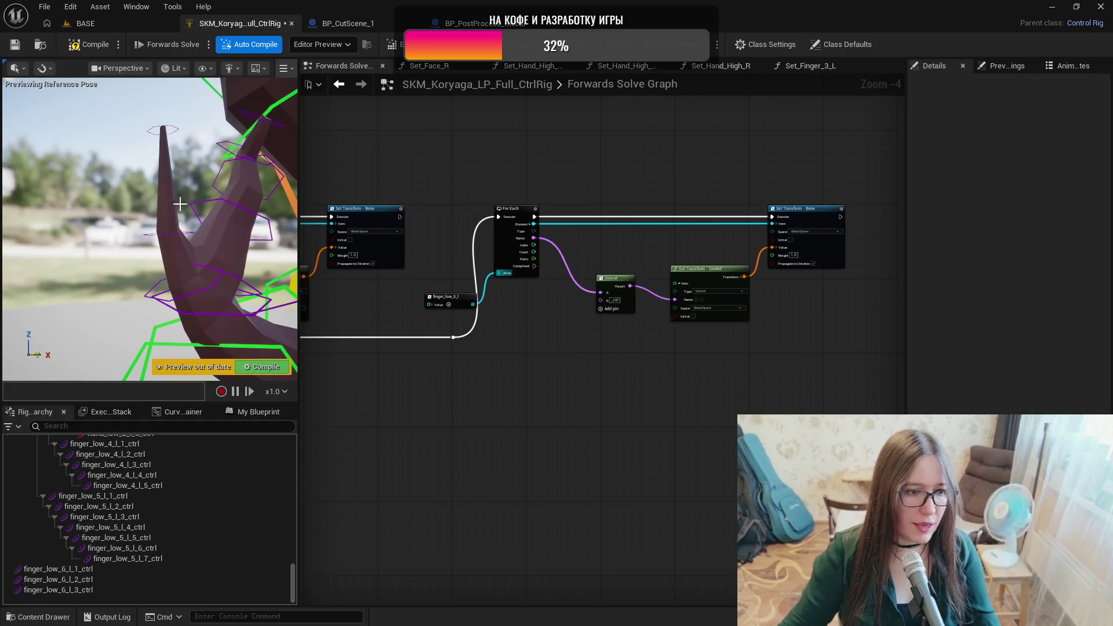
pyautogui.moveTo(292, 586)
pyautogui.mouseDown()
pyautogui.moveTo(309, 478)
pyautogui.moveTo(290, 525)
pyautogui.mouseUp()
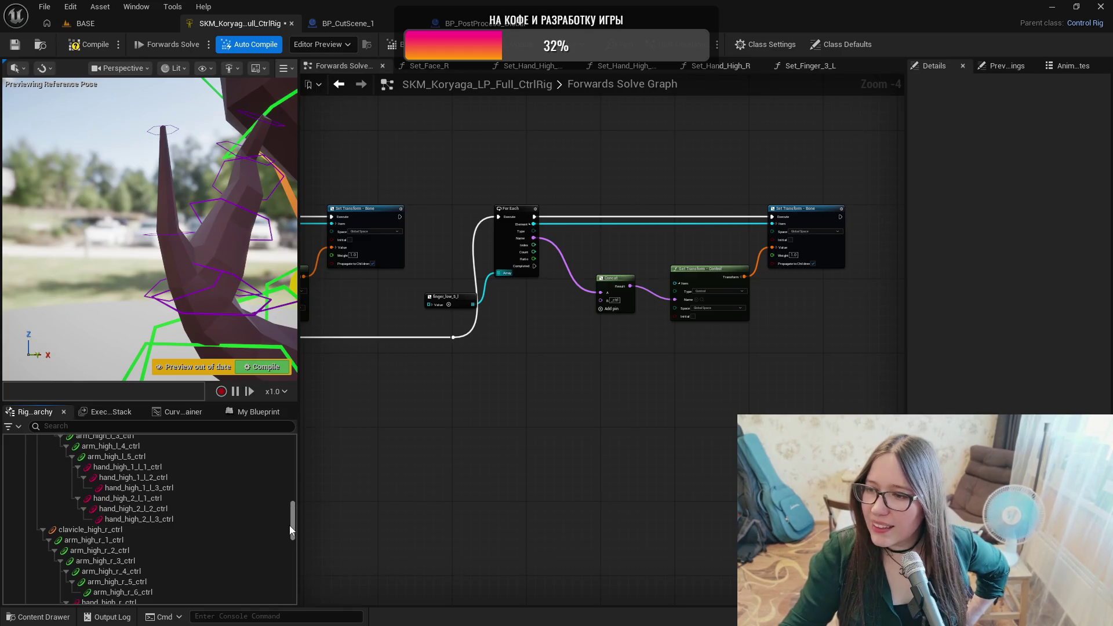
pyautogui.moveTo(290, 525); pyautogui.dragTo(285, 527)
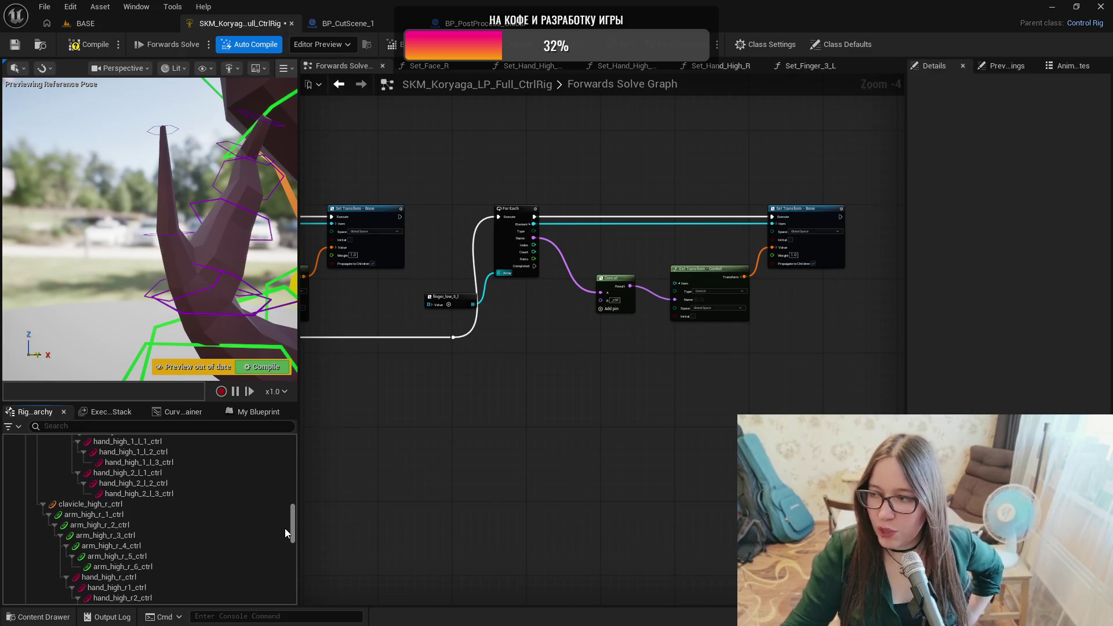
pyautogui.moveTo(284, 528); pyautogui.dragTo(295, 534)
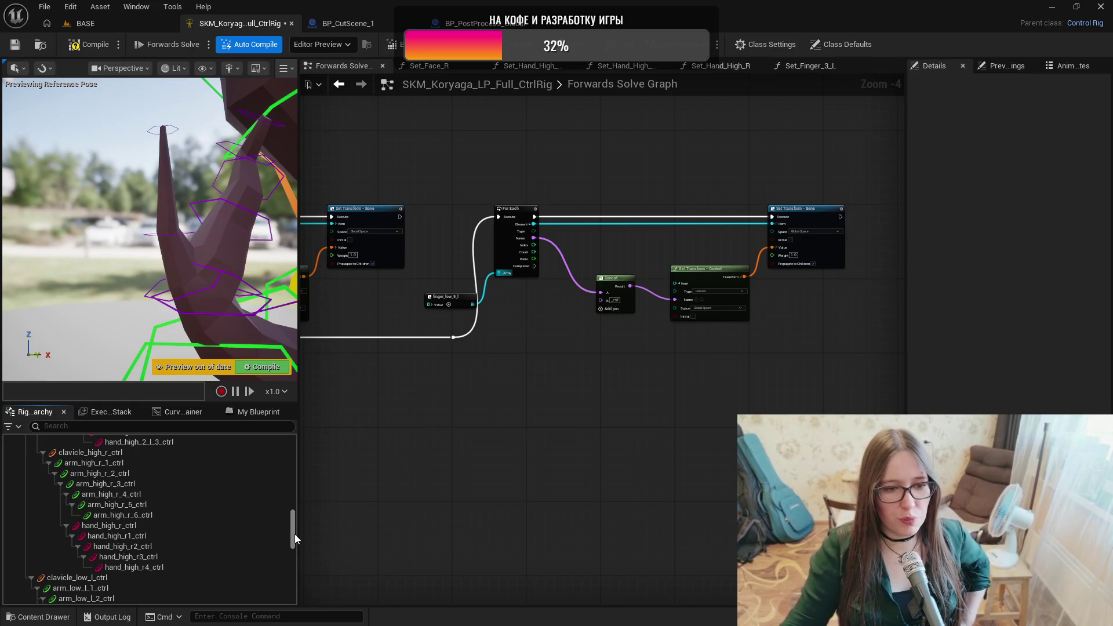
pyautogui.moveTo(295, 534); pyautogui.dragTo(292, 538)
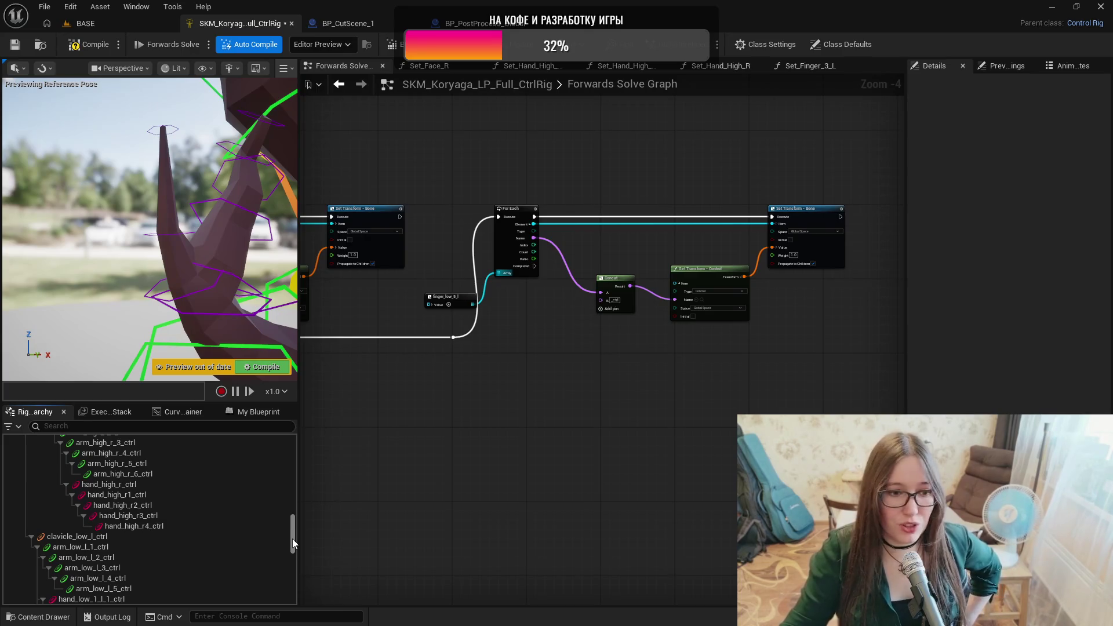
pyautogui.moveTo(292, 538); pyautogui.dragTo(291, 540)
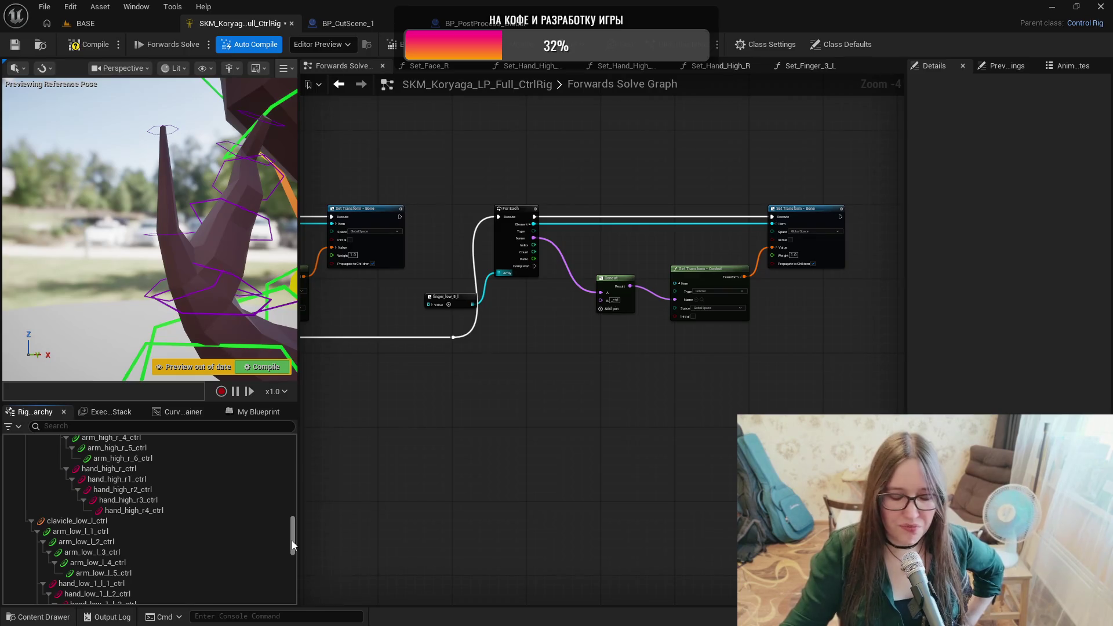
pyautogui.moveTo(291, 541); pyautogui.dragTo(291, 541)
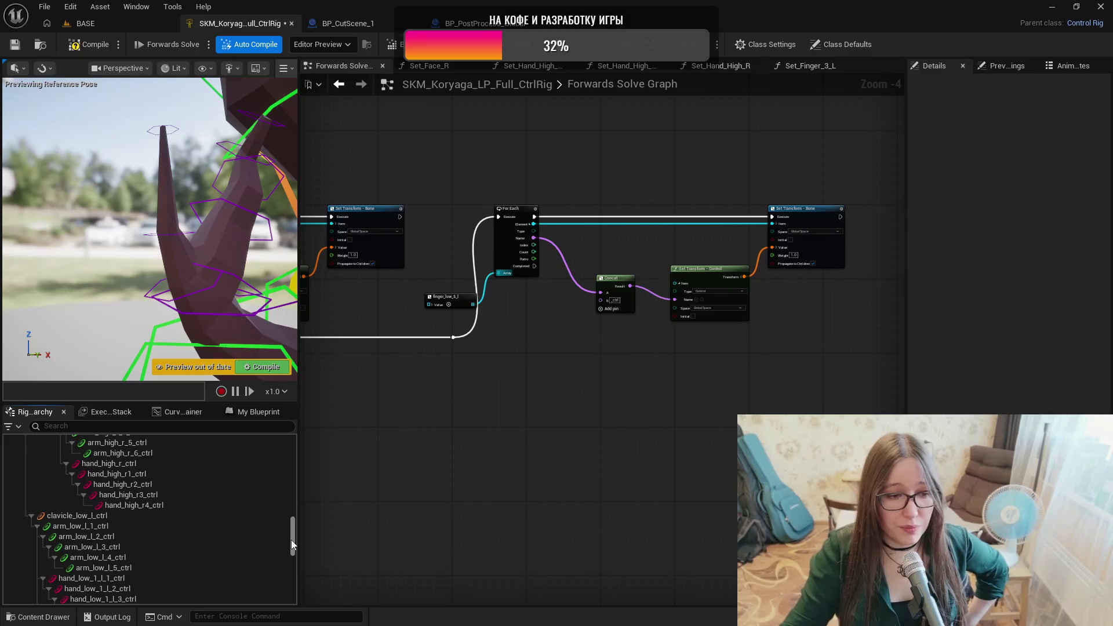
pyautogui.moveTo(291, 540); pyautogui.dragTo(290, 544)
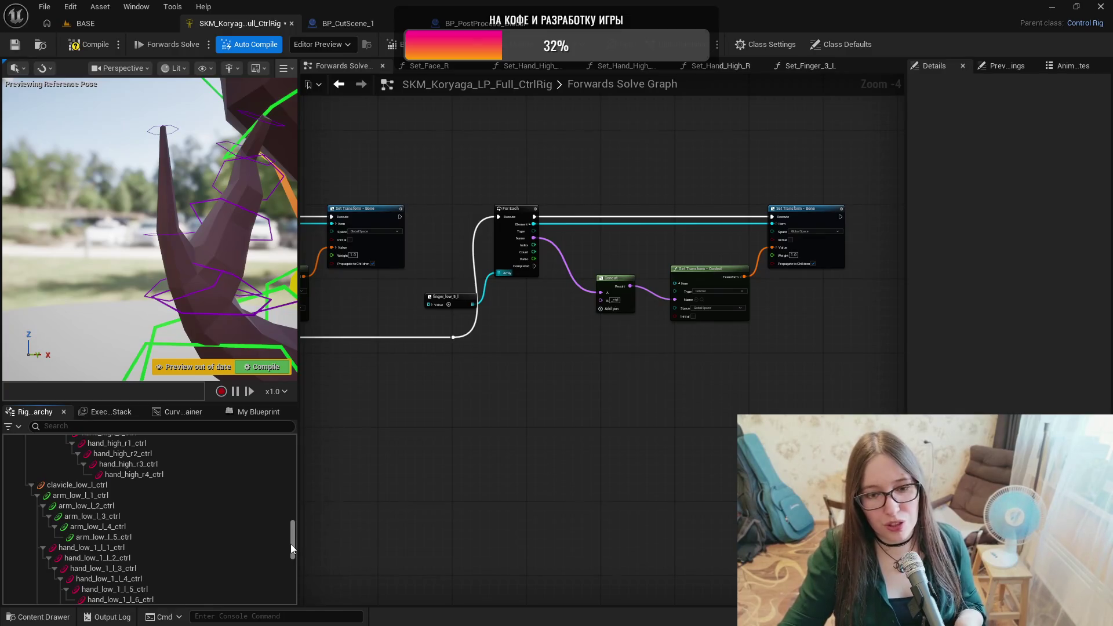
pyautogui.moveTo(291, 546); pyautogui.dragTo(295, 541)
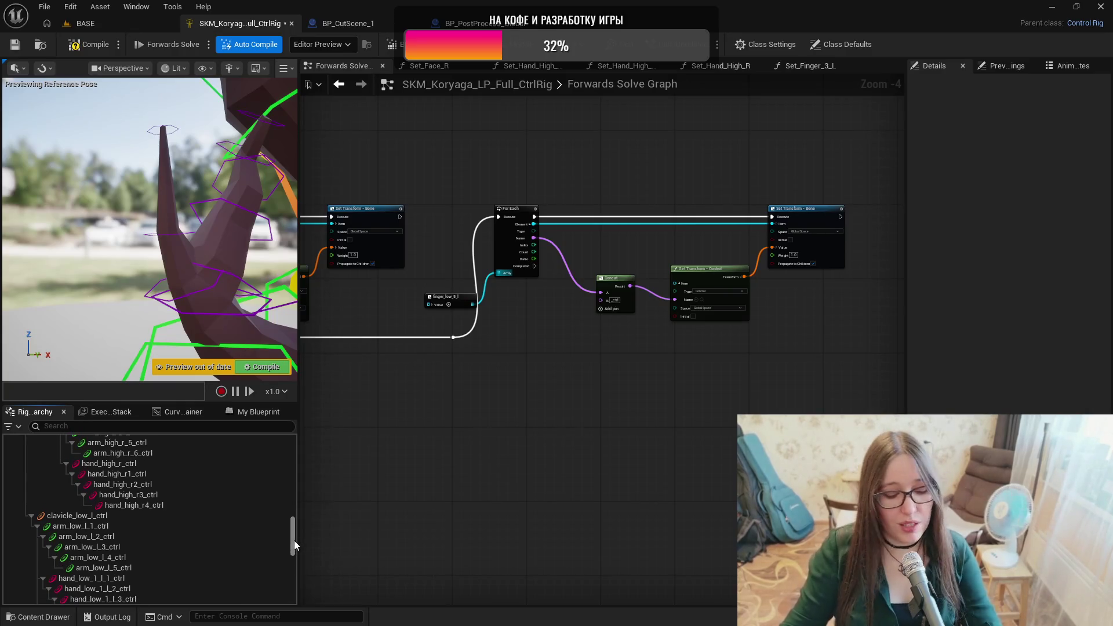
pyautogui.scroll(-2, 293, 541)
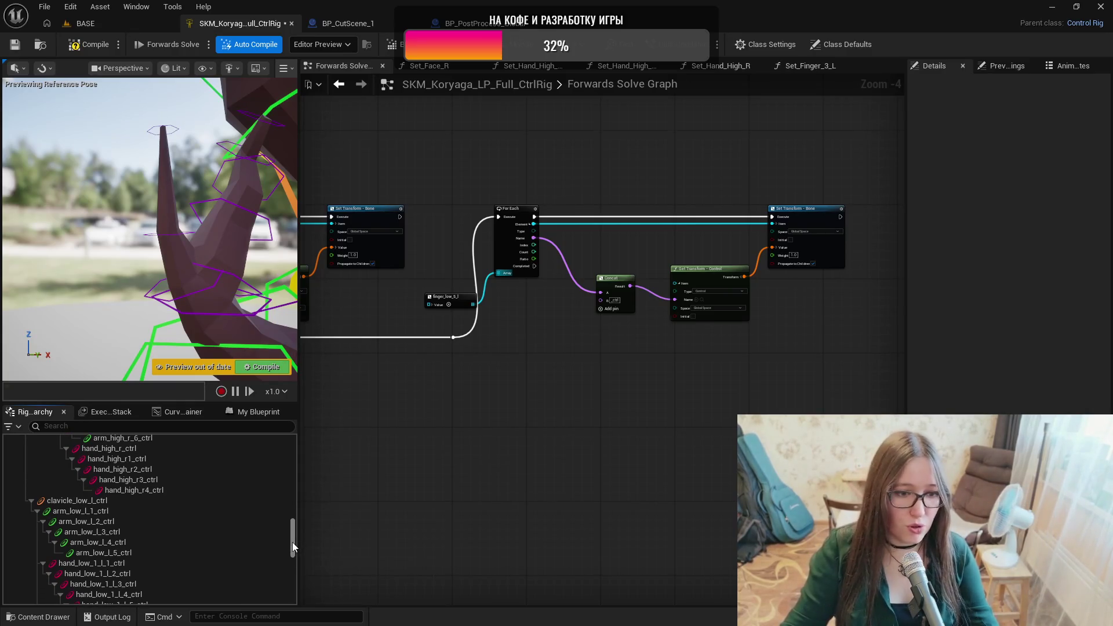
pyautogui.moveTo(292, 541); pyautogui.dragTo(292, 545)
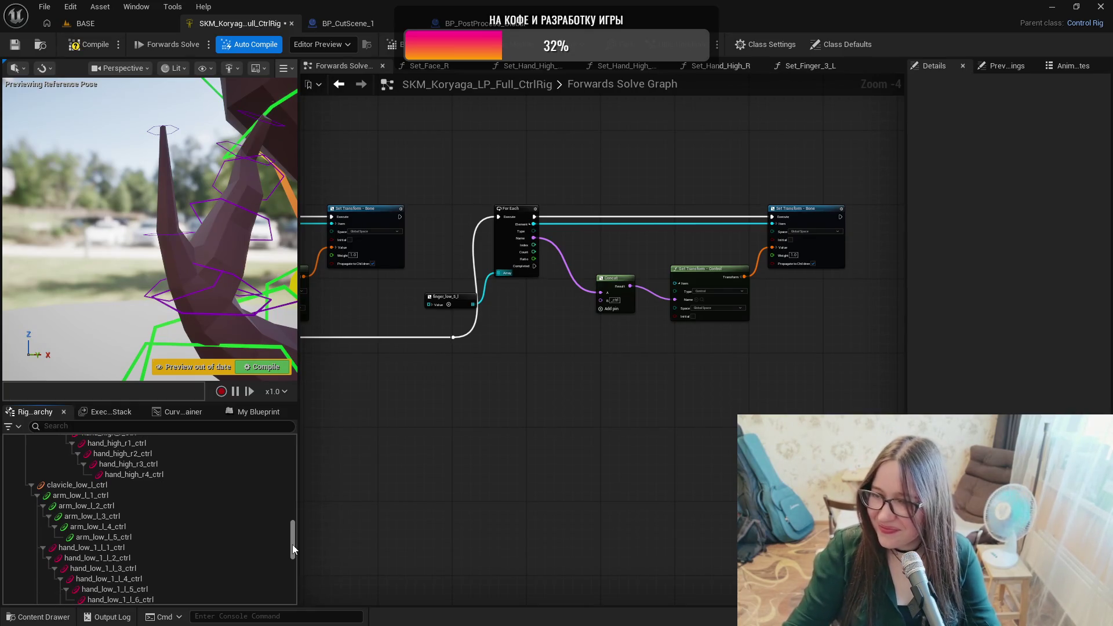
pyautogui.moveTo(292, 544); pyautogui.dragTo(292, 543)
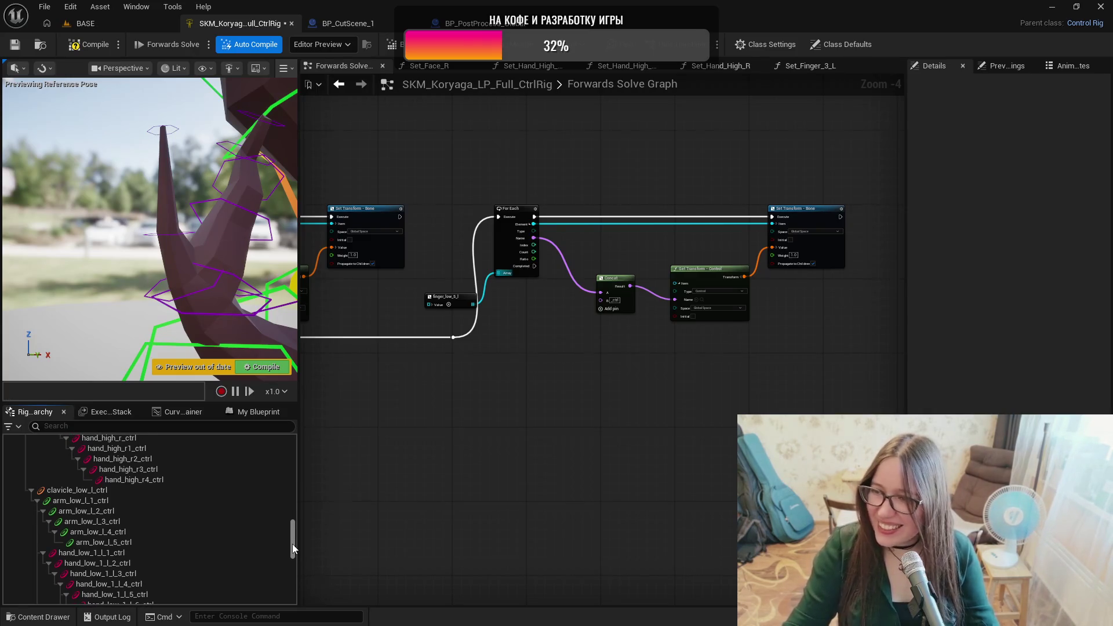
pyautogui.moveTo(293, 543); pyautogui.dragTo(292, 544)
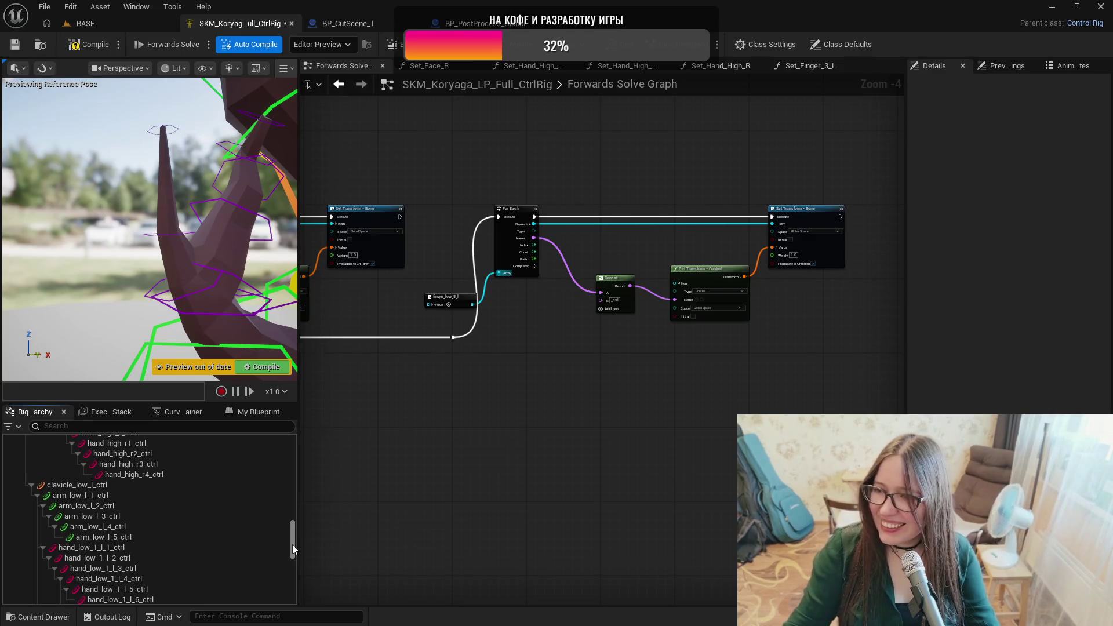
pyautogui.moveTo(292, 544)
pyautogui.mouseDown()
pyautogui.moveTo(291, 590)
pyautogui.moveTo(297, 499)
pyautogui.mouseUp()
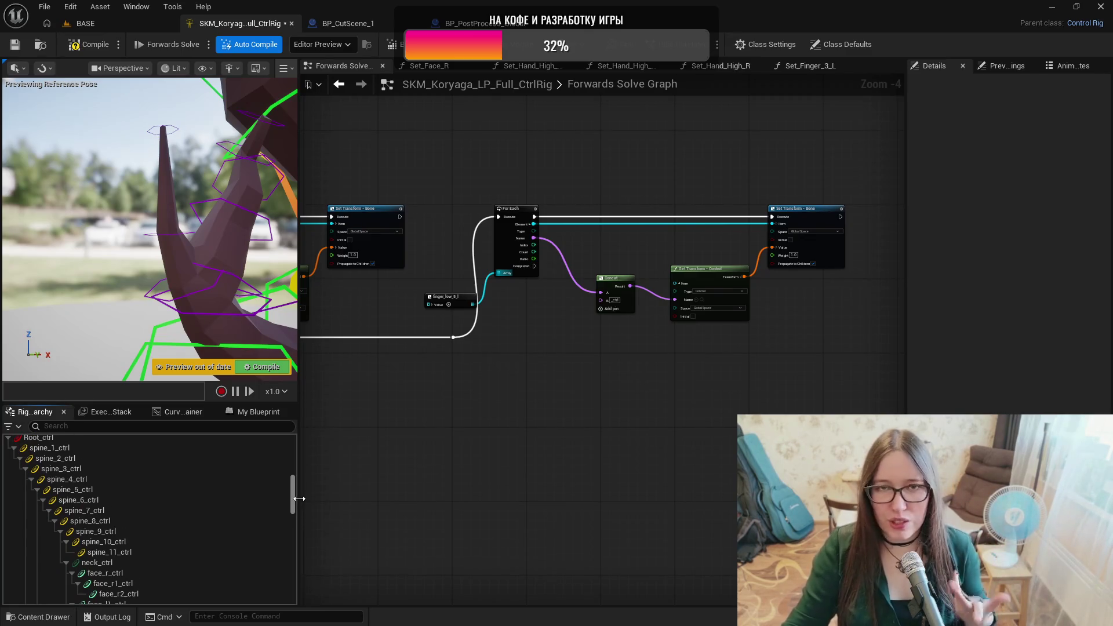
pyautogui.moveTo(299, 499); pyautogui.dragTo(300, 507)
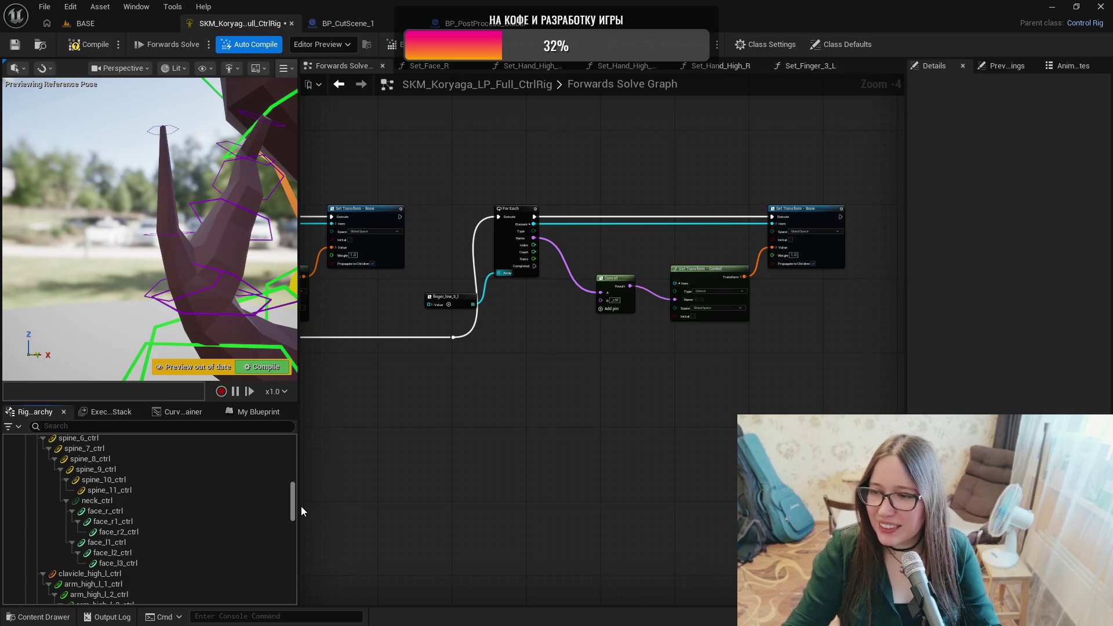
pyautogui.moveTo(300, 506); pyautogui.dragTo(294, 517)
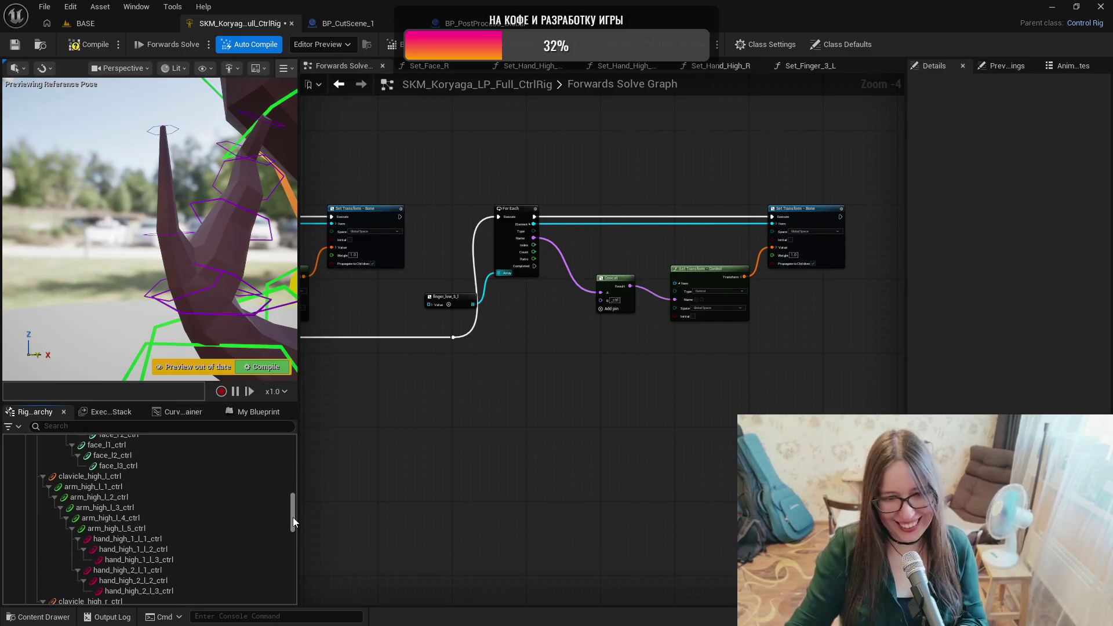
pyautogui.moveTo(293, 517); pyautogui.dragTo(292, 524)
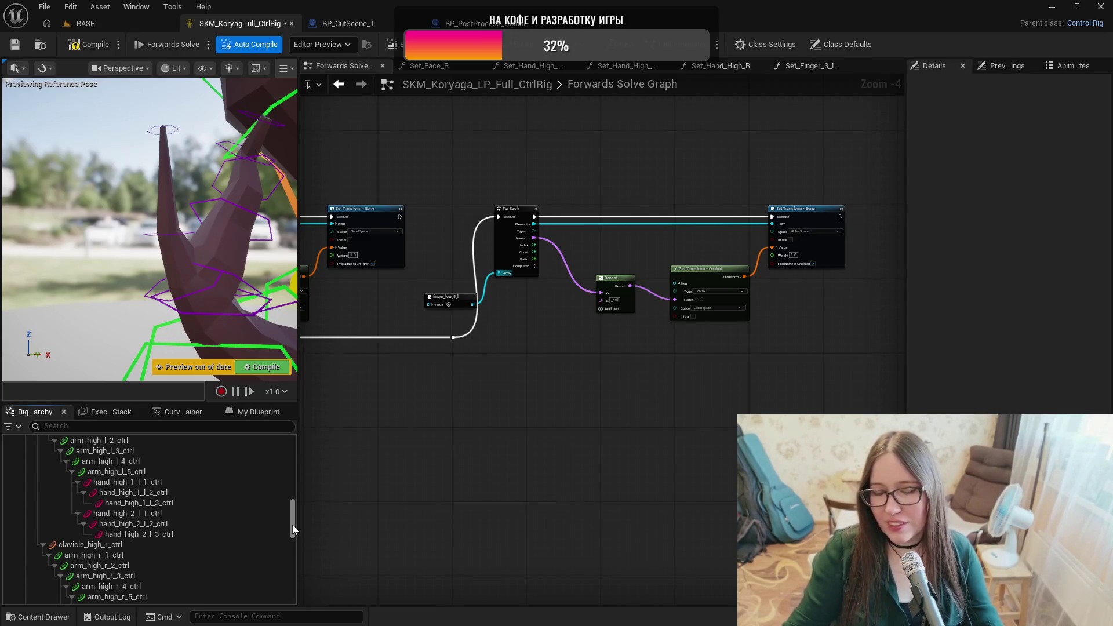
pyautogui.scroll(-1, 292, 524)
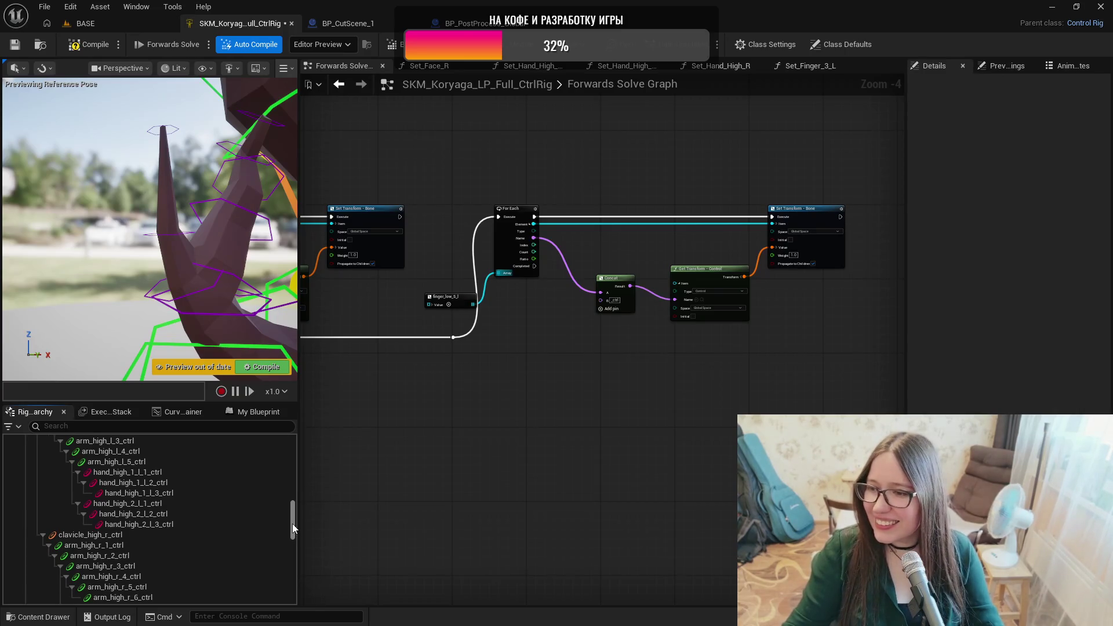
pyautogui.scroll(1, 292, 524)
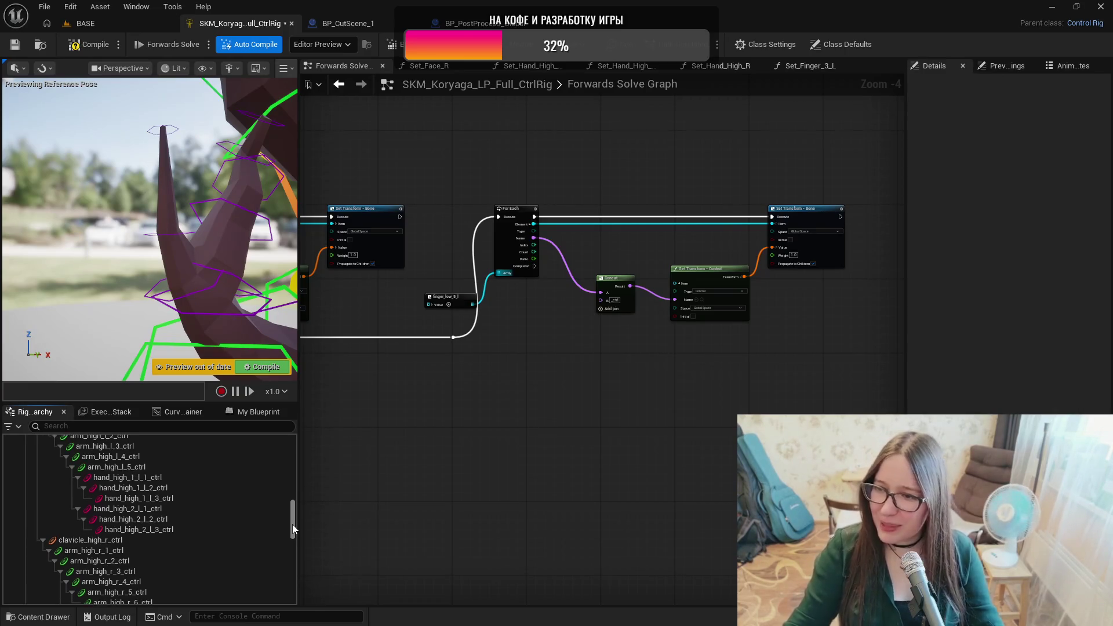
pyautogui.moveTo(293, 524)
pyautogui.mouseDown()
pyautogui.moveTo(291, 469)
pyautogui.moveTo(295, 484)
pyautogui.mouseUp()
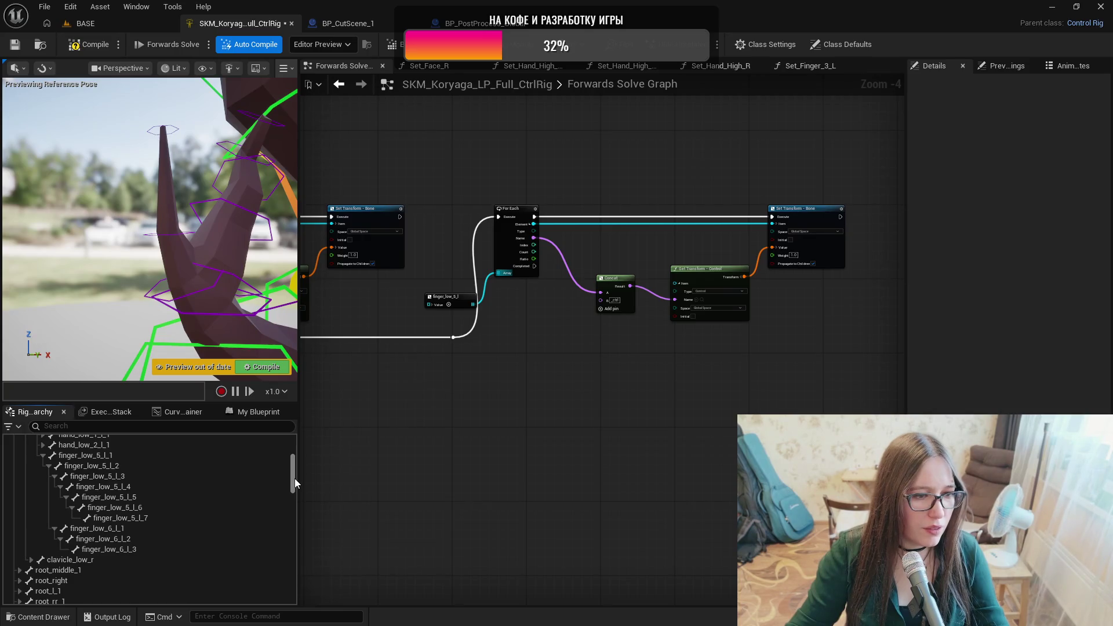
# Drag finger_low_6_l_2_ctrl and _3_ctrl onto finger_low_6_l_1_ctrl in Rig Hierarchy, check the preview, and save.
pyautogui.moveTo(294, 479); pyautogui.dragTo(290, 591)
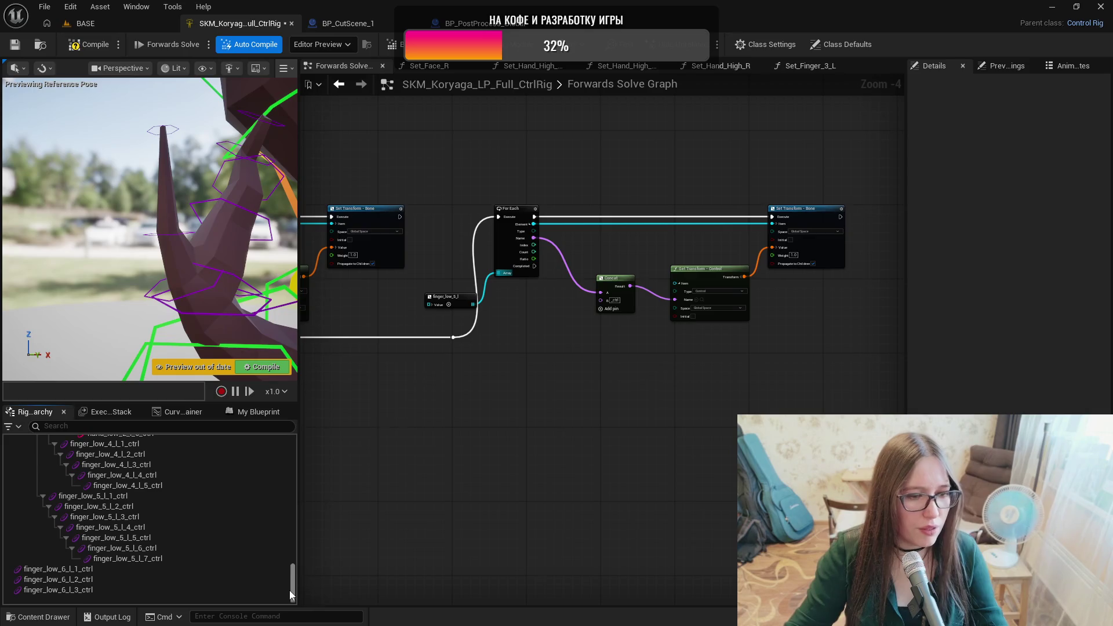
pyautogui.click(73, 569)
pyautogui.keyDown('shift'); pyautogui.click(74, 589); pyautogui.keyUp('shift')
pyautogui.moveTo(80, 579); pyautogui.dragTo(91, 510)
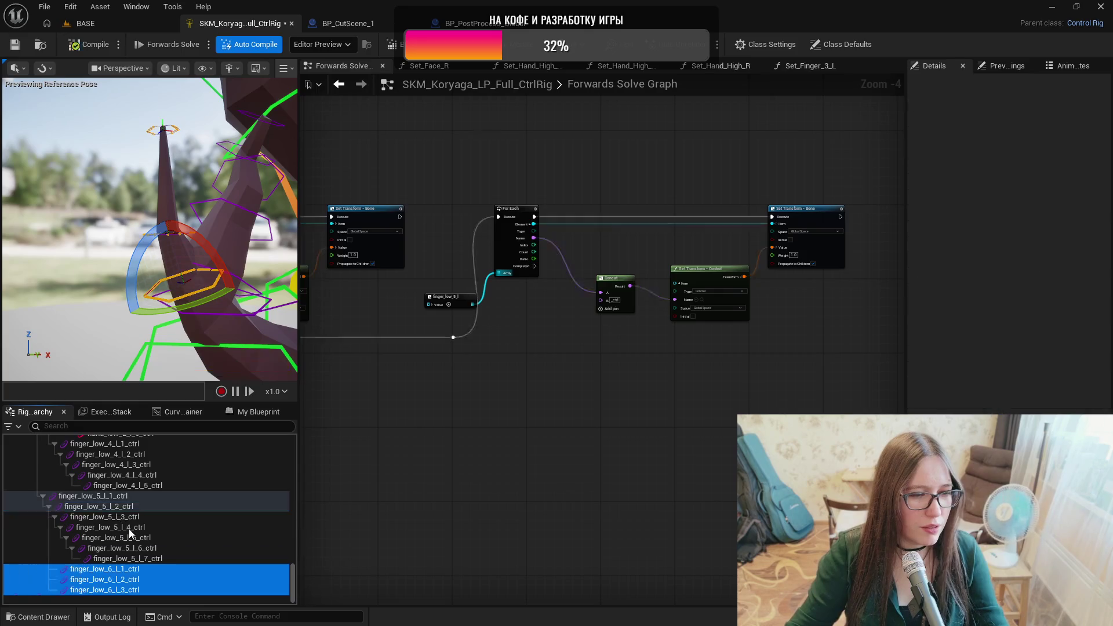
pyautogui.keyDown('ctrl'); pyautogui.click(132, 572); pyautogui.keyUp('ctrl')
pyautogui.moveTo(133, 574); pyautogui.dragTo(135, 573)
pyautogui.doubleClick(147, 592)
pyautogui.click(177, 590)
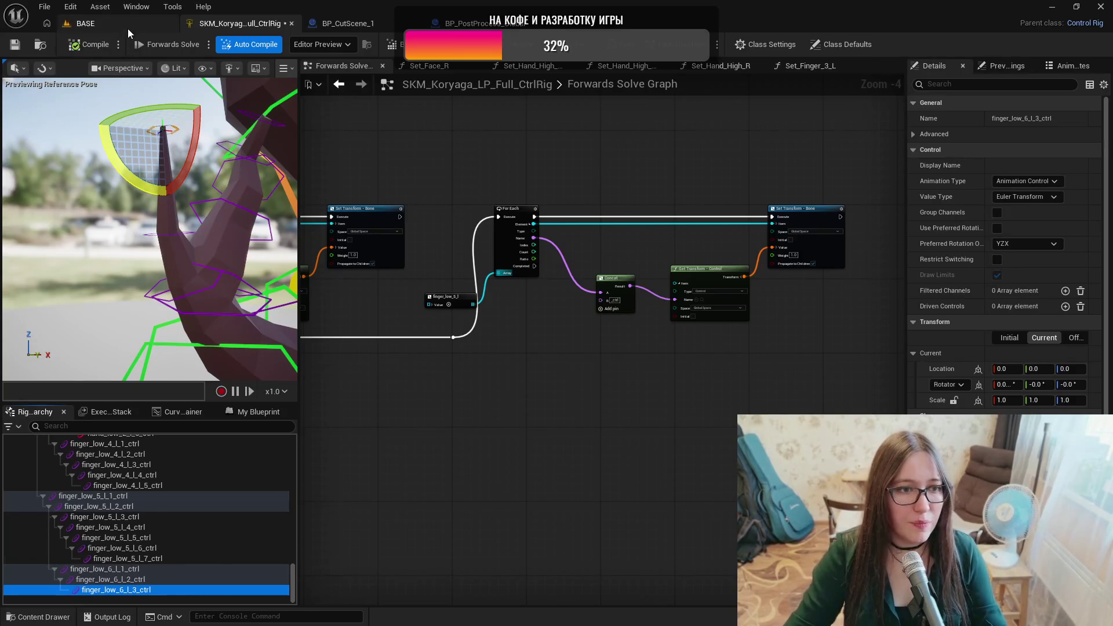
pyautogui.moveTo(225, 234); pyautogui.dragTo(175, 271)
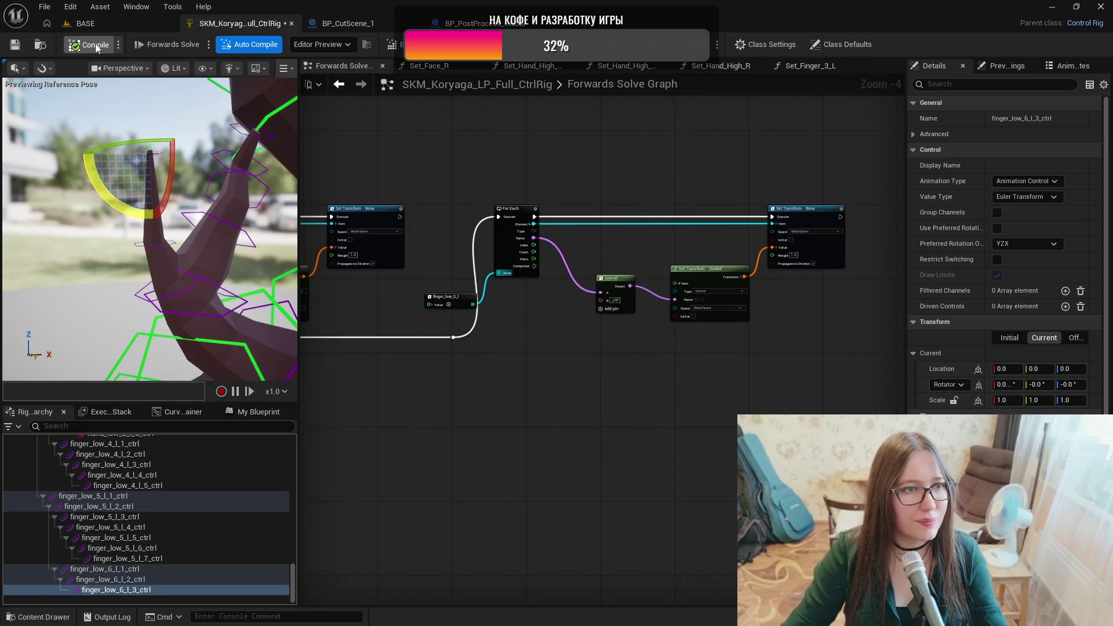
pyautogui.click(16, 48)
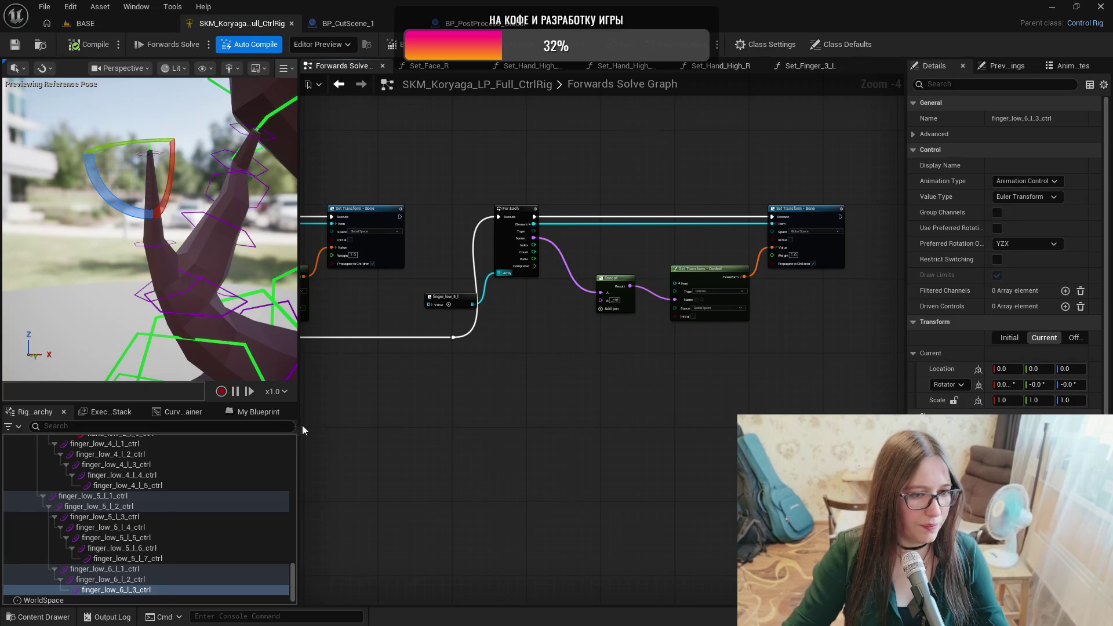
# Add a function named Set_Finger_Low_6_L in the My Blueprint Functions list.
pyautogui.click(259, 412)
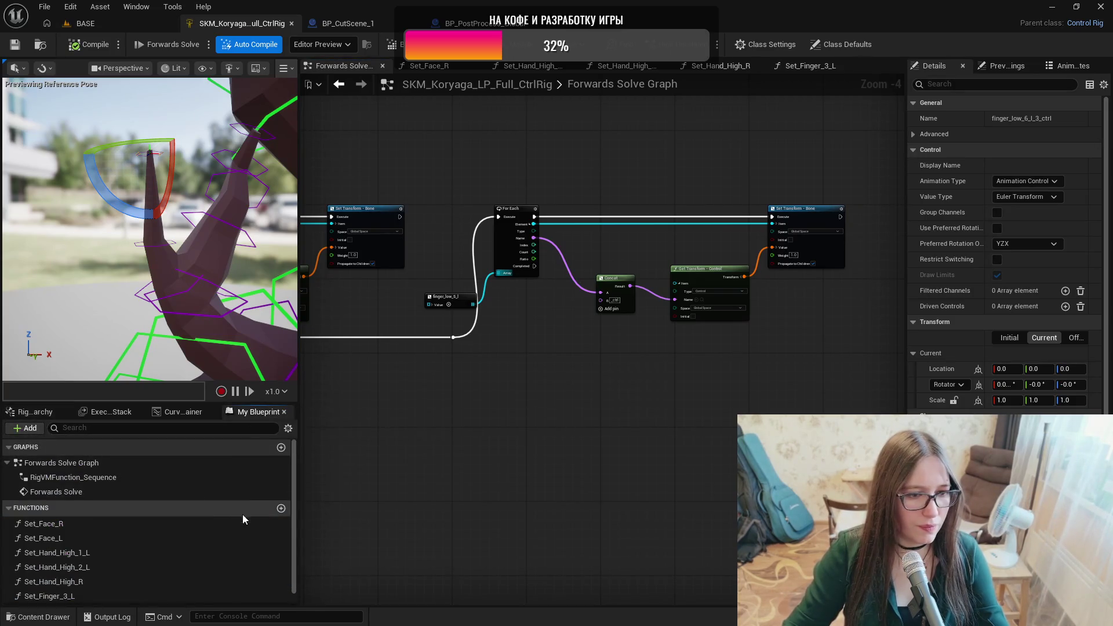
pyautogui.click(32, 412)
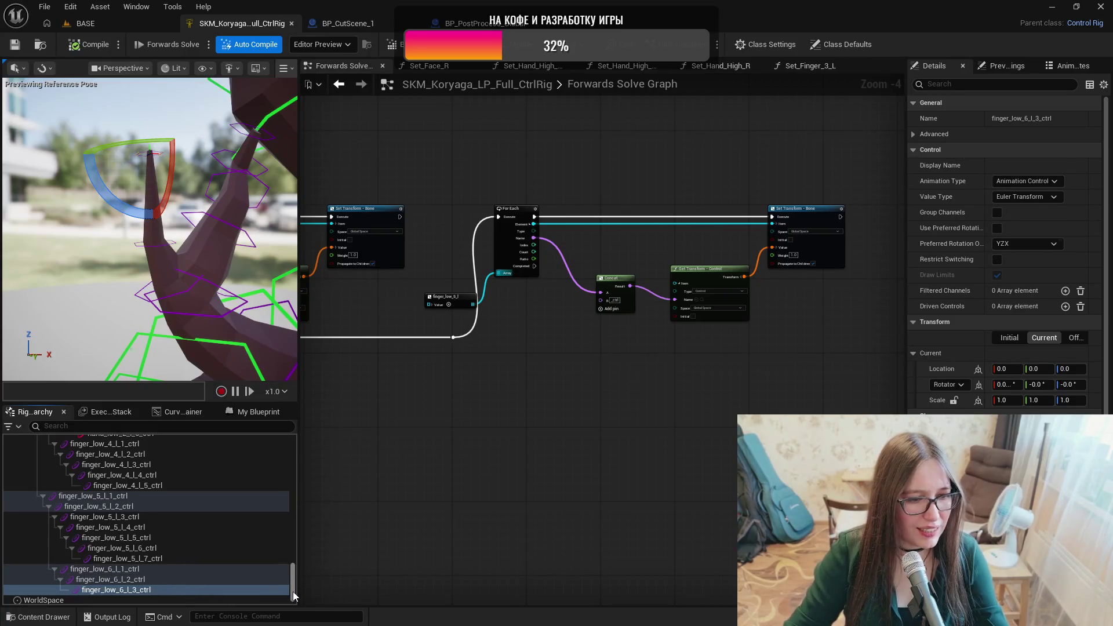
pyautogui.click(259, 412)
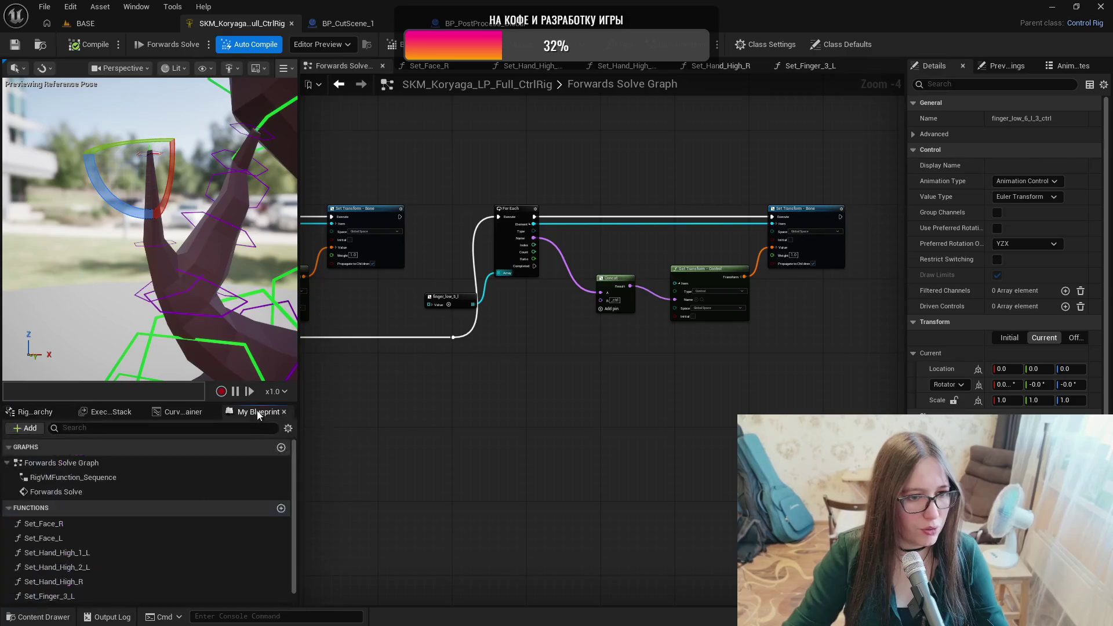
pyautogui.click(281, 508)
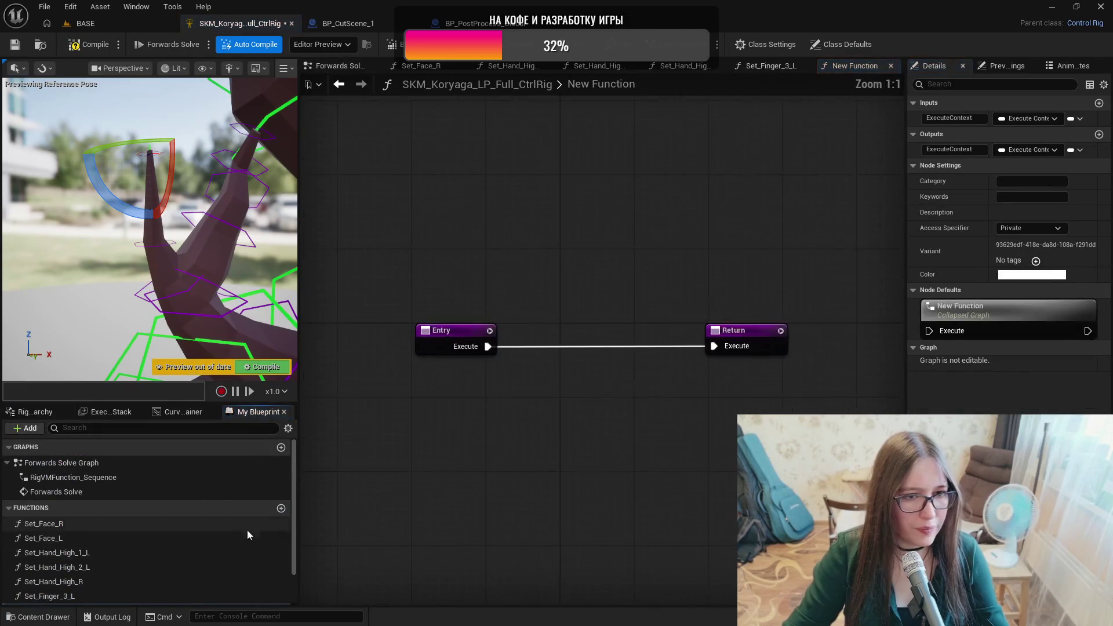
pyautogui.write('S')
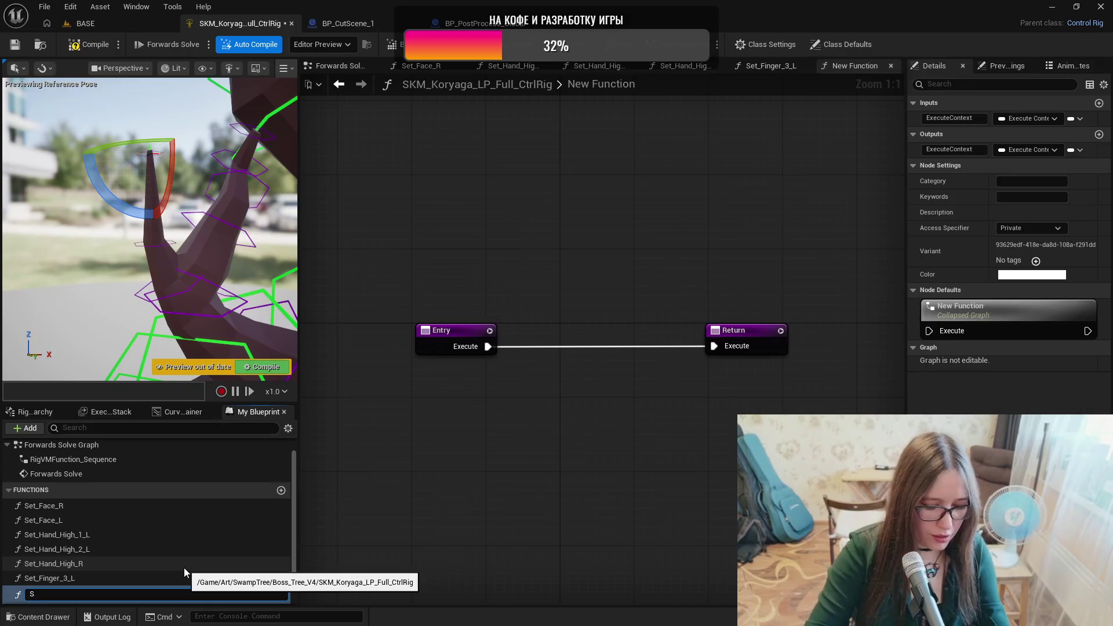
pyautogui.write('et_F')
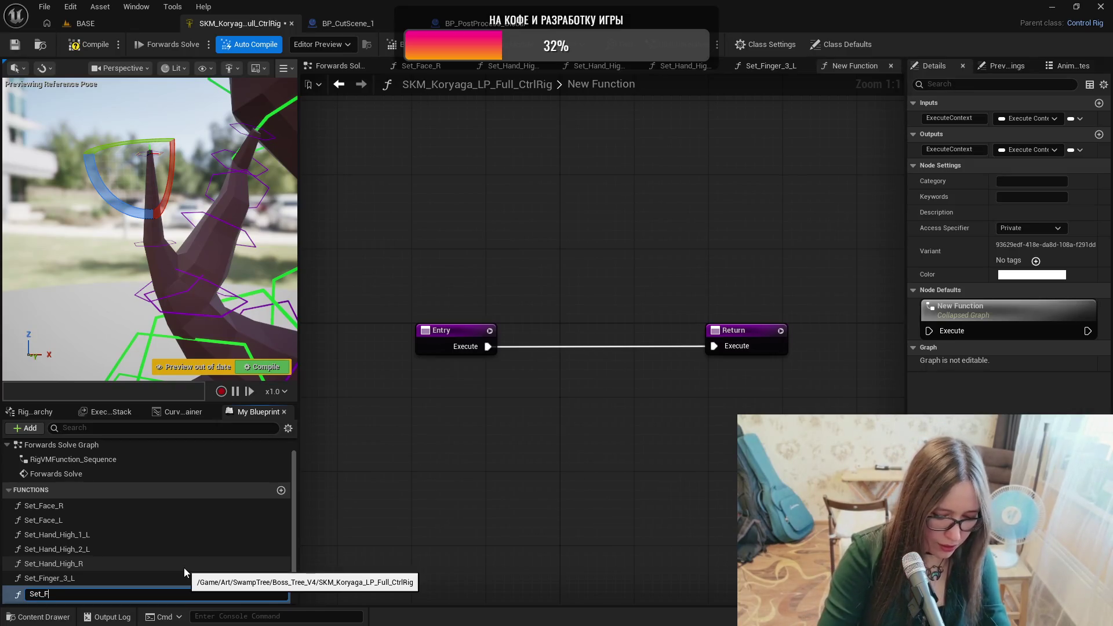
pyautogui.write('inger_Low')
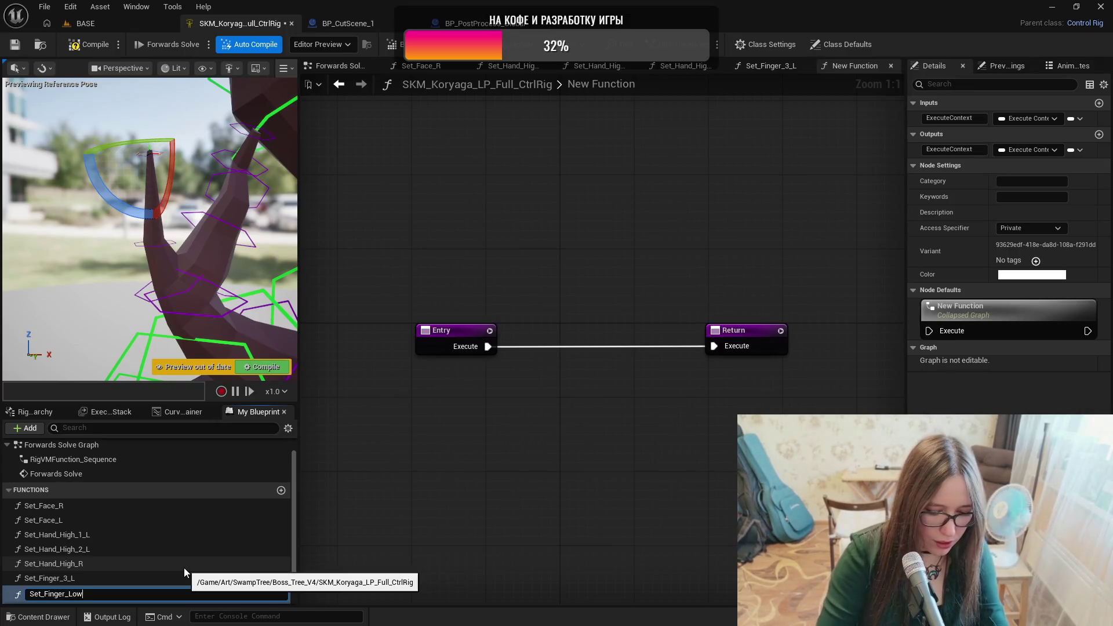
pyautogui.write('_6_L')
pyautogui.press('Return')
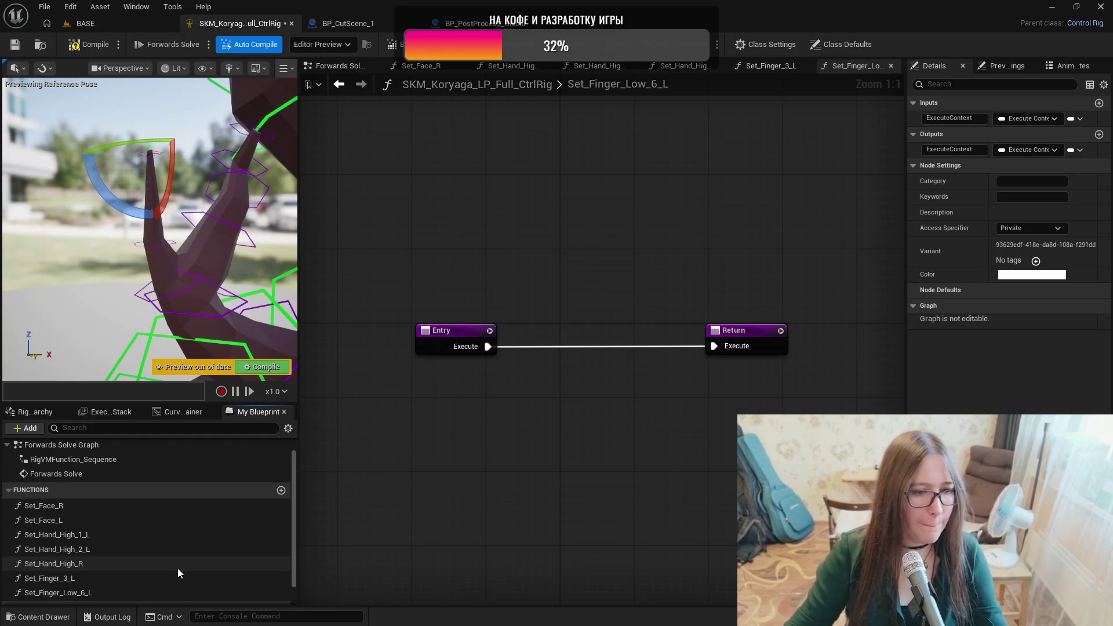
pyautogui.keyDown('alt'); pyautogui.click(713, 347); pyautogui.keyUp('alt')
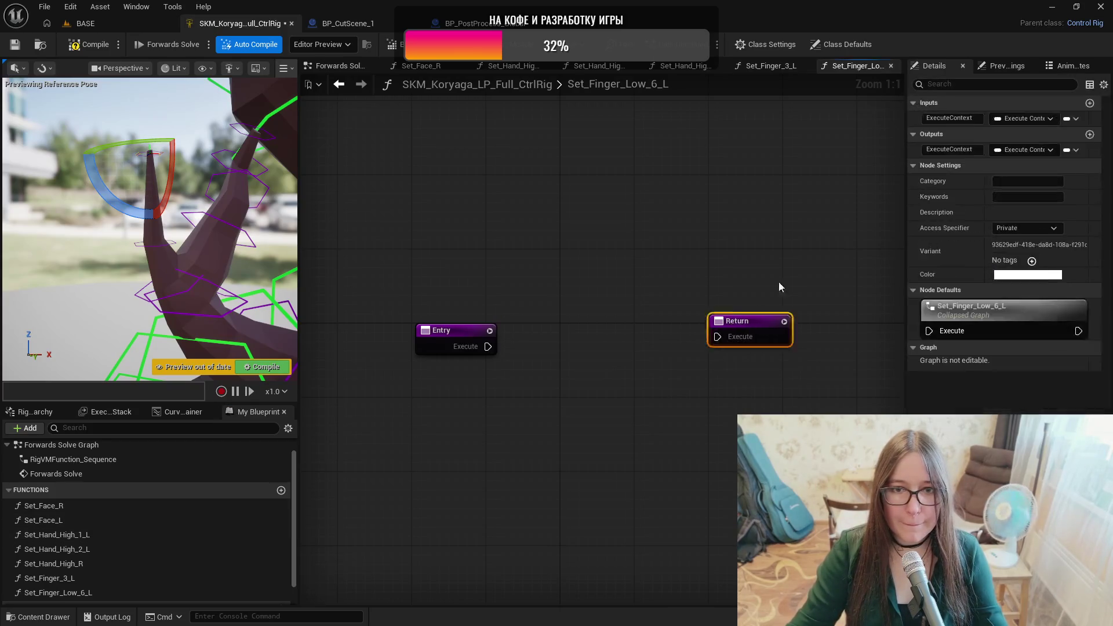
# Detach Return from Entry and add a Set Transform node to the function.
pyautogui.moveTo(728, 341); pyautogui.dragTo(806, 266)
pyautogui.rightClick(607, 372)
pyautogui.write('set')
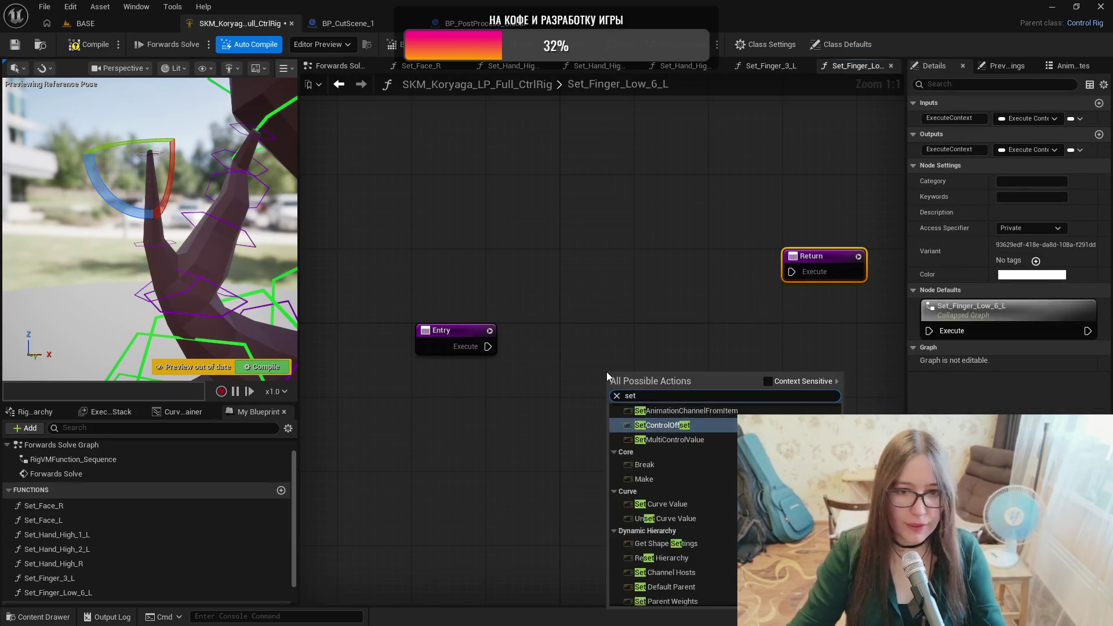
pyautogui.write('tra')
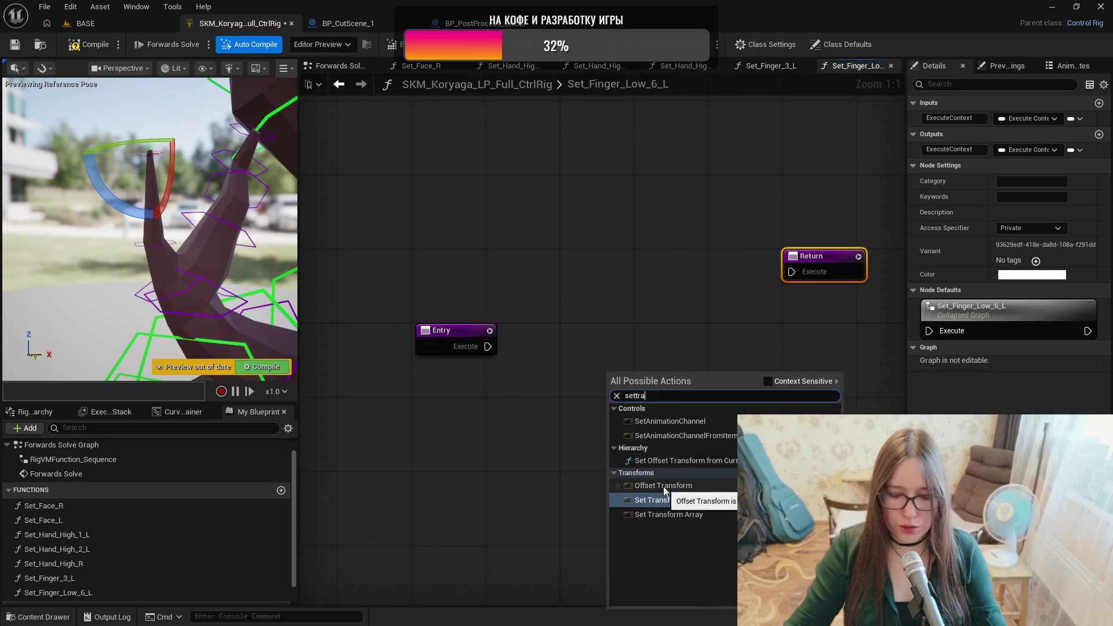
pyautogui.click(664, 485)
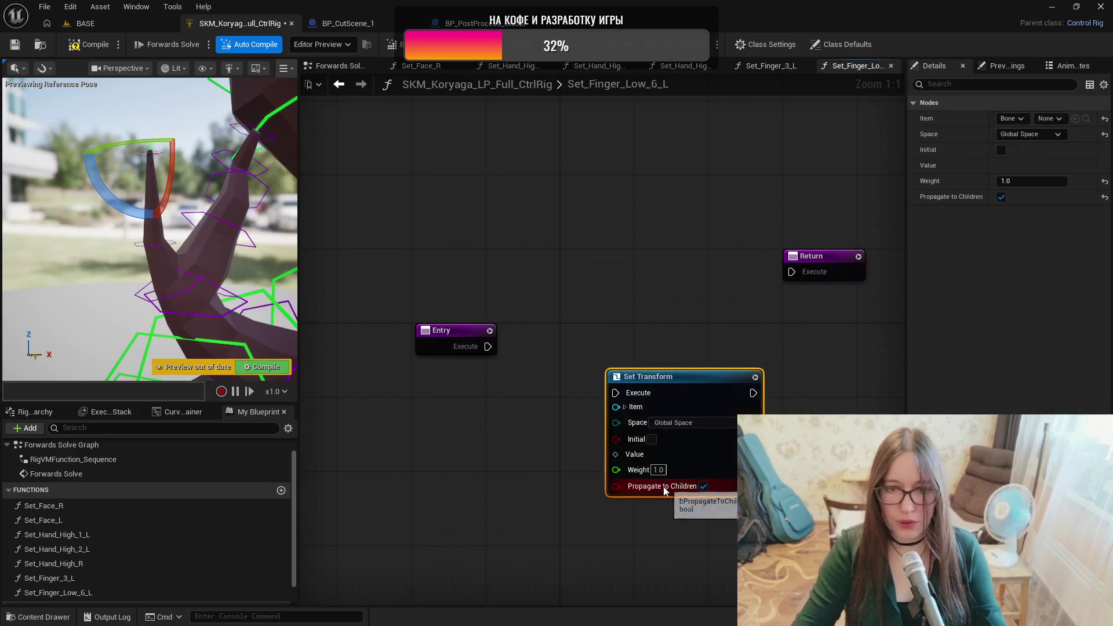
pyautogui.moveTo(679, 378); pyautogui.dragTo(722, 336)
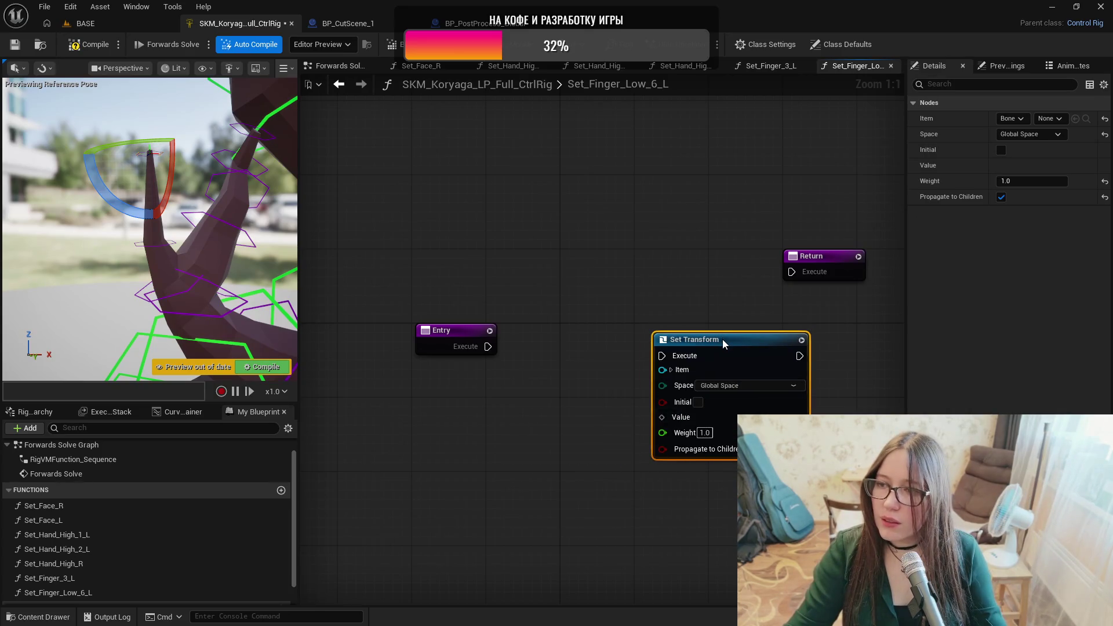
pyautogui.moveTo(592, 401); pyautogui.dragTo(509, 336)
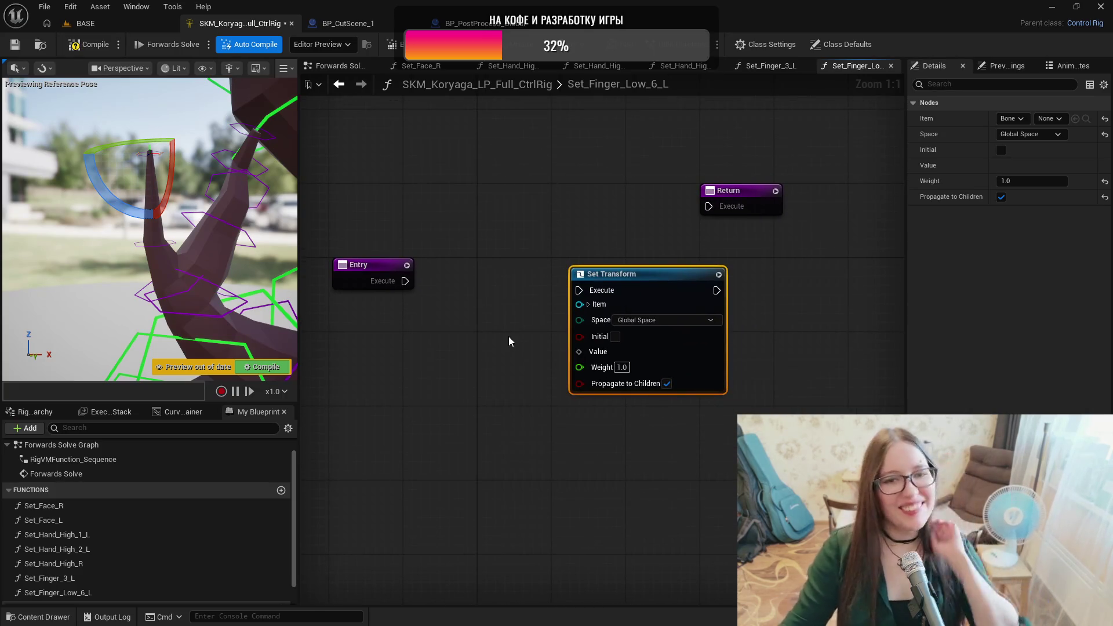
# Make the Set Transform node target bone finger_low_6_l_1.
pyautogui.click(36, 412)
pyautogui.moveTo(291, 575); pyautogui.dragTo(294, 443)
pyautogui.scroll(-5, 163, 538)
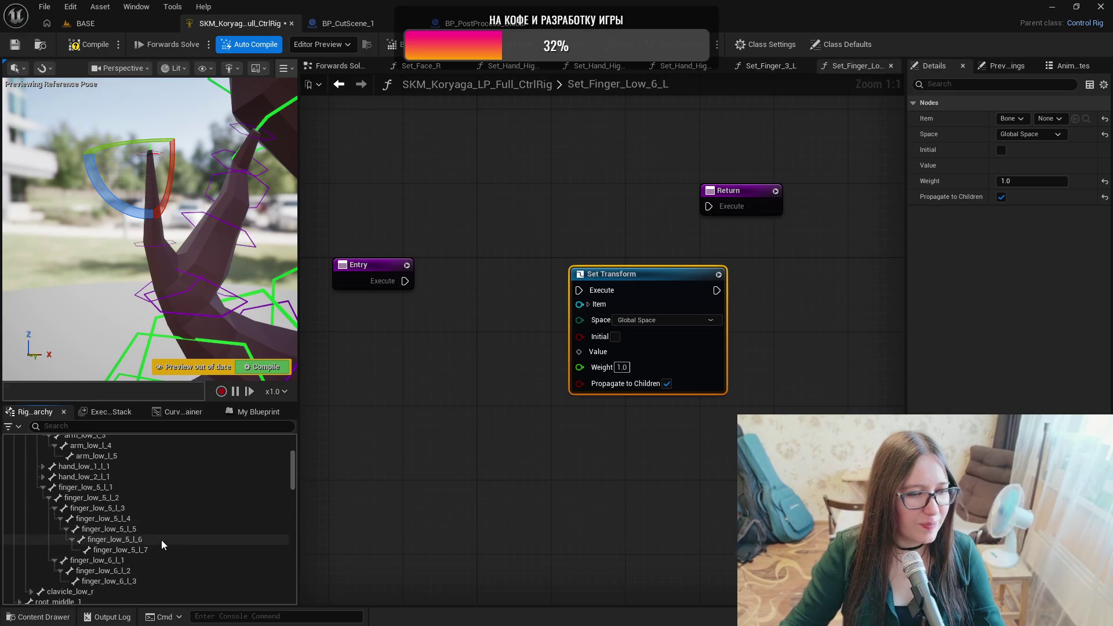
pyautogui.moveTo(129, 540)
pyautogui.mouseDown()
pyautogui.moveTo(185, 533)
pyautogui.moveTo(681, 329)
pyautogui.moveTo(603, 305)
pyautogui.moveTo(624, 308)
pyautogui.mouseUp()
pyautogui.click(689, 338)
pyautogui.moveTo(793, 399); pyautogui.dragTo(691, 382)
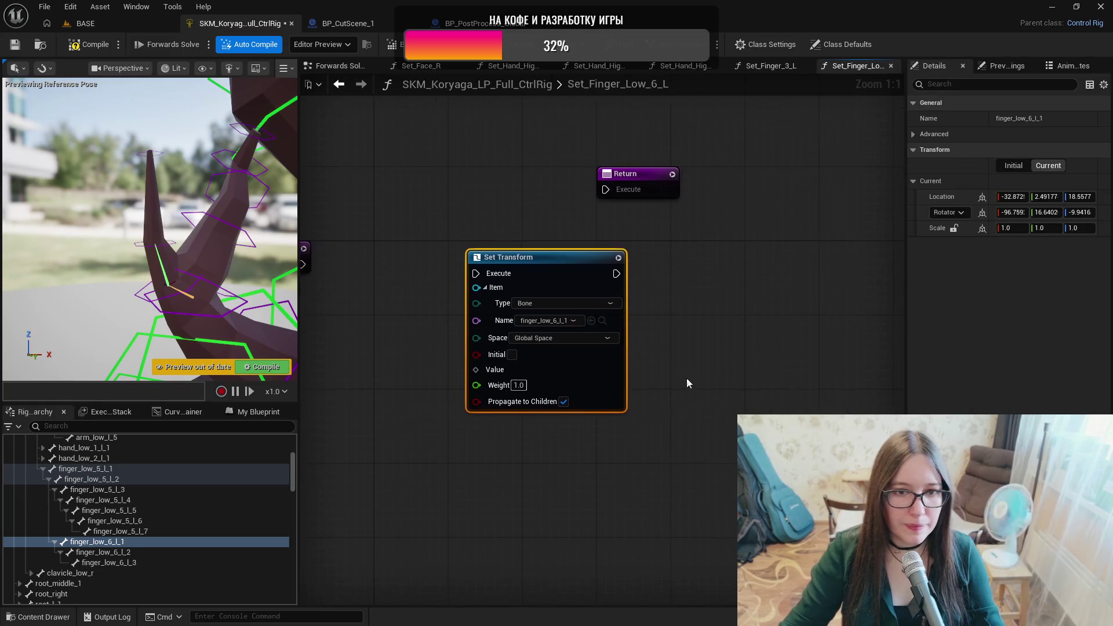
# Duplicate the Set Transform node and retarget the copy to bone finger_low_6_l_2.
pyautogui.hotkey('ctrl', 'c')
pyautogui.hotkey('ctrl', 'v')
pyautogui.moveTo(814, 346); pyautogui.dragTo(826, 265)
pyautogui.moveTo(142, 552)
pyautogui.mouseDown()
pyautogui.moveTo(827, 361)
pyautogui.moveTo(835, 321)
pyautogui.mouseUp()
pyautogui.moveTo(832, 510)
pyautogui.mouseDown()
pyautogui.moveTo(597, 478)
pyautogui.moveTo(652, 509)
pyautogui.mouseUp()
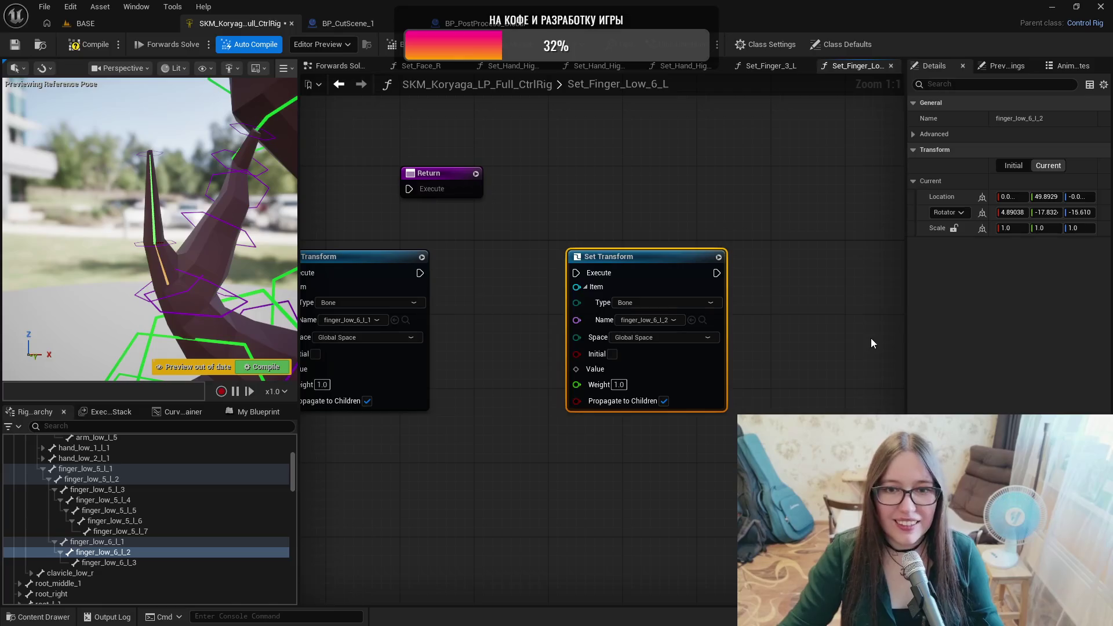
# Paste a third Set Transform node targeting bone finger_low_6_l_3.
pyautogui.hotkey('ctrl', 'v')
pyautogui.moveTo(771, 273); pyautogui.dragTo(564, 268)
pyautogui.moveTo(753, 343); pyautogui.dragTo(757, 256)
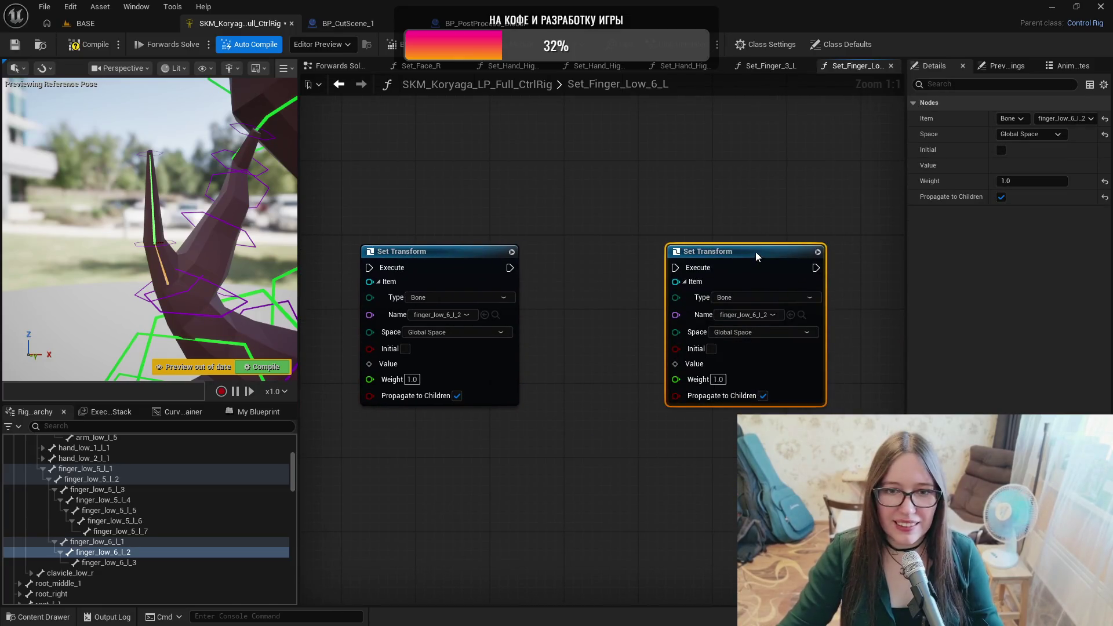
pyautogui.click(179, 560)
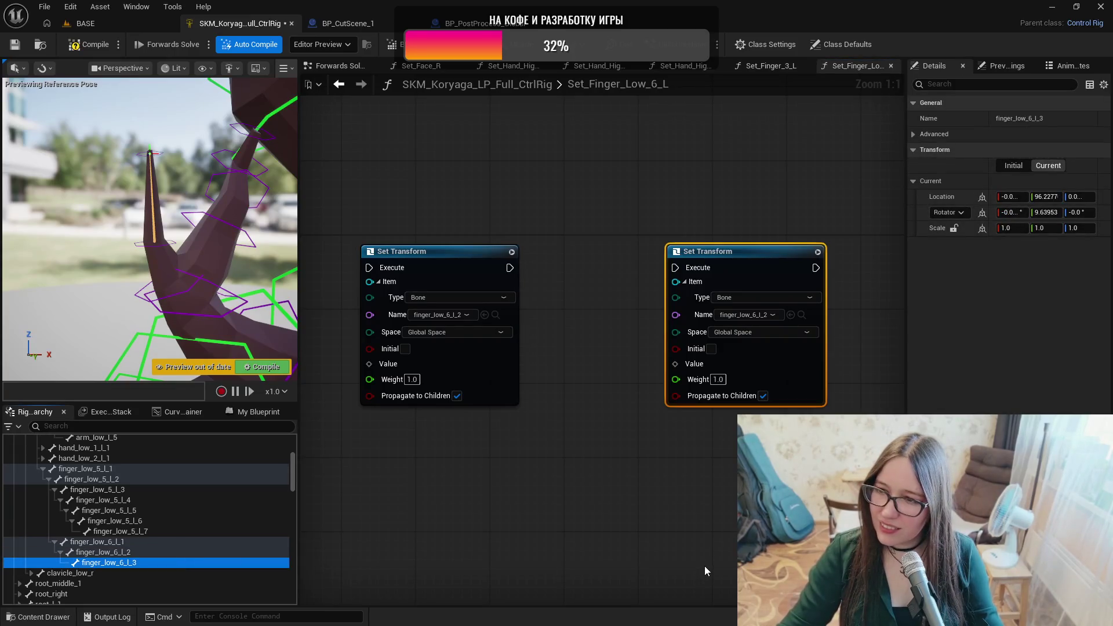
pyautogui.click(790, 314)
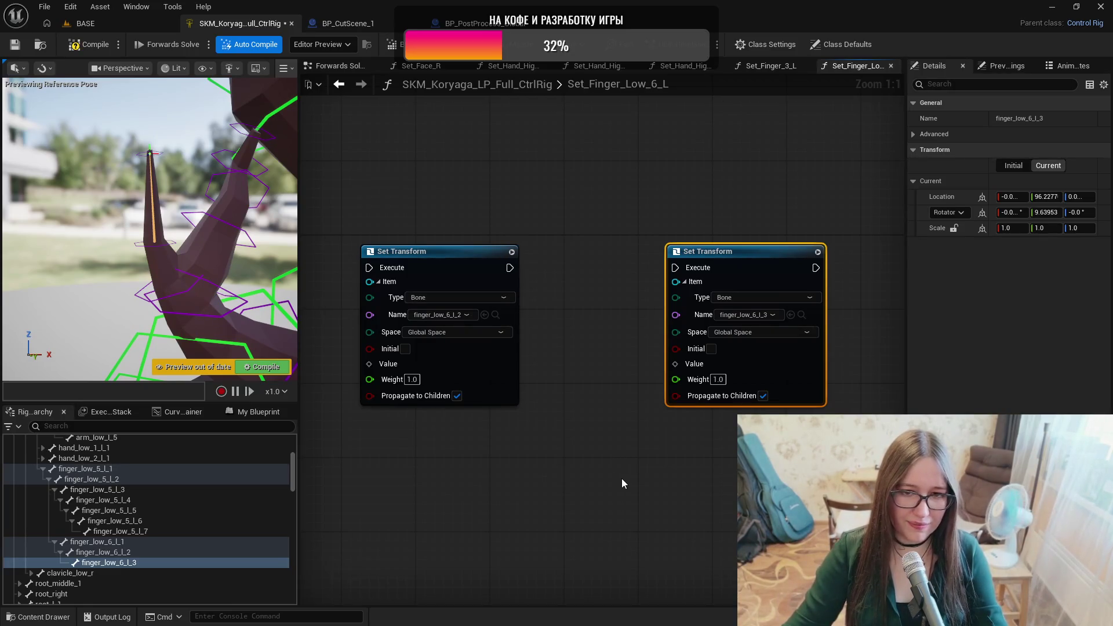
pyautogui.scroll(-1, 638, 475)
pyautogui.scroll(1, 661, 472)
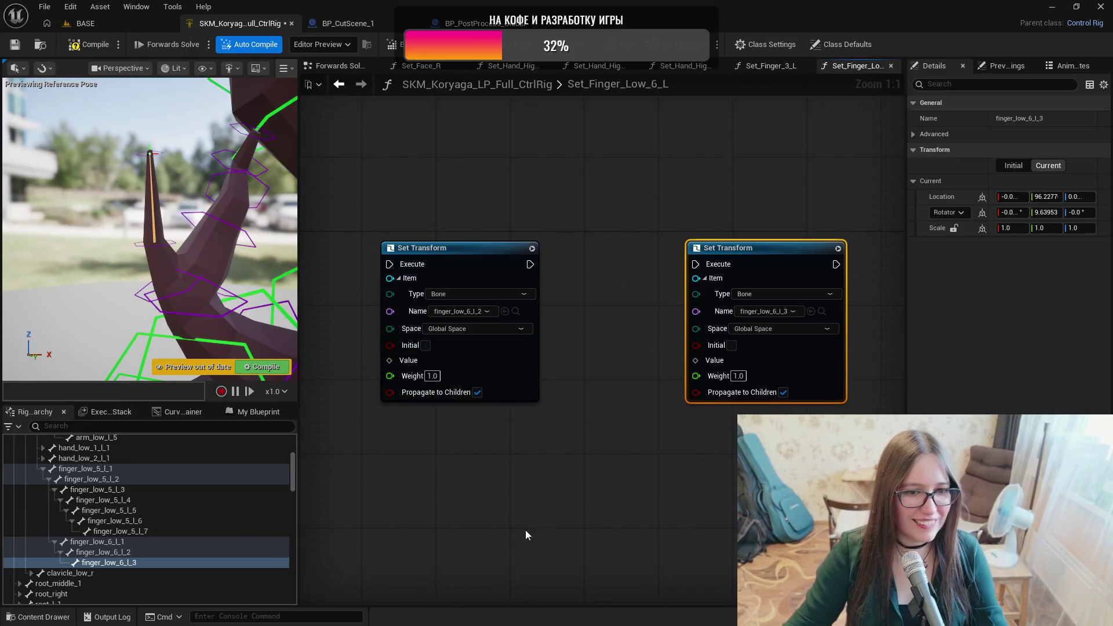
# Add a Get Transform node reading finger_low_6_l_1_ctrl below the first Set Transform.
pyautogui.scroll(-3, 523, 519)
pyautogui.moveTo(523, 519)
pyautogui.mouseDown()
pyautogui.moveTo(499, 422)
pyautogui.moveTo(463, 430)
pyautogui.mouseUp()
pyautogui.rightClick(460, 430)
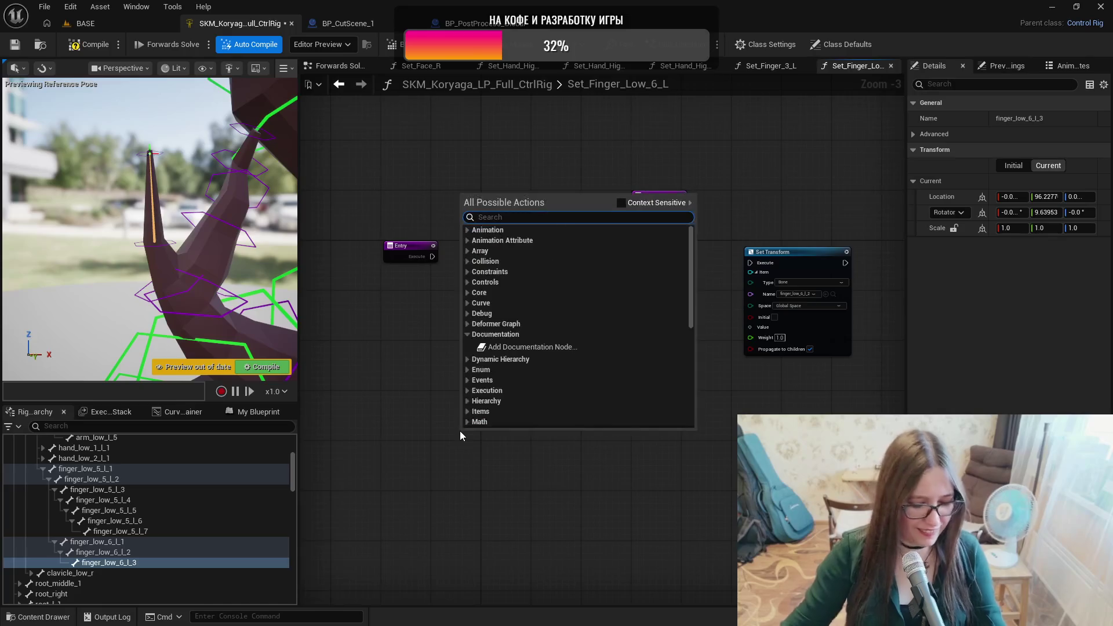
pyautogui.write('gettr')
pyautogui.press('Down')
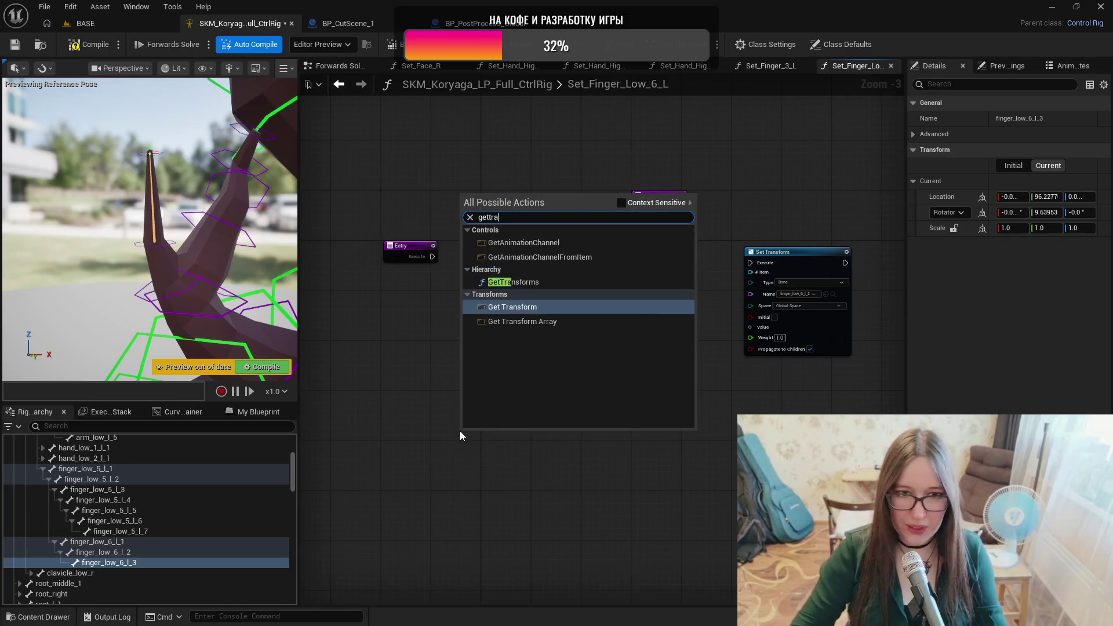
pyautogui.press('Return')
pyautogui.scroll(-10, 173, 484)
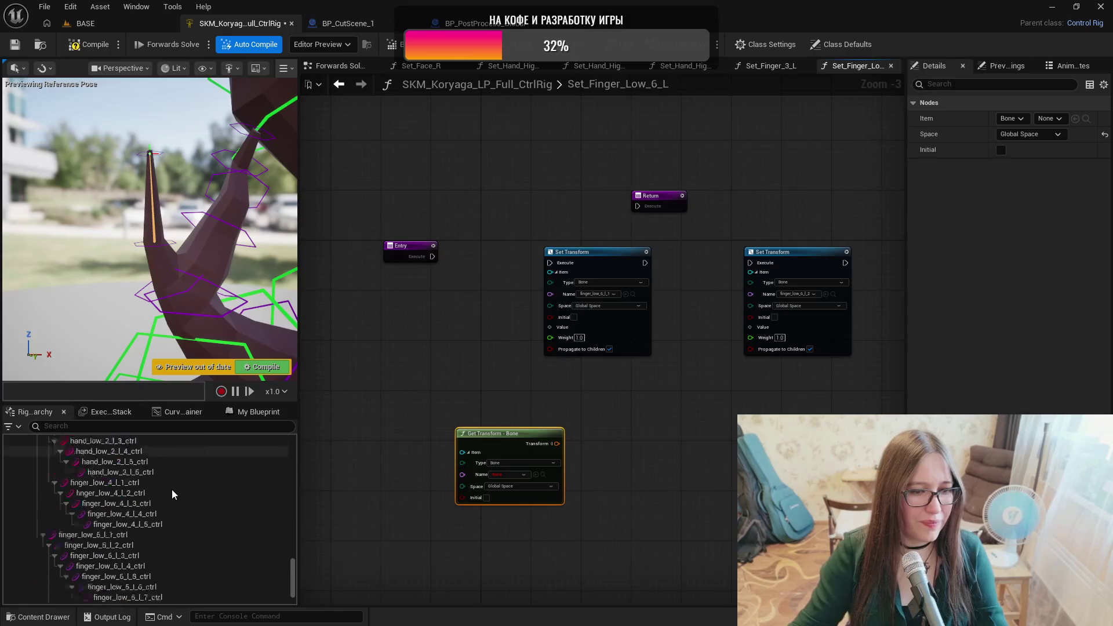
pyautogui.click(139, 559)
pyautogui.scroll(3, 547, 485)
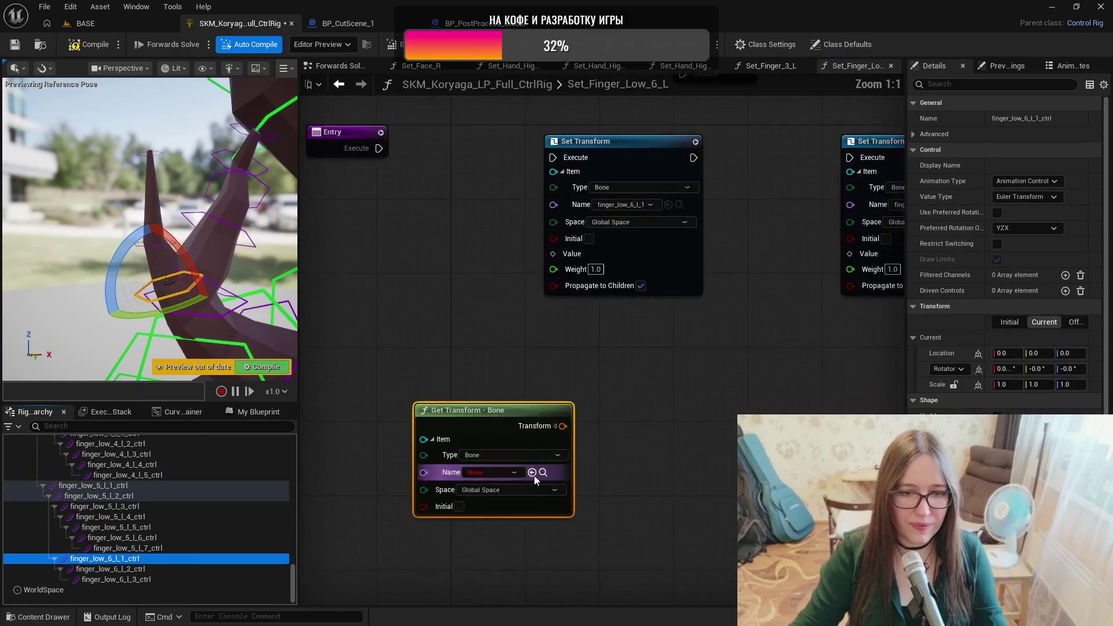
pyautogui.click(532, 476)
pyautogui.moveTo(517, 413); pyautogui.dragTo(462, 358)
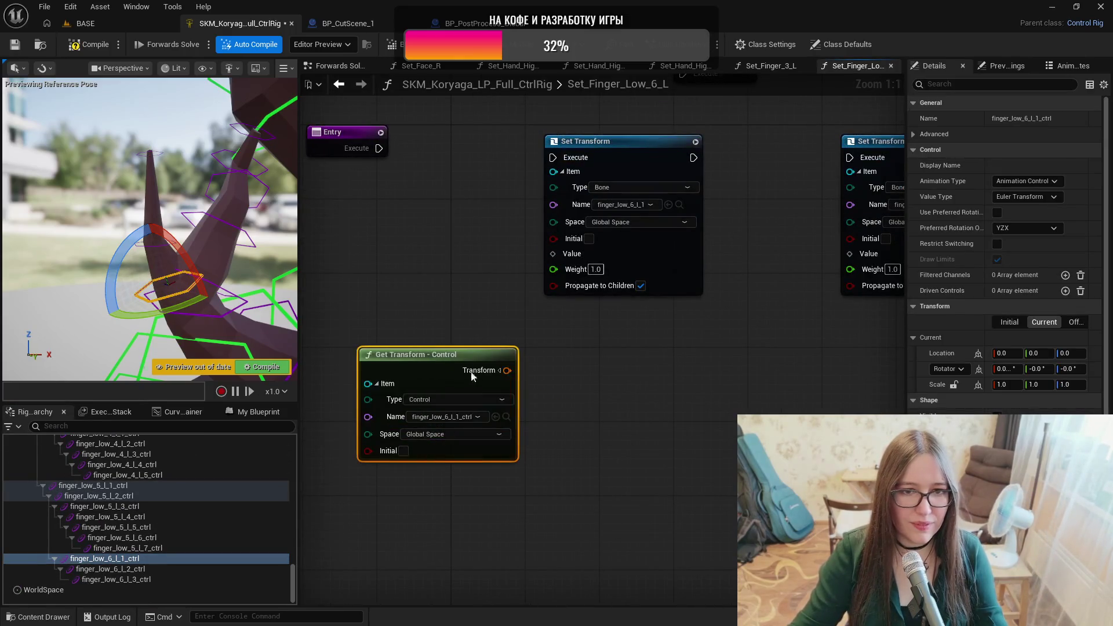
# Wire finger_low_6_l_1_ctrl into bone _1's Value and duplicate the Get Transform for finger_low_6_l_2_ctrl.
pyautogui.hotkey('ctrl', 'c')
pyautogui.hotkey('ctrl', 'v')
pyautogui.moveTo(716, 407); pyautogui.dragTo(722, 353)
pyautogui.moveTo(507, 370); pyautogui.dragTo(555, 254)
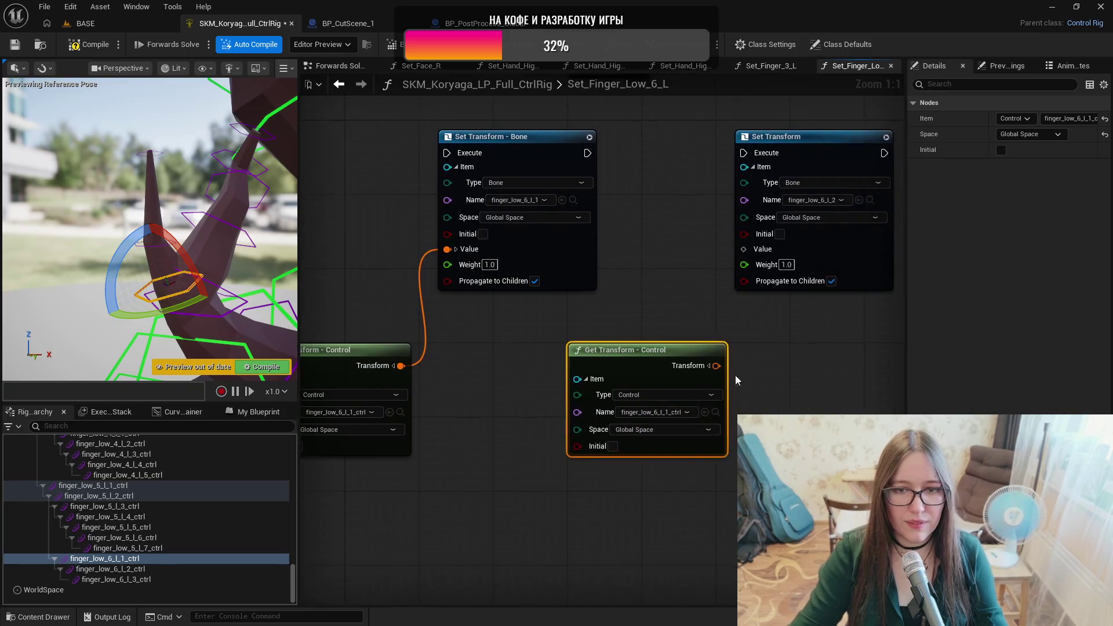
pyautogui.click(175, 569)
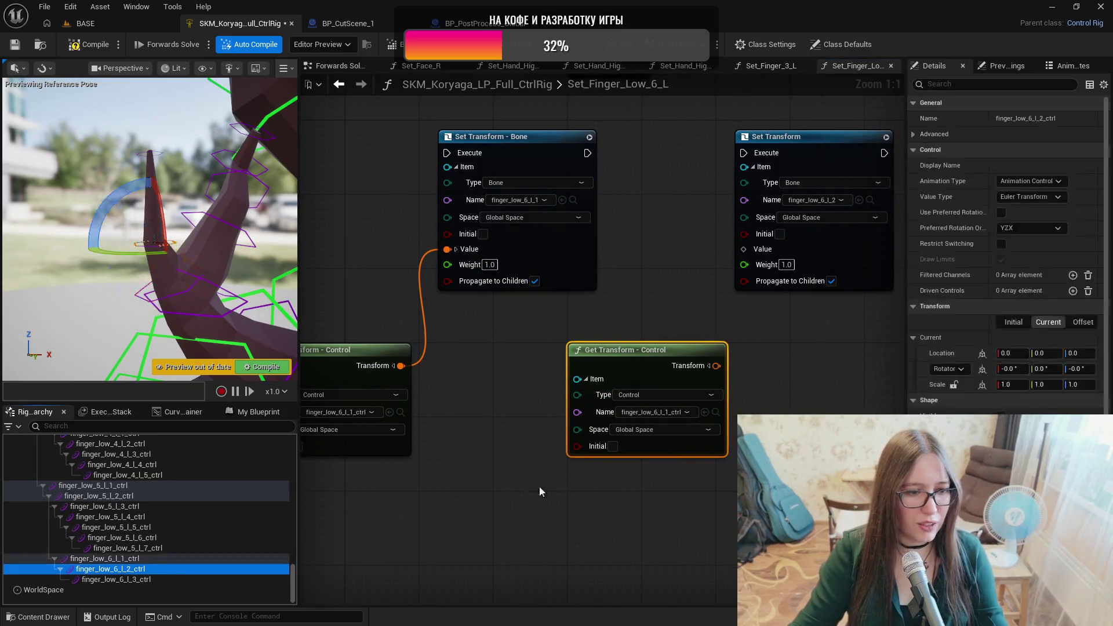
pyautogui.click(705, 412)
pyautogui.moveTo(720, 416); pyautogui.dragTo(538, 411)
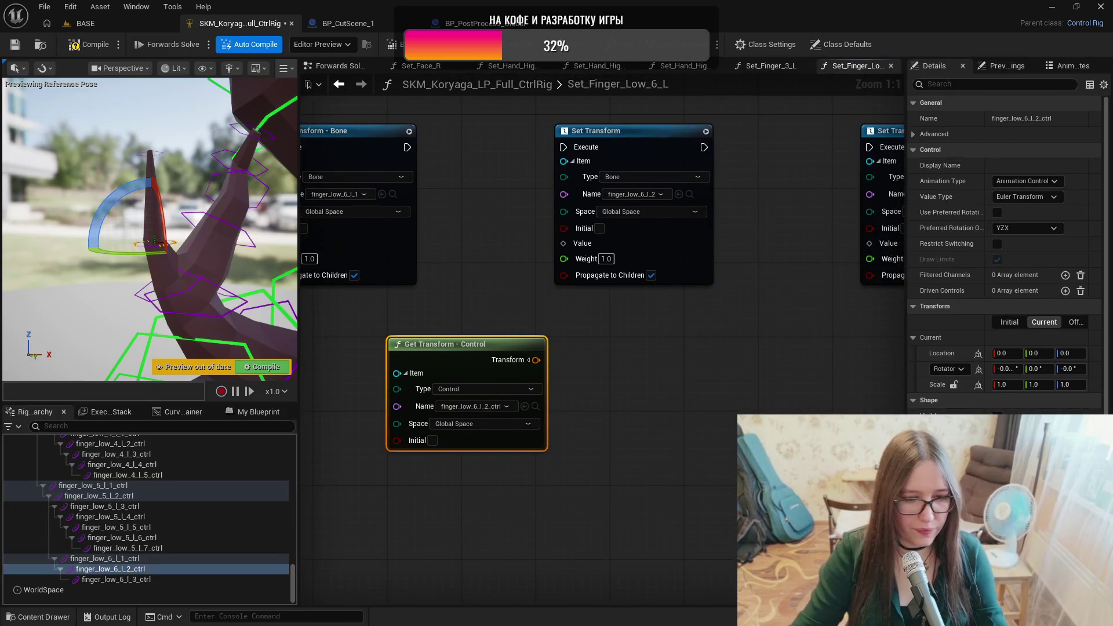
# Add a finger_low_6_l_3_ctrl Get Transform and wire controls _3 and _2 into their bones' Values.
pyautogui.hotkey('ctrl', 'v')
pyautogui.moveTo(740, 368); pyautogui.dragTo(749, 349)
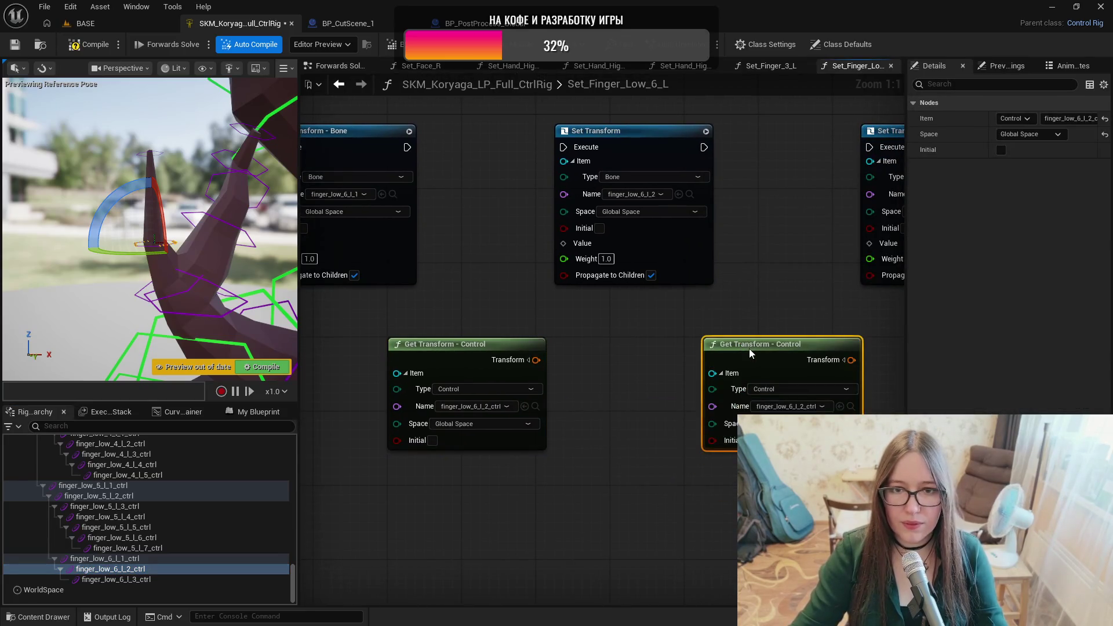
pyautogui.click(261, 579)
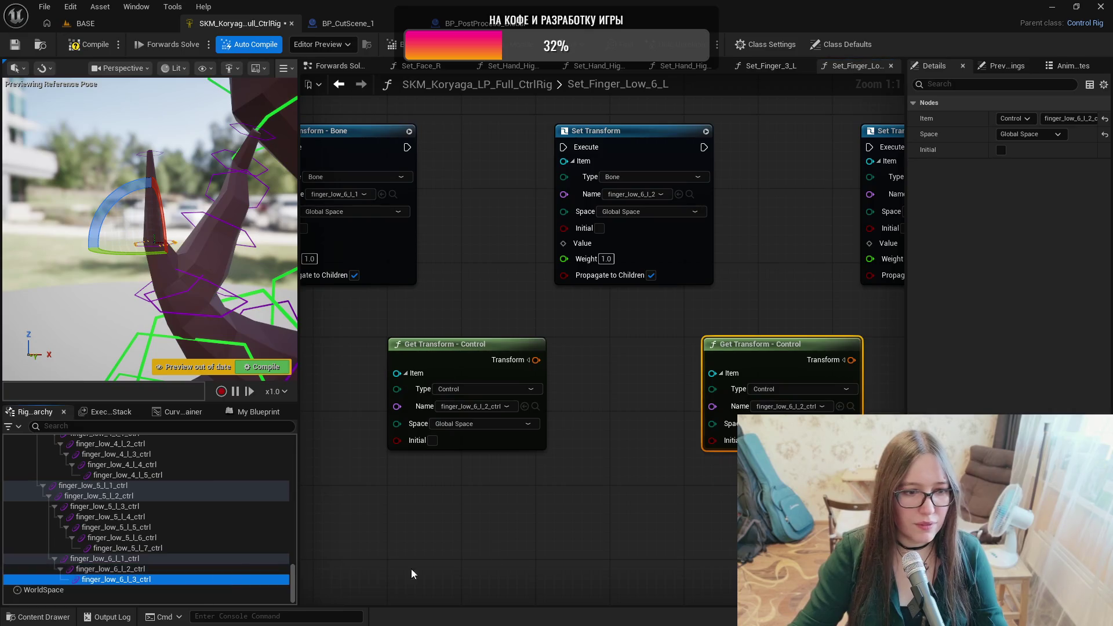
pyautogui.click(839, 406)
pyautogui.moveTo(851, 360); pyautogui.dragTo(869, 246)
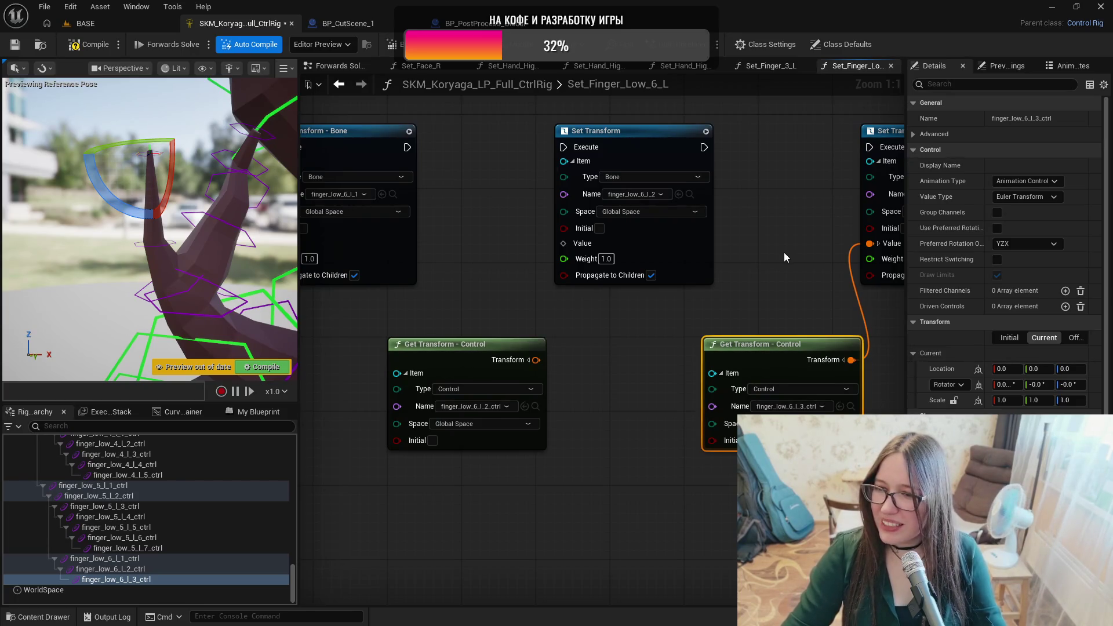
pyautogui.scroll(-1, 784, 257)
pyautogui.moveTo(777, 259)
pyautogui.mouseDown()
pyautogui.moveTo(960, 288)
pyautogui.moveTo(611, 379)
pyautogui.moveTo(646, 278)
pyautogui.mouseUp()
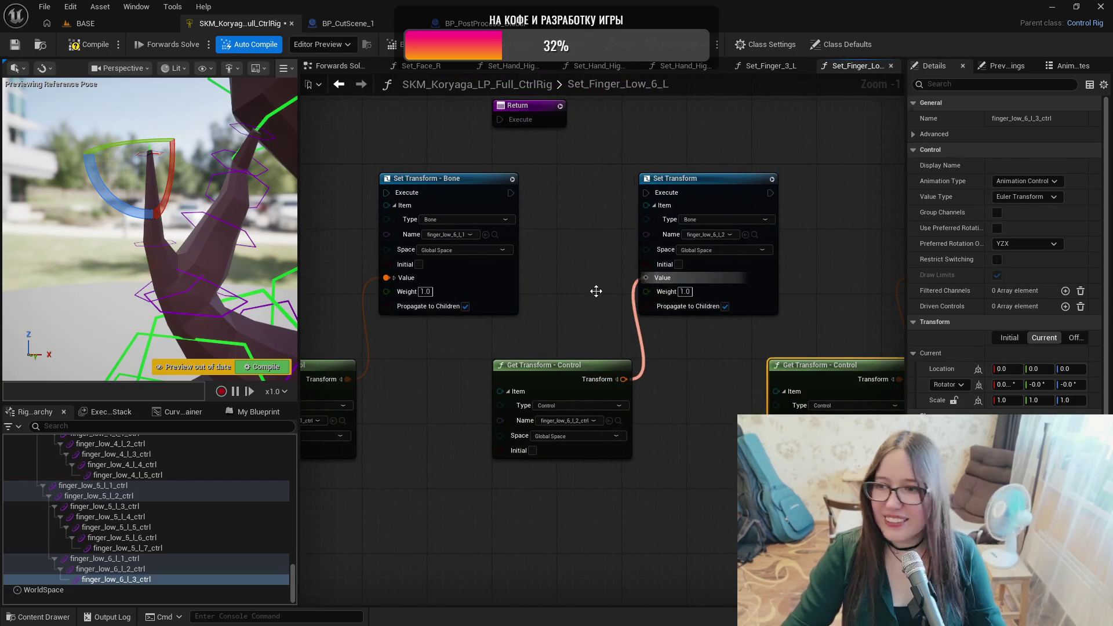
# Chain Entry through the three Set Transform nodes, then compile and save.
pyautogui.moveTo(580, 317); pyautogui.dragTo(694, 319)
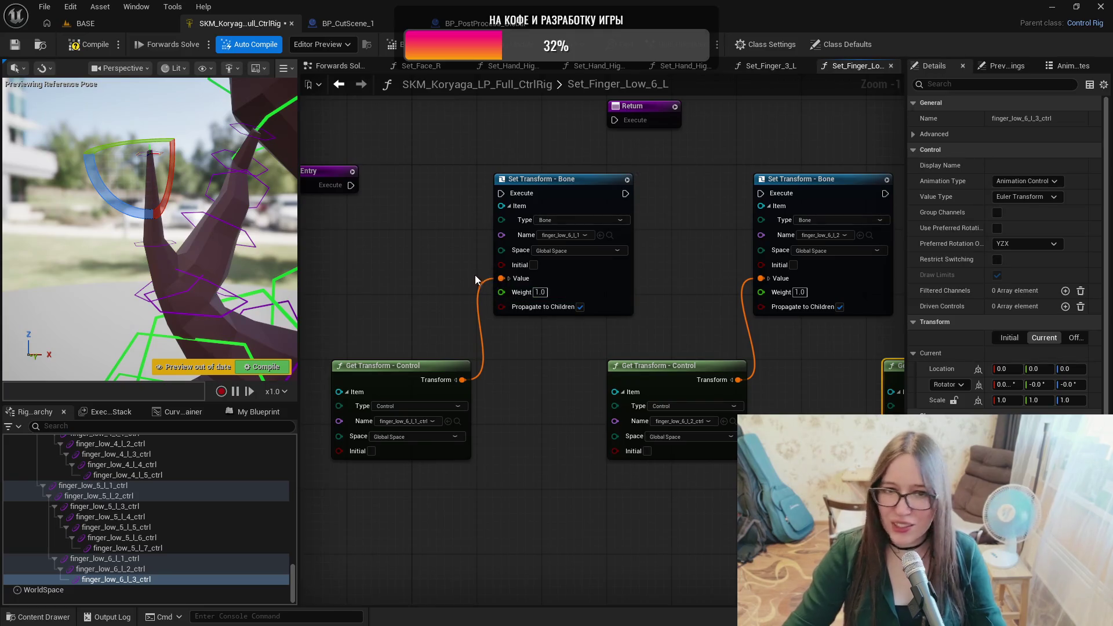
pyautogui.moveTo(355, 186)
pyautogui.mouseDown()
pyautogui.moveTo(516, 221)
pyautogui.moveTo(502, 194)
pyautogui.mouseUp()
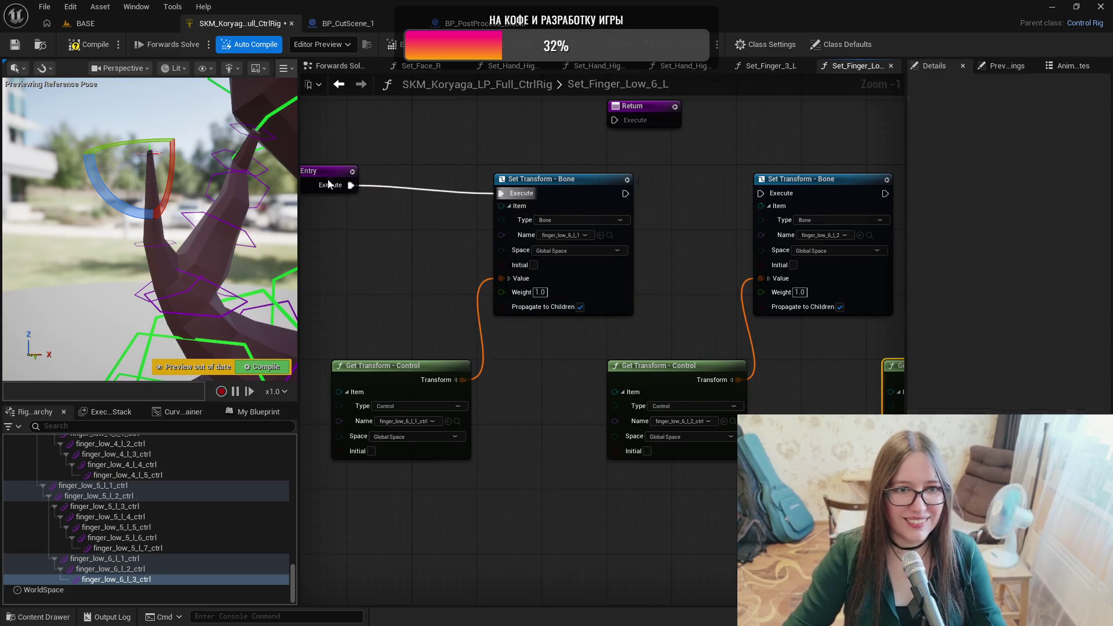
pyautogui.moveTo(330, 173); pyautogui.dragTo(332, 182)
pyautogui.moveTo(627, 198); pyautogui.dragTo(760, 193)
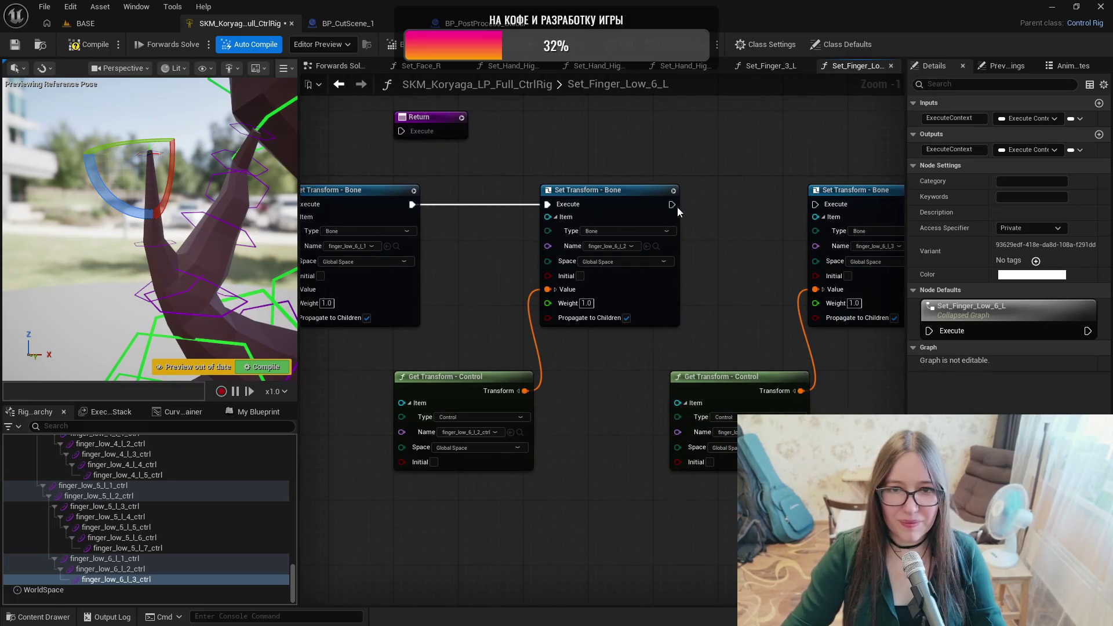
pyautogui.moveTo(676, 207); pyautogui.dragTo(817, 205)
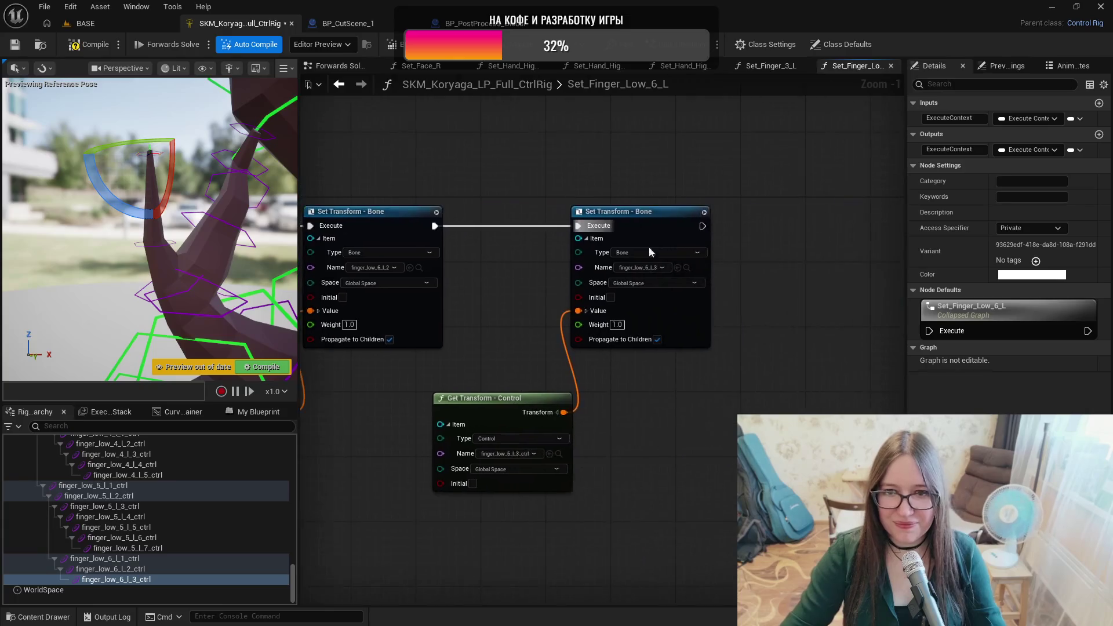
pyautogui.click(14, 45)
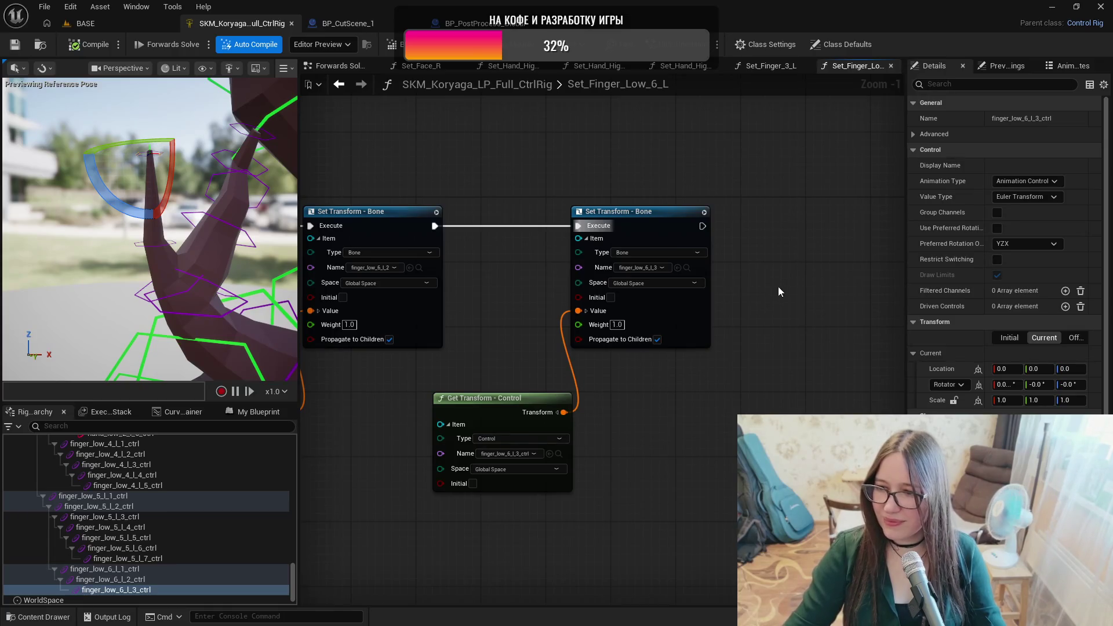
# Place a Set_Finger_Low_6_L call in the Forwards Solve Graph.
pyautogui.click(340, 66)
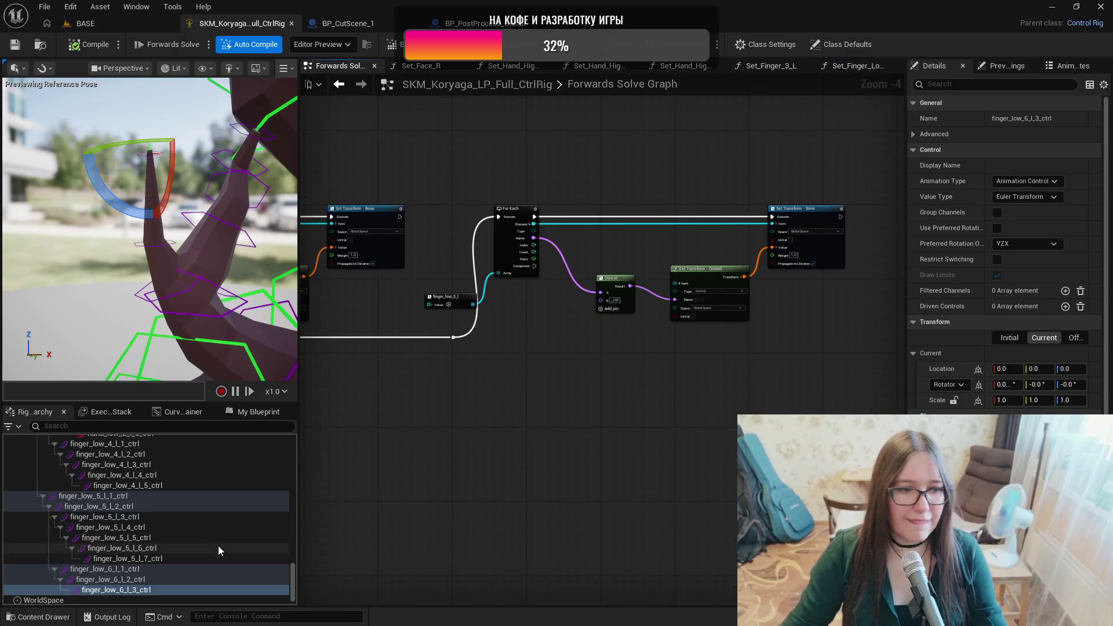
pyautogui.click(232, 413)
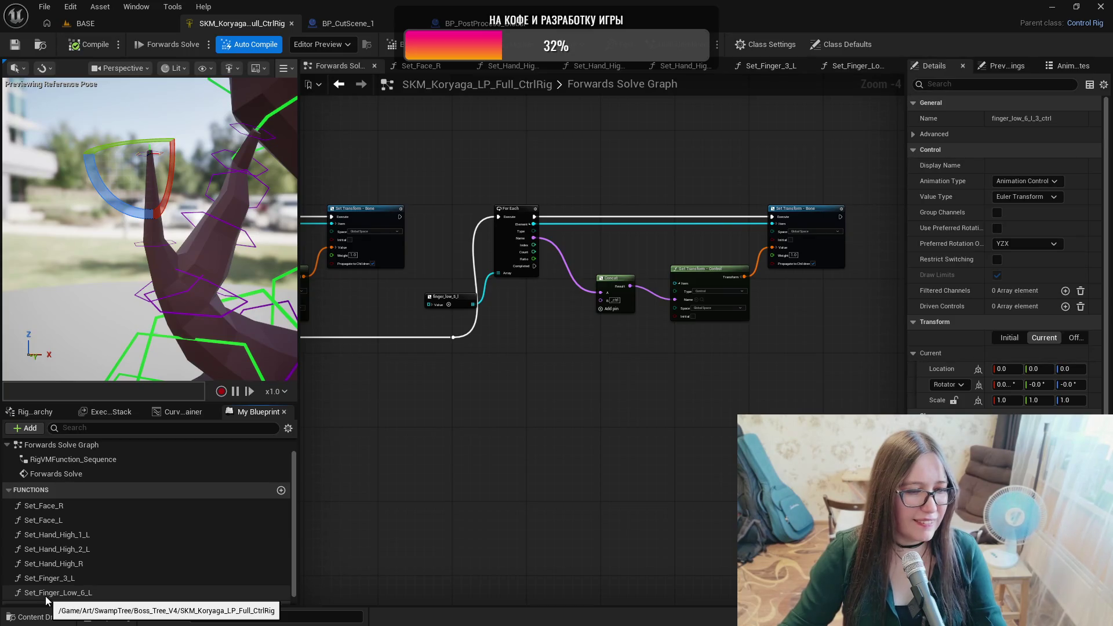
pyautogui.moveTo(45, 596); pyautogui.dragTo(575, 404)
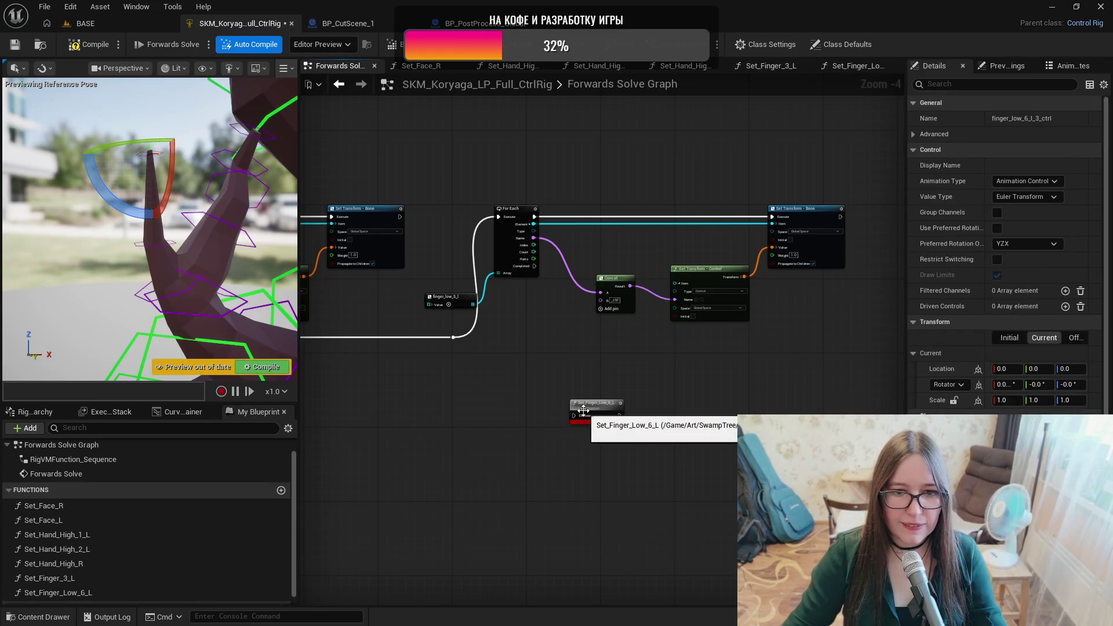
# Inside Set_Finger_Low_6_L, connect the last Set Transform to Return, then compile and save.
pyautogui.doubleClick(585, 406)
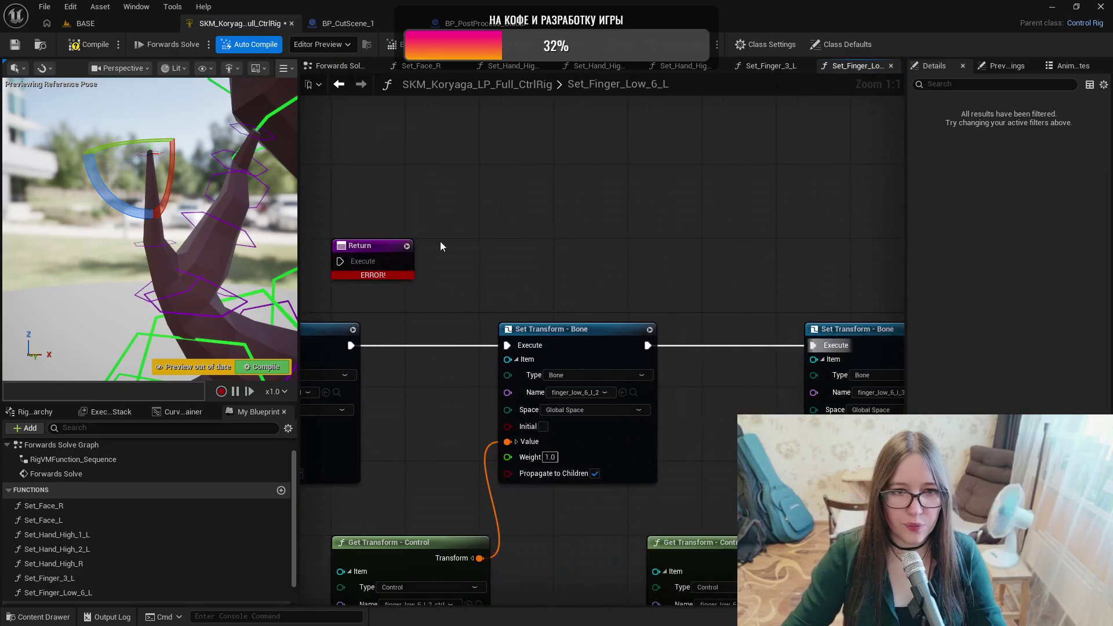
pyautogui.moveTo(384, 244)
pyautogui.mouseDown()
pyautogui.moveTo(783, 261)
pyautogui.moveTo(958, 304)
pyautogui.moveTo(865, 336)
pyautogui.moveTo(878, 327)
pyautogui.mouseUp()
pyautogui.moveTo(746, 345); pyautogui.dragTo(827, 344)
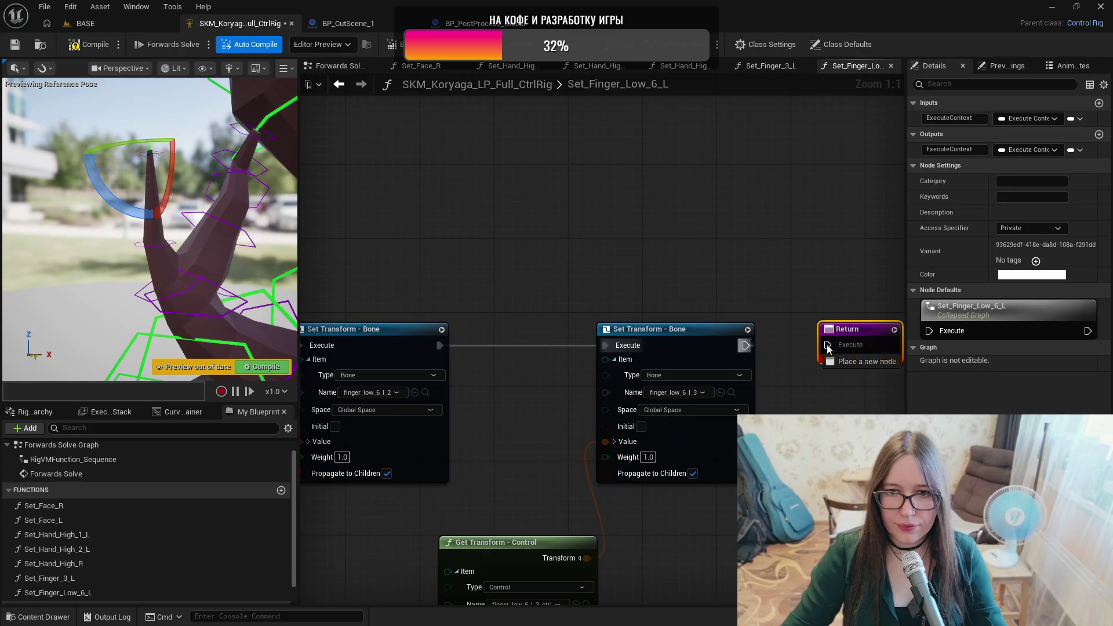
pyautogui.click(71, 47)
pyautogui.hotkey('ctrl', 's')
# Run Set_Finger_Low_6_L from the For Each loop's Completed pin and save the rig.
pyautogui.click(329, 68)
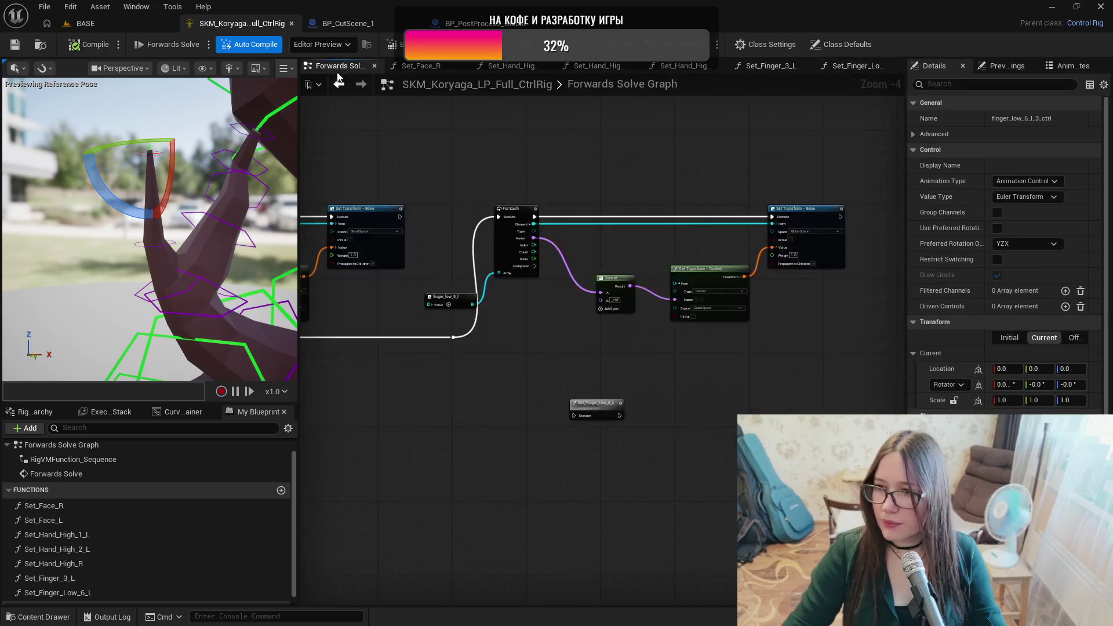
pyautogui.moveTo(531, 266)
pyautogui.mouseDown()
pyautogui.moveTo(553, 402)
pyautogui.moveTo(573, 415)
pyautogui.moveTo(629, 366)
pyautogui.mouseUp()
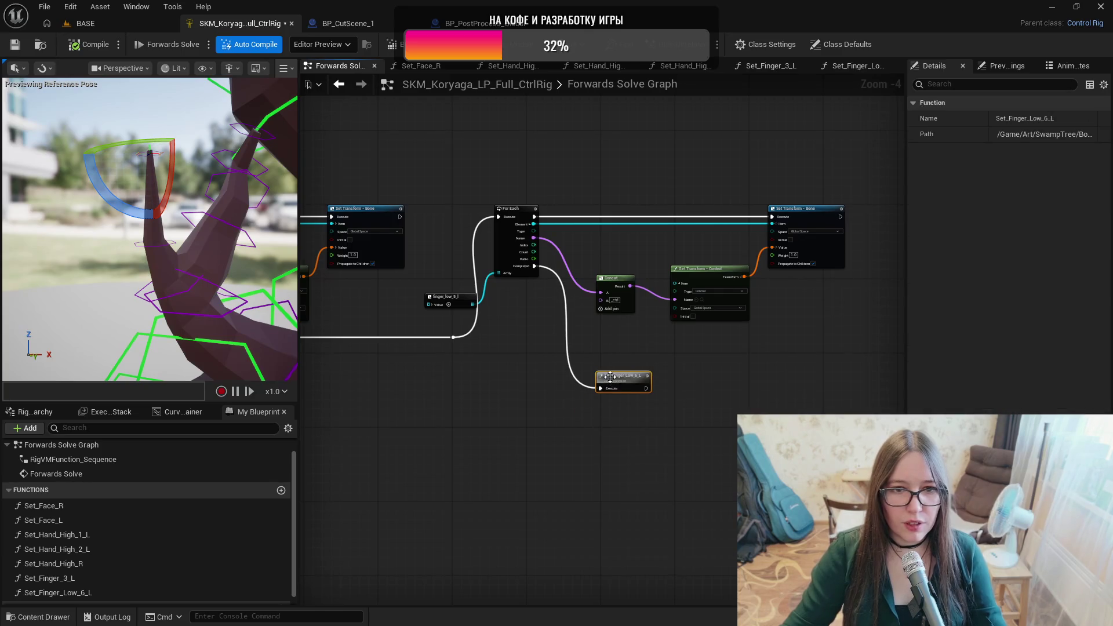
pyautogui.click(16, 46)
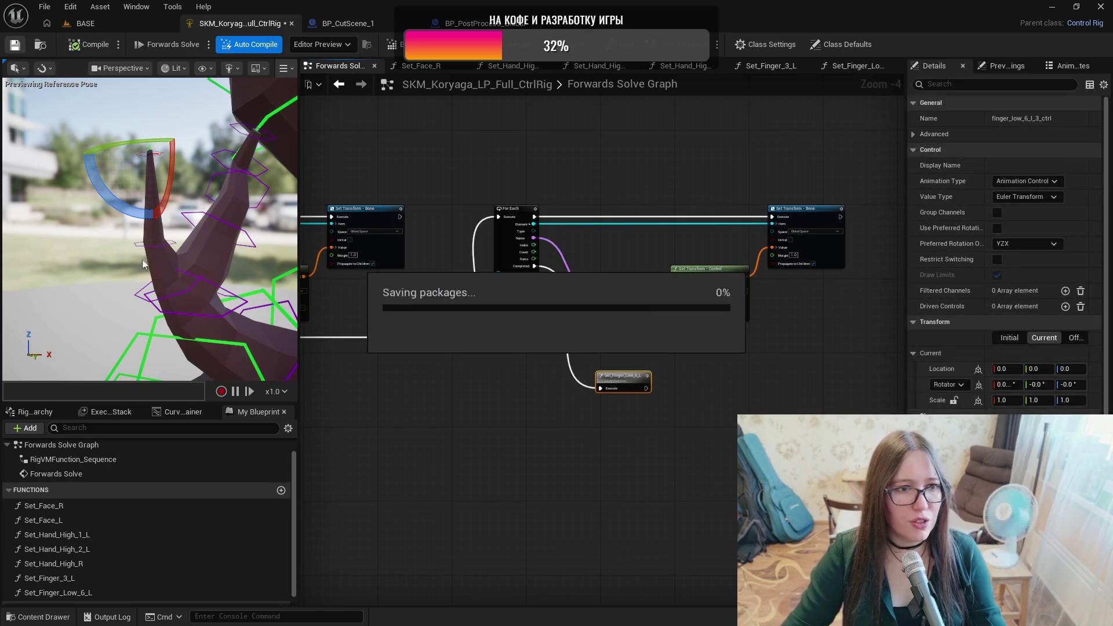
# Deselect the controls and orbit the preview around the Koryaga tree, moving in to inspect its roots.
pyautogui.moveTo(119, 184); pyautogui.dragTo(177, 187)
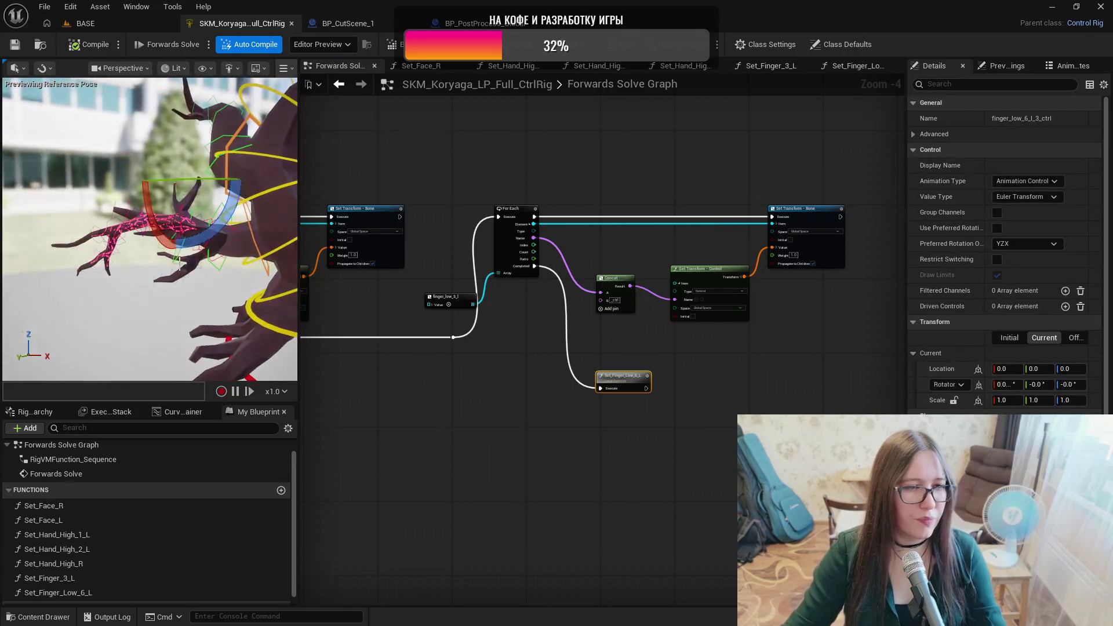
pyautogui.click(164, 304)
pyautogui.moveTo(164, 304)
pyautogui.mouseDown()
pyautogui.moveTo(173, 304)
pyautogui.moveTo(151, 304)
pyautogui.moveTo(174, 304)
pyautogui.moveTo(83, 187)
pyautogui.mouseUp()
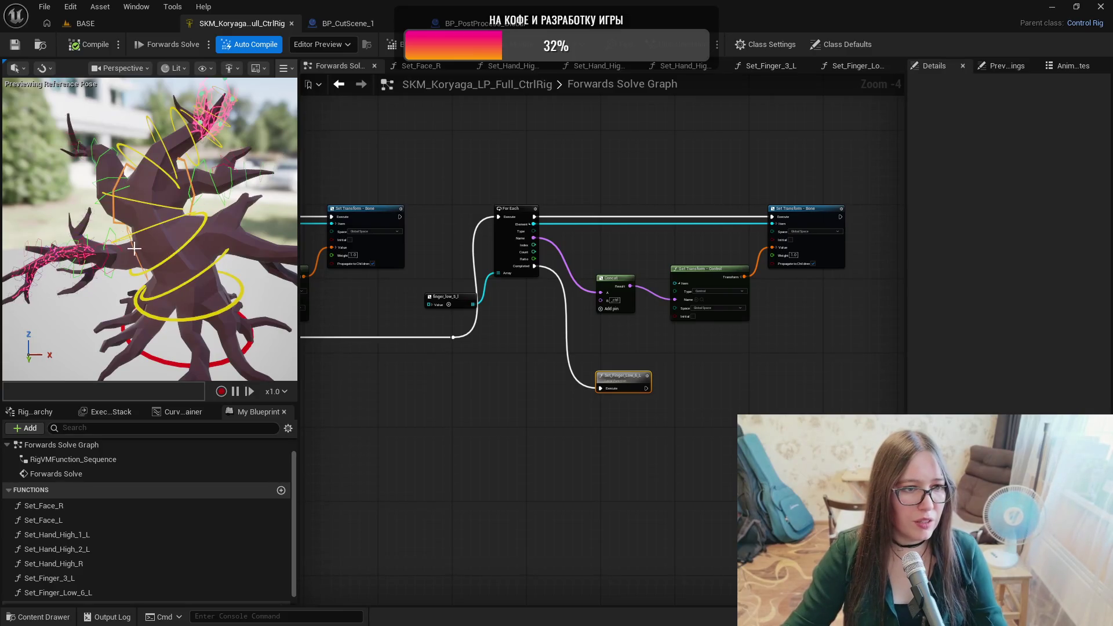
pyautogui.moveTo(247, 296); pyautogui.dragTo(126, 224)
pyautogui.moveTo(225, 291); pyautogui.dragTo(188, 328)
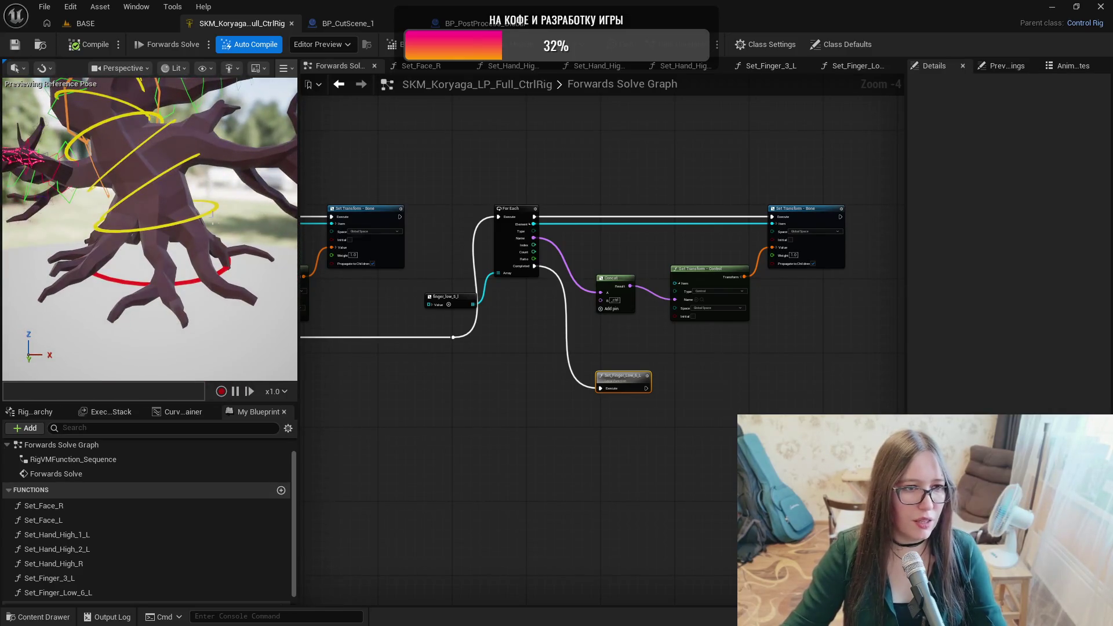
pyautogui.moveTo(273, 284); pyautogui.dragTo(225, 282)
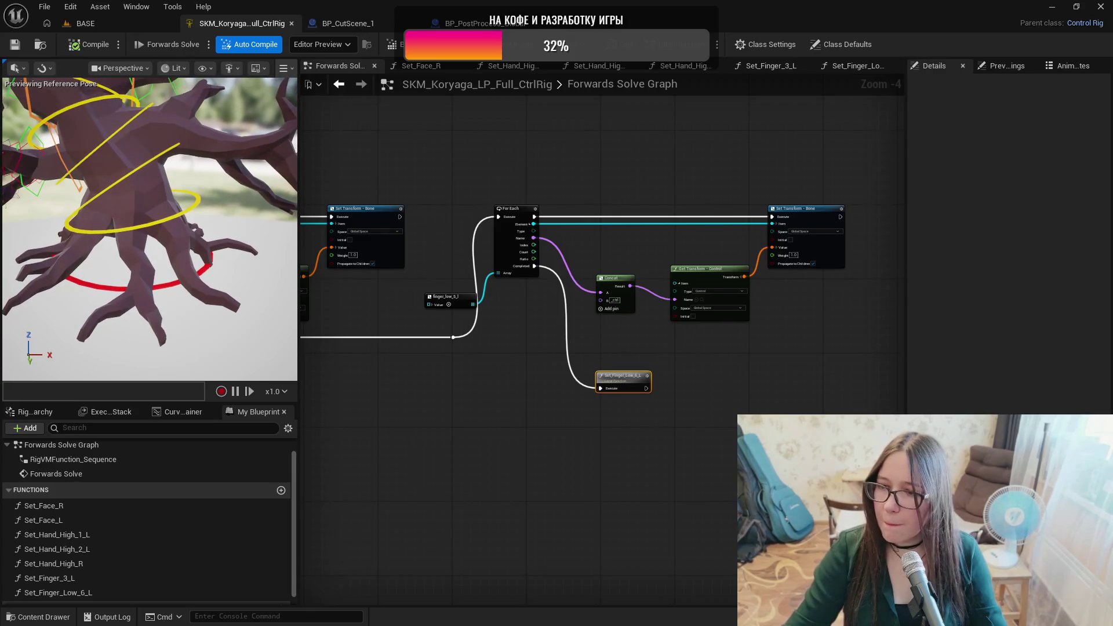